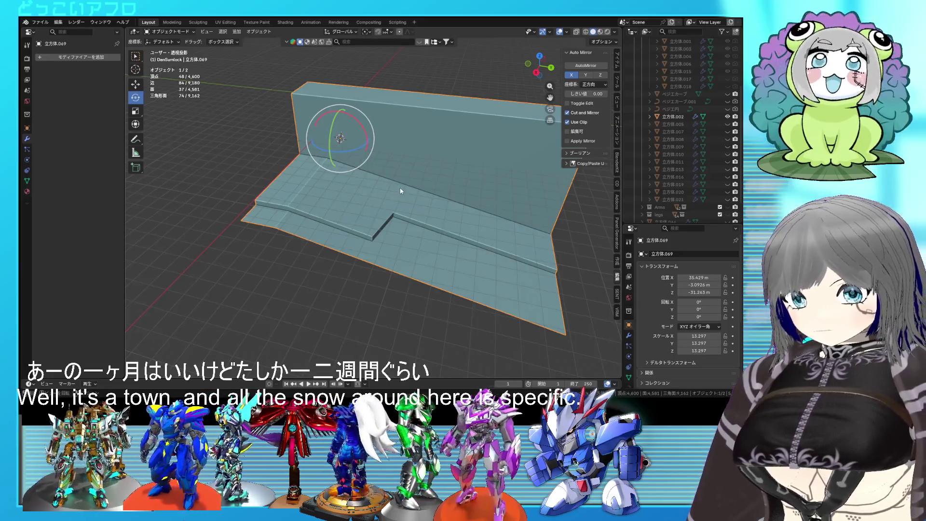
Inspect the wall-and-floor mesh and select its floor faces in Edit Mode
{"action": "mouse_move", "coordinate": [403, 211]}
{"action": "middle_mouse_down"}
{"action": "mouse_move", "coordinate": [387, 215]}
{"action": "mouse_move", "coordinate": [345, 197]}
{"action": "middle_mouse_up"}
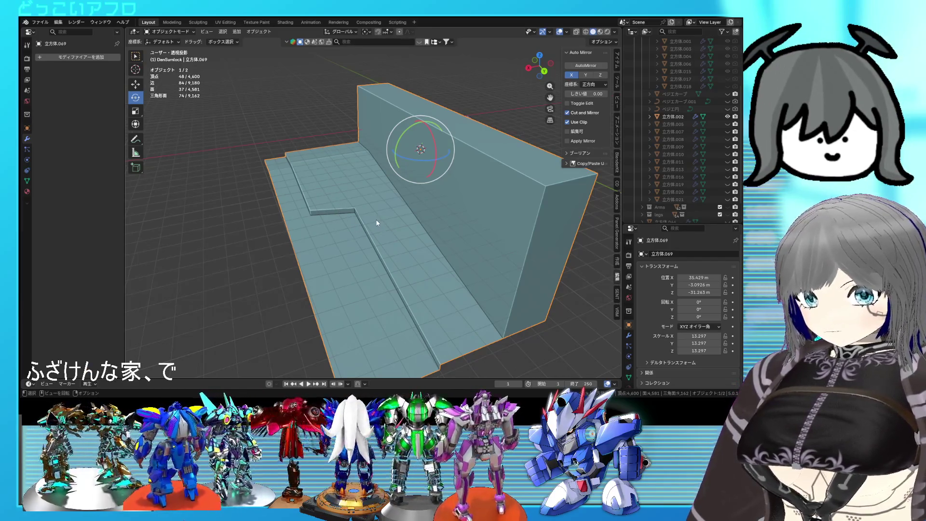
{"action": "middle_click_drag", "start_coordinate": [362, 212], "coordinate": [395, 212]}
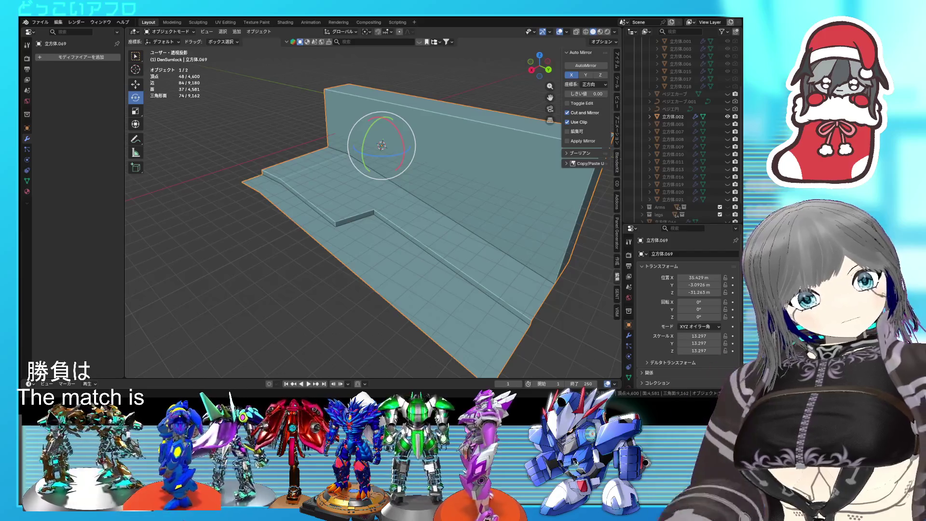
{"action": "mouse_move", "coordinate": [464, 217]}
{"action": "middle_mouse_down"}
{"action": "mouse_move", "coordinate": [545, 217]}
{"action": "mouse_move", "coordinate": [499, 189]}
{"action": "mouse_move", "coordinate": [453, 220]}
{"action": "mouse_move", "coordinate": [405, 209]}
{"action": "middle_mouse_up"}
{"action": "key", "text": "Tab"}
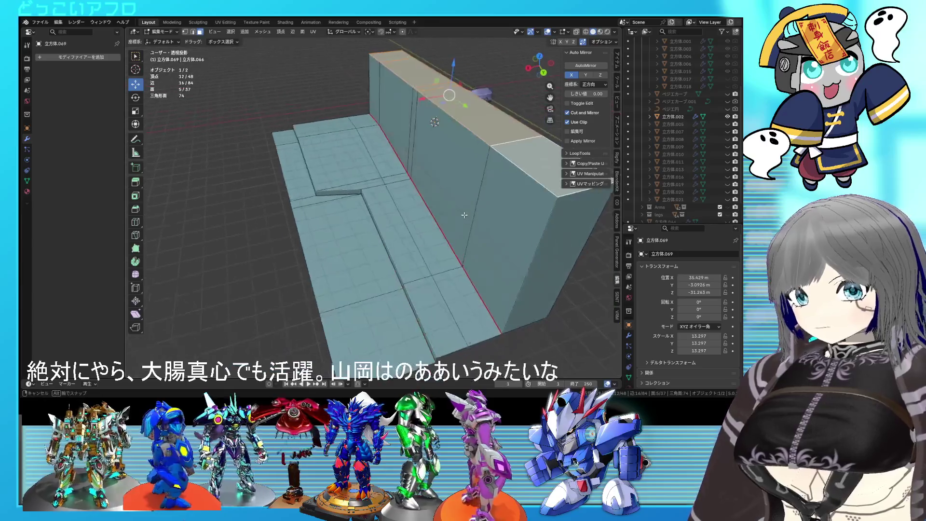
{"action": "left_click", "coordinate": [360, 180]}
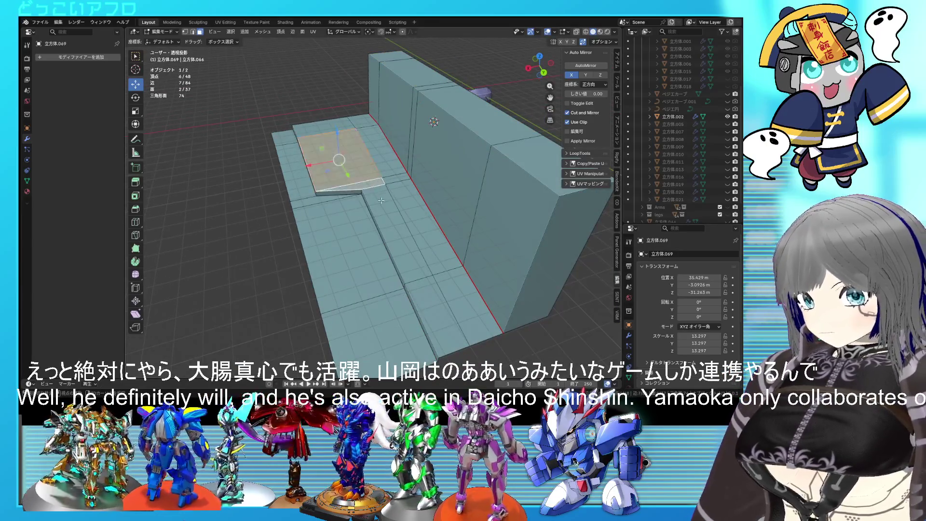
{"action": "left_click", "coordinate": [412, 253], "text": "ctrl"}
{"action": "left_click", "coordinate": [428, 278], "text": "ctrl"}
{"action": "mouse_move", "coordinate": [427, 279]}
{"action": "middle_mouse_down"}
{"action": "mouse_move", "coordinate": [536, 256]}
{"action": "mouse_move", "coordinate": [480, 251]}
{"action": "middle_mouse_up"}
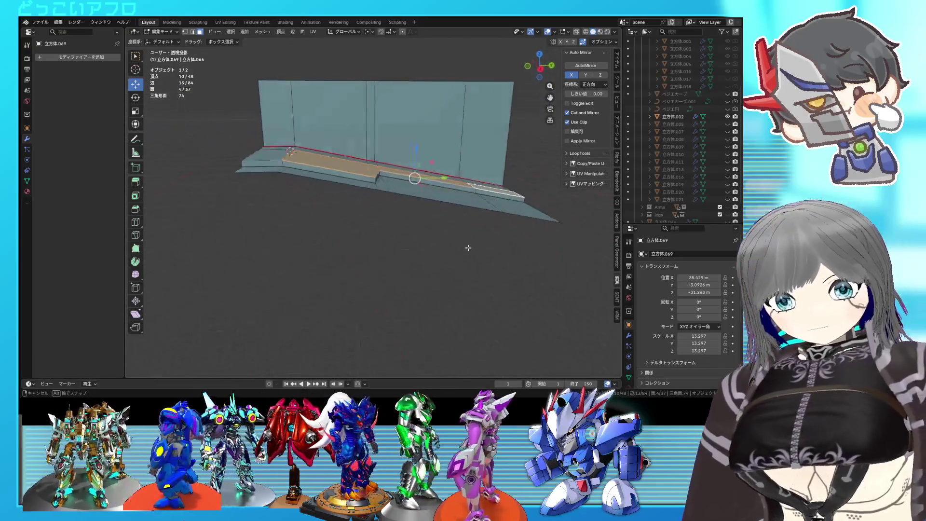
{"action": "scroll", "coordinate": [480, 252], "scroll_direction": "up", "scroll_amount": 2}
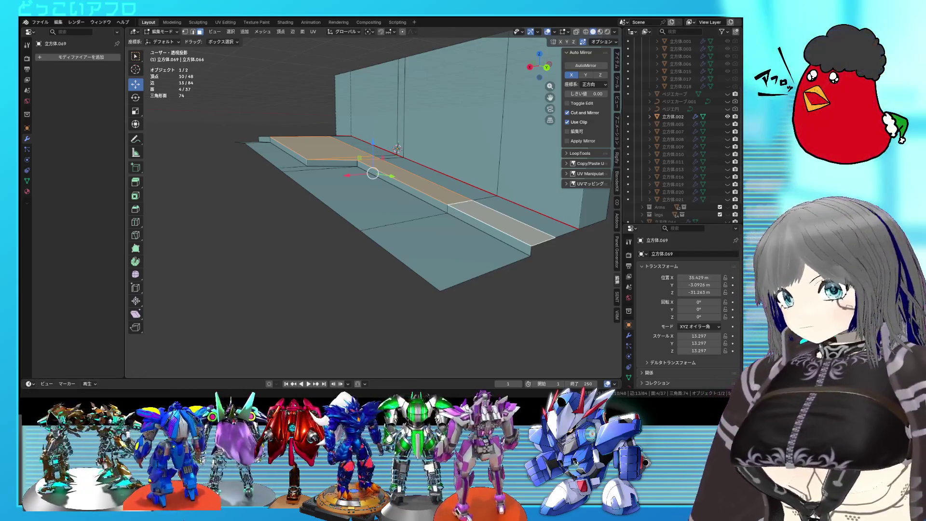
{"action": "scroll", "coordinate": [410, 157], "scroll_direction": "down", "scroll_amount": 3}
{"action": "scroll", "coordinate": [409, 157], "scroll_direction": "down", "scroll_amount": 3}
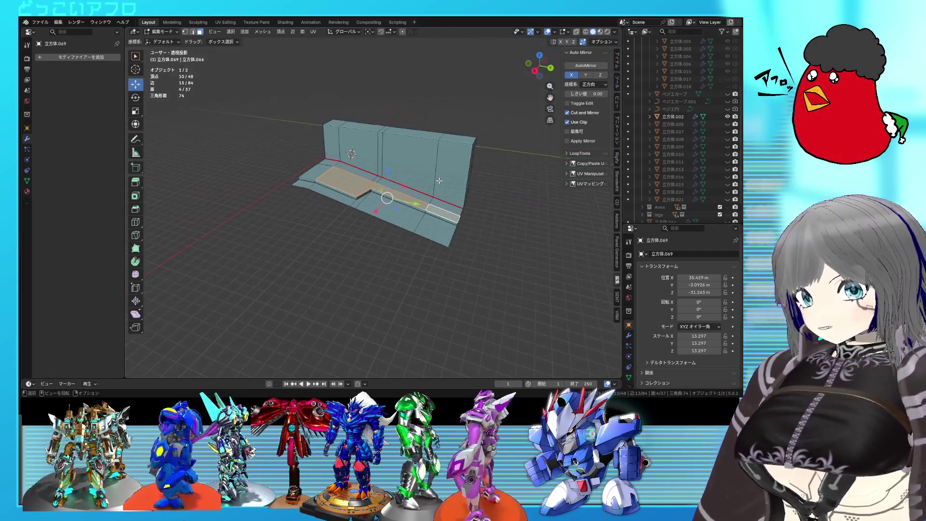
Delete the wall-and-floor object, leaving only the armor head part in view
{"action": "key", "text": "Tab"}
{"action": "key", "text": "x"}
{"action": "left_click", "coordinate": [439, 180]}
{"action": "middle_click_drag", "start_coordinate": [439, 180], "coordinate": [218, 222]}
{"action": "scroll", "coordinate": [416, 218], "scroll_direction": "up", "scroll_amount": 3}
{"action": "mouse_move", "coordinate": [417, 218]}
{"action": "middle_mouse_down"}
{"action": "mouse_move", "coordinate": [383, 218]}
{"action": "mouse_move", "coordinate": [390, 210]}
{"action": "mouse_move", "coordinate": [450, 213]}
{"action": "mouse_move", "coordinate": [414, 203]}
{"action": "mouse_move", "coordinate": [458, 194]}
{"action": "mouse_move", "coordinate": [500, 204]}
{"action": "mouse_move", "coordinate": [418, 218]}
{"action": "middle_mouse_up"}
Switch to the UV Editing workspace and enter Edit Mode on the armor head mesh
{"action": "left_click", "coordinate": [226, 21]}
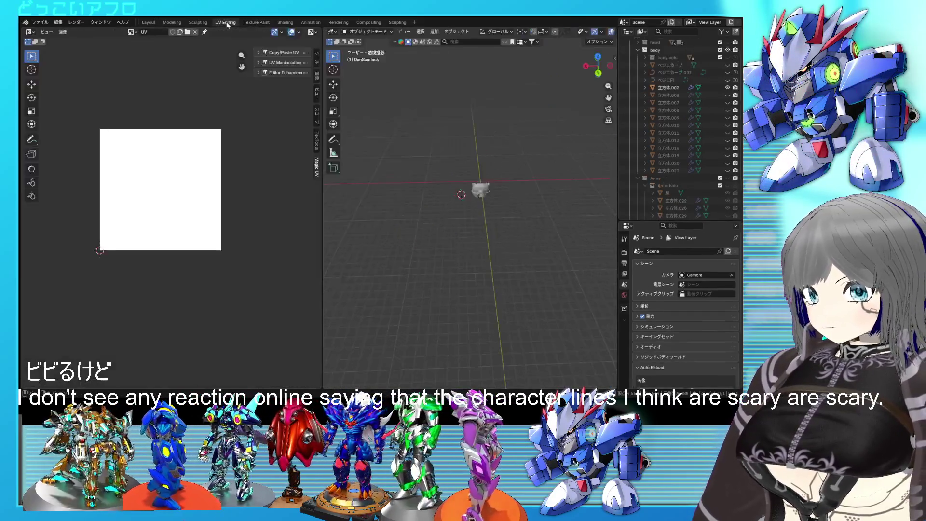
{"action": "scroll", "coordinate": [471, 212], "scroll_direction": "up", "scroll_amount": 3}
{"action": "mouse_move", "coordinate": [471, 212]}
{"action": "middle_mouse_down"}
{"action": "mouse_move", "coordinate": [482, 193]}
{"action": "mouse_move", "coordinate": [545, 201]}
{"action": "mouse_move", "coordinate": [531, 224]}
{"action": "middle_mouse_up"}
{"action": "left_click", "coordinate": [432, 193]}
{"action": "scroll", "coordinate": [431, 193], "scroll_direction": "up", "scroll_amount": 2}
{"action": "mouse_move", "coordinate": [432, 193]}
{"action": "middle_mouse_down"}
{"action": "mouse_move", "coordinate": [482, 222]}
{"action": "mouse_move", "coordinate": [444, 211]}
{"action": "mouse_move", "coordinate": [419, 217]}
{"action": "middle_mouse_up"}
{"action": "key", "text": "Tab"}
{"action": "scroll", "coordinate": [419, 217], "scroll_direction": "up", "scroll_amount": 2}
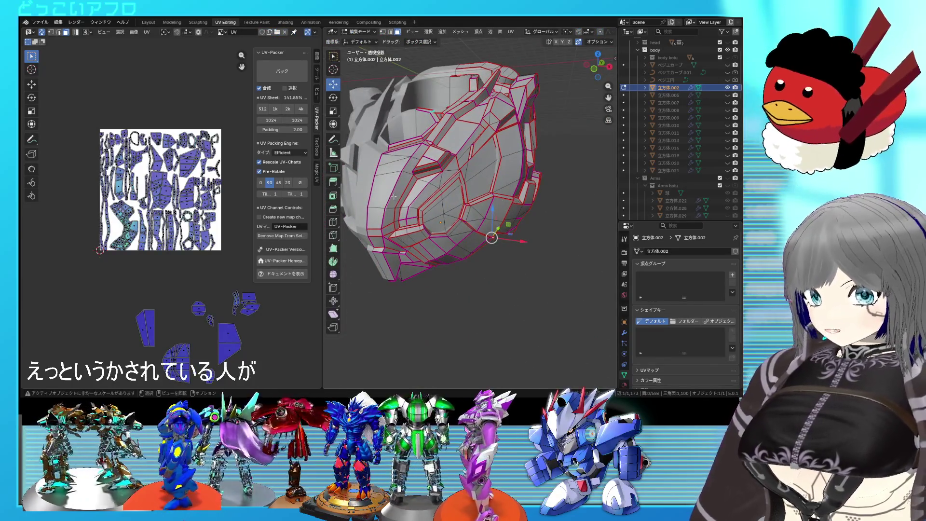
Select all faces, then a single element and its linked patch on the head
{"action": "key", "text": "a"}
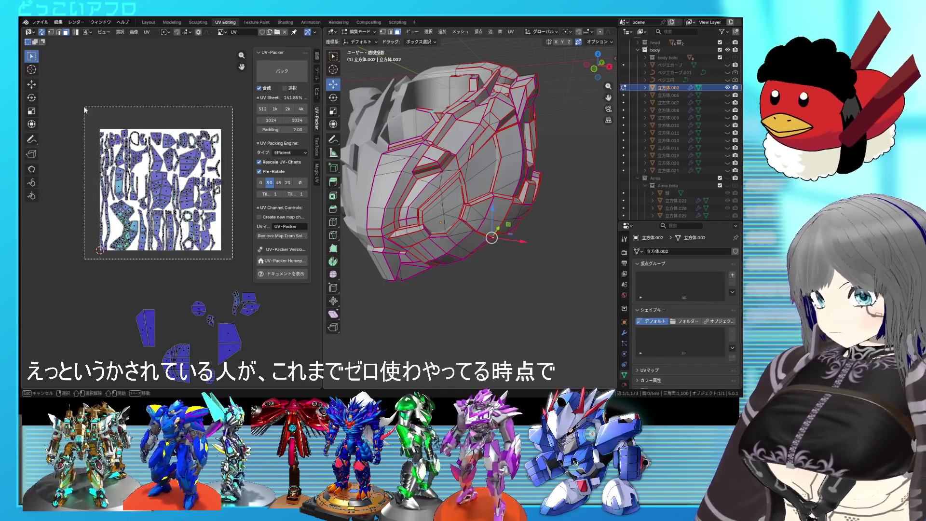
{"action": "left_click", "coordinate": [456, 240]}
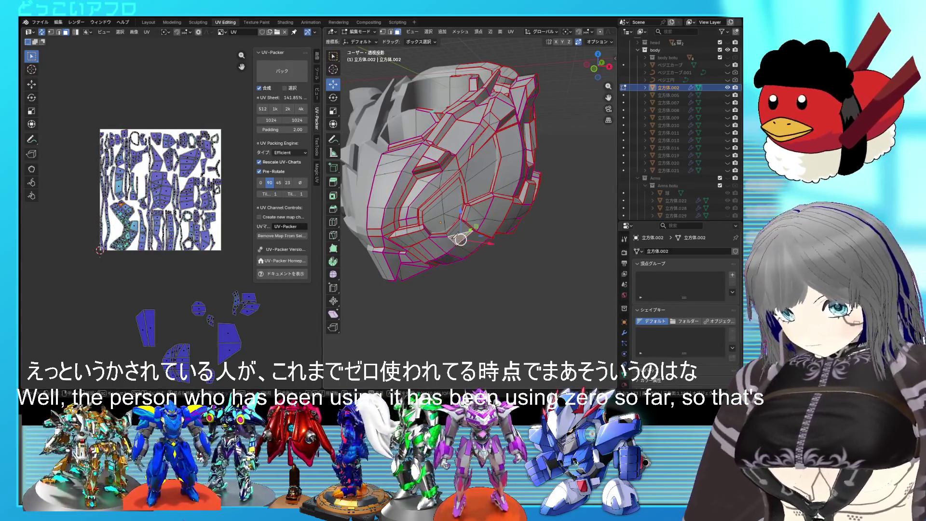
{"action": "key", "text": "ctrl+l"}
{"action": "mouse_move", "coordinate": [458, 240]}
{"action": "middle_mouse_down"}
{"action": "mouse_move", "coordinate": [426, 157]}
{"action": "mouse_move", "coordinate": [460, 157]}
{"action": "mouse_move", "coordinate": [496, 184]}
{"action": "middle_mouse_up"}
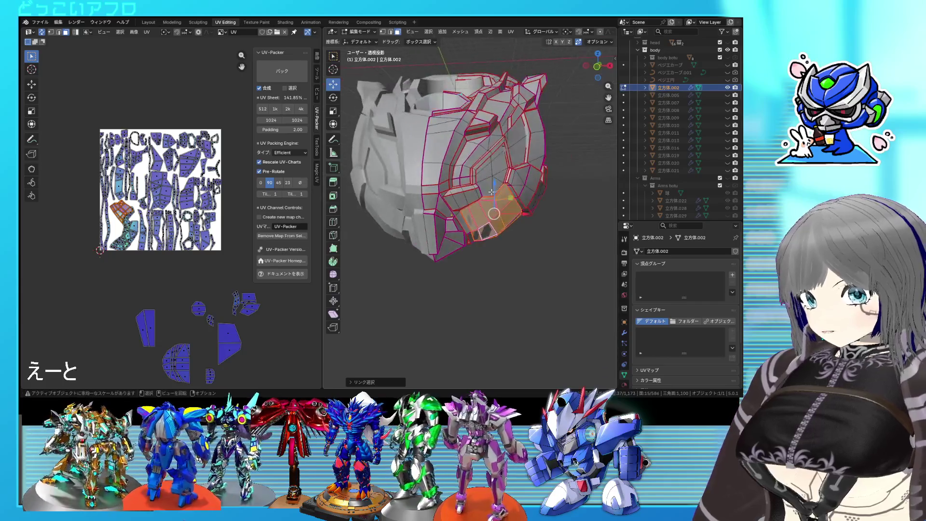
{"action": "scroll", "coordinate": [496, 184], "scroll_direction": "up", "scroll_amount": 3}
{"action": "scroll", "coordinate": [152, 258], "scroll_direction": "up", "scroll_amount": 2}
{"action": "scroll", "coordinate": [152, 258], "scroll_direction": "up", "scroll_amount": 2}
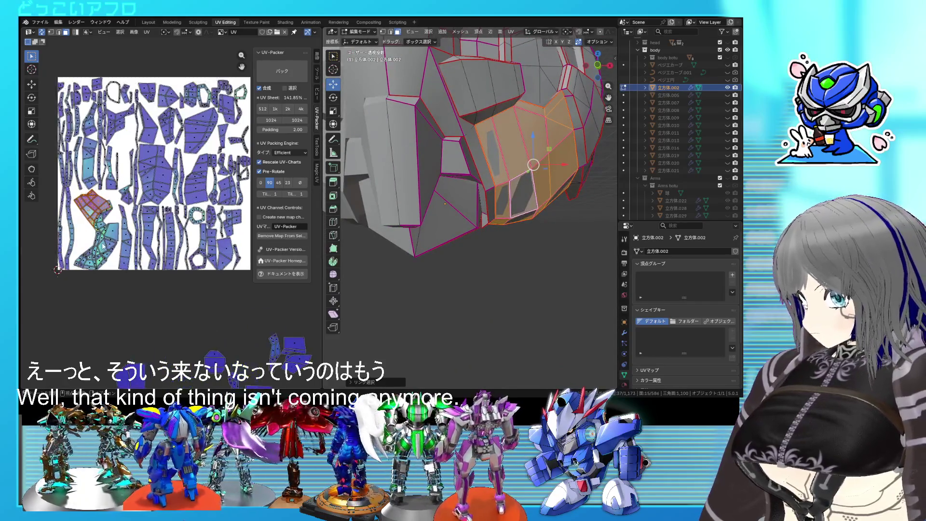
{"action": "scroll", "coordinate": [202, 262], "scroll_direction": "down", "scroll_amount": 3}
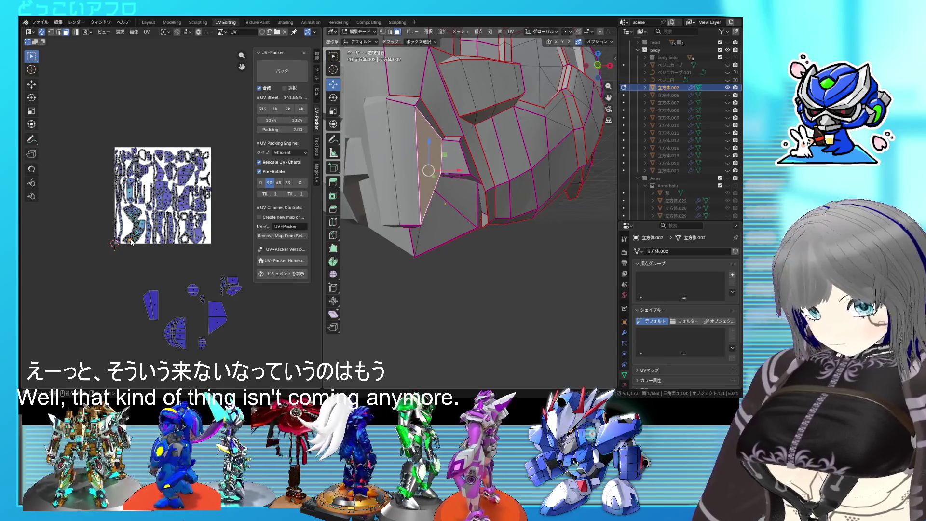
{"action": "key", "text": "l"}
{"action": "mouse_move", "coordinate": [435, 217]}
{"action": "middle_mouse_down"}
{"action": "mouse_move", "coordinate": [388, 249]}
{"action": "mouse_move", "coordinate": [451, 228]}
{"action": "mouse_move", "coordinate": [450, 238]}
{"action": "middle_mouse_up"}
{"action": "left_click", "coordinate": [458, 238]}
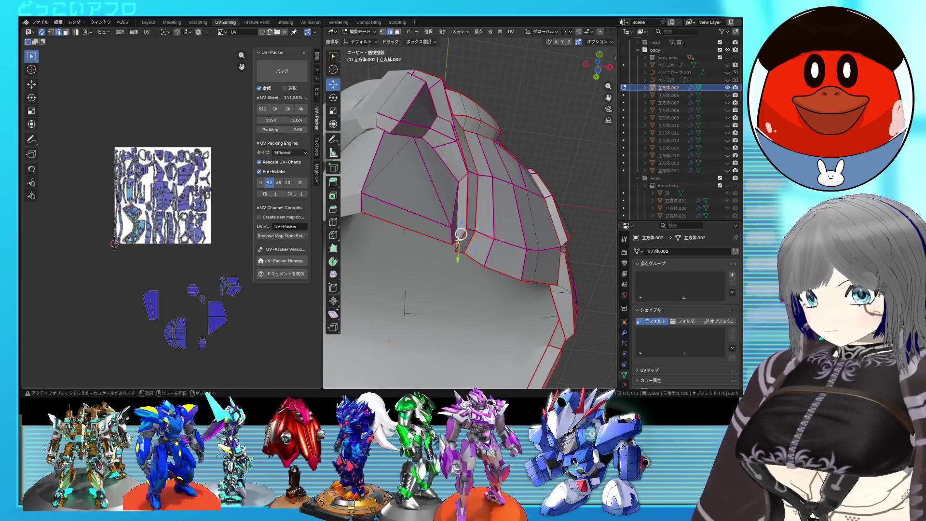
{"action": "key", "text": "shift+z"}
{"action": "mouse_move", "coordinate": [456, 246]}
{"action": "middle_mouse_down"}
{"action": "mouse_move", "coordinate": [454, 224]}
{"action": "mouse_move", "coordinate": [456, 239]}
{"action": "middle_mouse_up"}
{"action": "key", "text": "shift+z"}
{"action": "scroll", "coordinate": [457, 247], "scroll_direction": "up", "scroll_amount": 3}
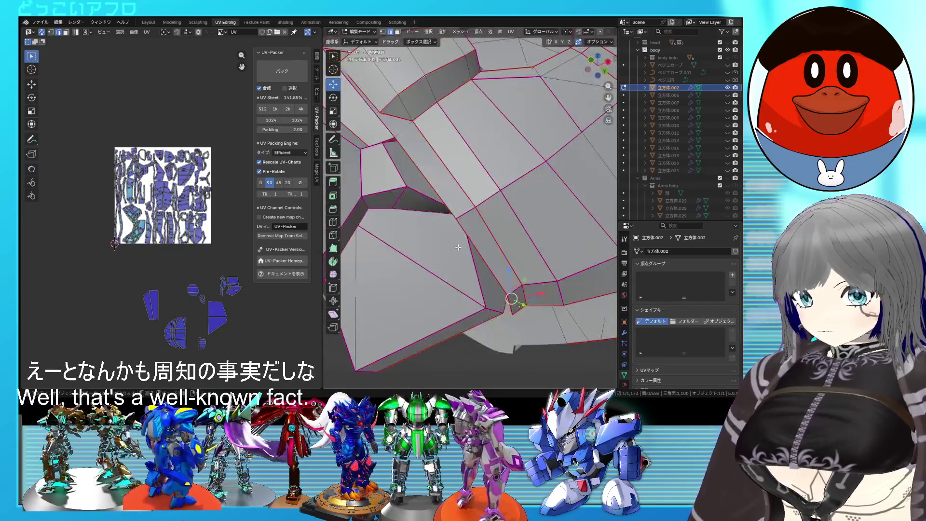
{"action": "mouse_move", "coordinate": [458, 248]}
{"action": "middle_mouse_down"}
{"action": "mouse_move", "coordinate": [489, 239]}
{"action": "mouse_move", "coordinate": [448, 266]}
{"action": "middle_mouse_up"}
{"action": "key", "text": "shift+z"}
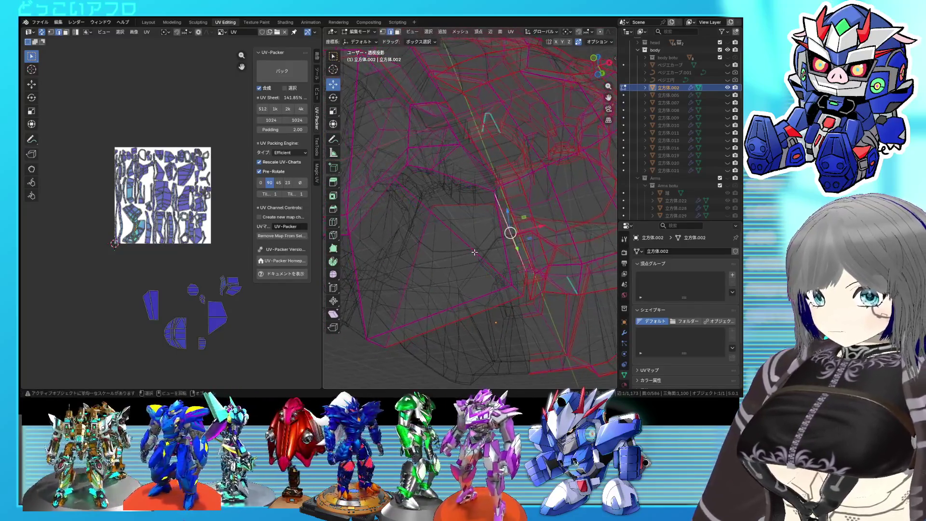
{"action": "key", "text": "shift+z"}
{"action": "mouse_move", "coordinate": [474, 252]}
{"action": "middle_mouse_down"}
{"action": "mouse_move", "coordinate": [450, 223]}
{"action": "mouse_move", "coordinate": [447, 180]}
{"action": "mouse_move", "coordinate": [475, 223]}
{"action": "mouse_move", "coordinate": [422, 229]}
{"action": "mouse_move", "coordinate": [439, 201]}
{"action": "mouse_move", "coordinate": [429, 126]}
{"action": "mouse_move", "coordinate": [452, 208]}
{"action": "mouse_move", "coordinate": [435, 174]}
{"action": "mouse_move", "coordinate": [440, 194]}
{"action": "mouse_move", "coordinate": [491, 136]}
{"action": "mouse_move", "coordinate": [458, 189]}
{"action": "mouse_move", "coordinate": [414, 179]}
{"action": "mouse_move", "coordinate": [421, 178]}
{"action": "middle_mouse_up"}
{"action": "key", "text": "shift+z"}
{"action": "key", "text": "shift+z"}
{"action": "key", "text": "shift+z"}
{"action": "key", "text": "shift+z"}
{"action": "right_click", "coordinate": [440, 193]}
{"action": "left_click", "coordinate": [441, 193]}
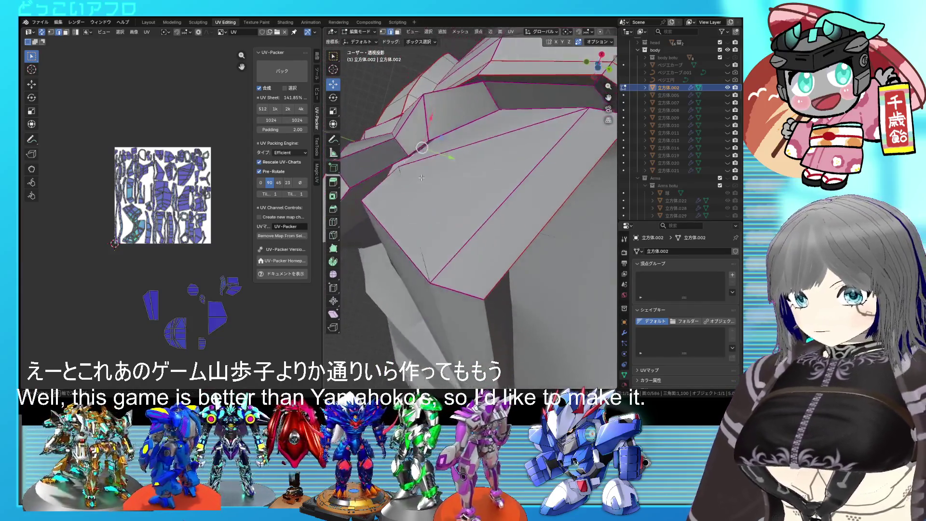
{"action": "right_click", "coordinate": [421, 181]}
{"action": "mouse_move", "coordinate": [421, 181]}
{"action": "middle_mouse_down"}
{"action": "mouse_move", "coordinate": [502, 248]}
{"action": "mouse_move", "coordinate": [547, 270]}
{"action": "mouse_move", "coordinate": [502, 257]}
{"action": "mouse_move", "coordinate": [475, 201]}
{"action": "middle_mouse_up"}
{"action": "key", "text": "alt+z"}
{"action": "key", "text": "alt+z"}
{"action": "key", "text": "alt+z"}
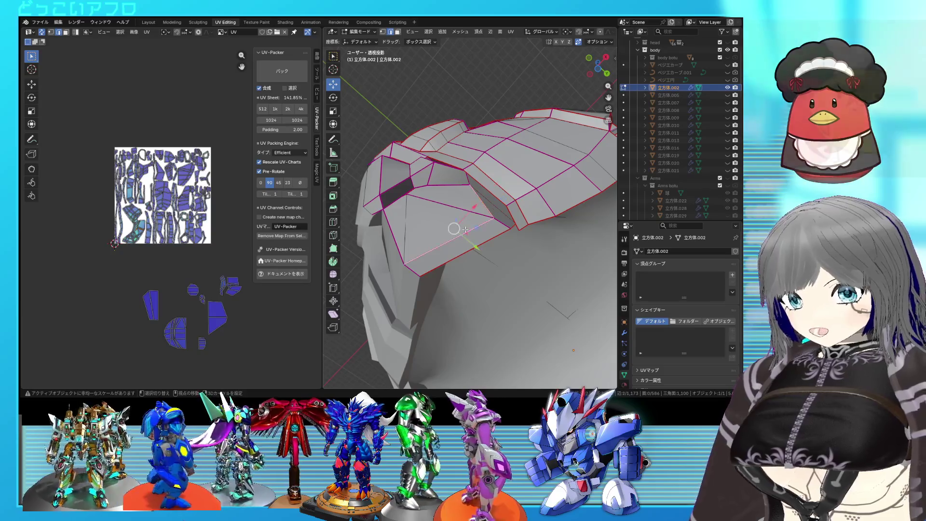
{"action": "middle_click_drag", "start_coordinate": [477, 229], "coordinate": [501, 201]}
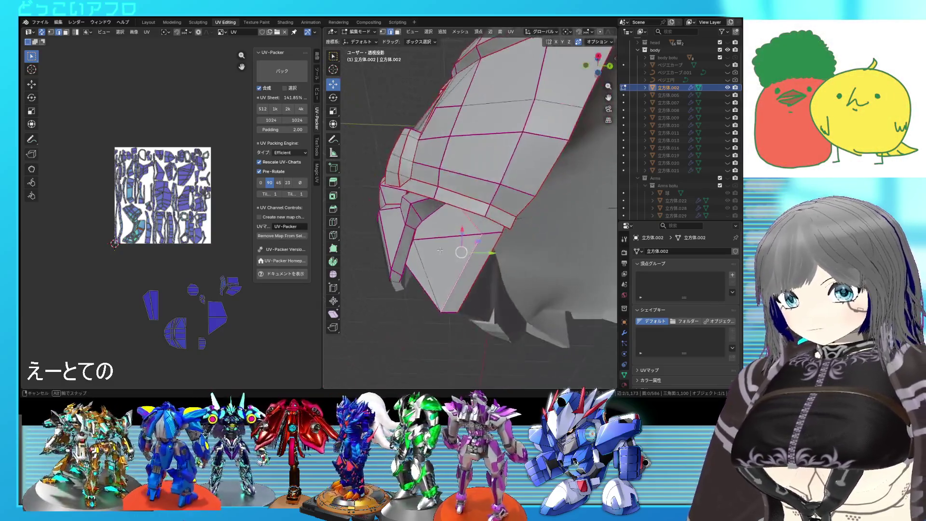
{"action": "key", "text": "ctrl+e"}
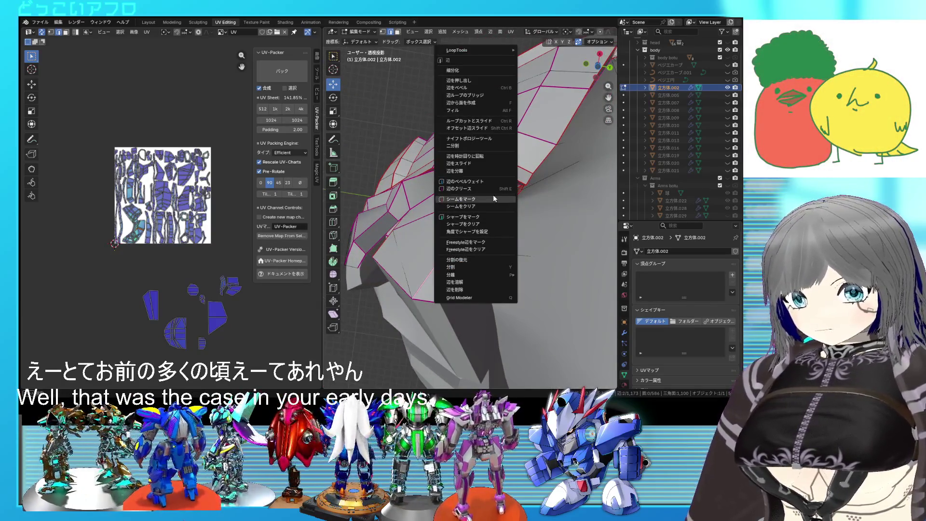
{"action": "left_click", "coordinate": [492, 195]}
{"action": "mouse_move", "coordinate": [506, 198]}
{"action": "middle_mouse_down"}
{"action": "mouse_move", "coordinate": [560, 239]}
{"action": "mouse_move", "coordinate": [508, 258]}
{"action": "mouse_move", "coordinate": [485, 235]}
{"action": "mouse_move", "coordinate": [455, 164]}
{"action": "mouse_move", "coordinate": [421, 196]}
{"action": "mouse_move", "coordinate": [423, 217]}
{"action": "middle_mouse_up"}
{"action": "key", "text": "ctrl+e"}
{"action": "left_click", "coordinate": [560, 239]}
{"action": "key", "text": "alt+z"}
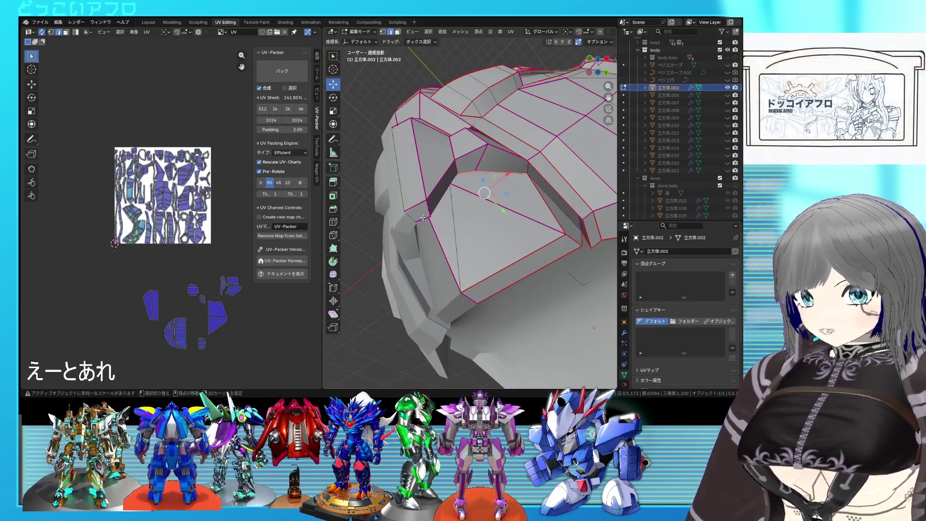
{"action": "middle_click_drag", "start_coordinate": [459, 193], "coordinate": [509, 187]}
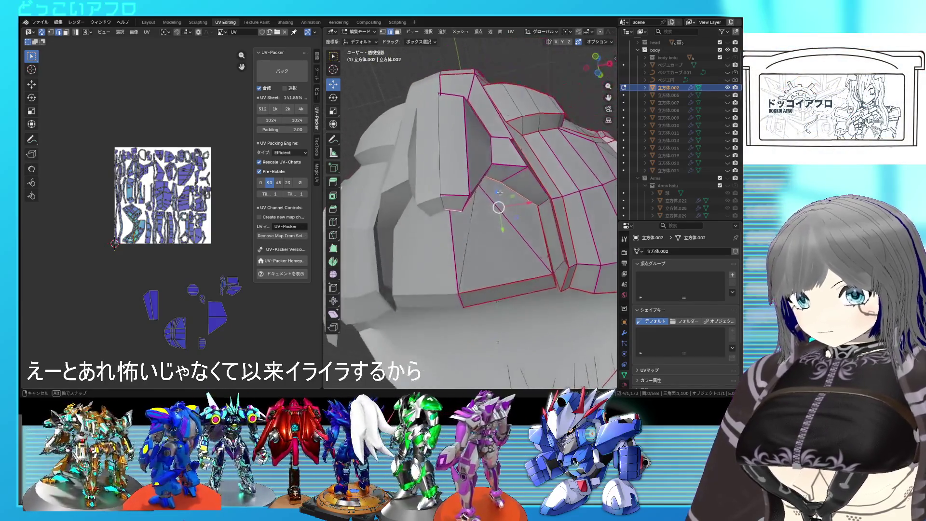
{"action": "middle_click_drag", "start_coordinate": [535, 186], "coordinate": [505, 200]}
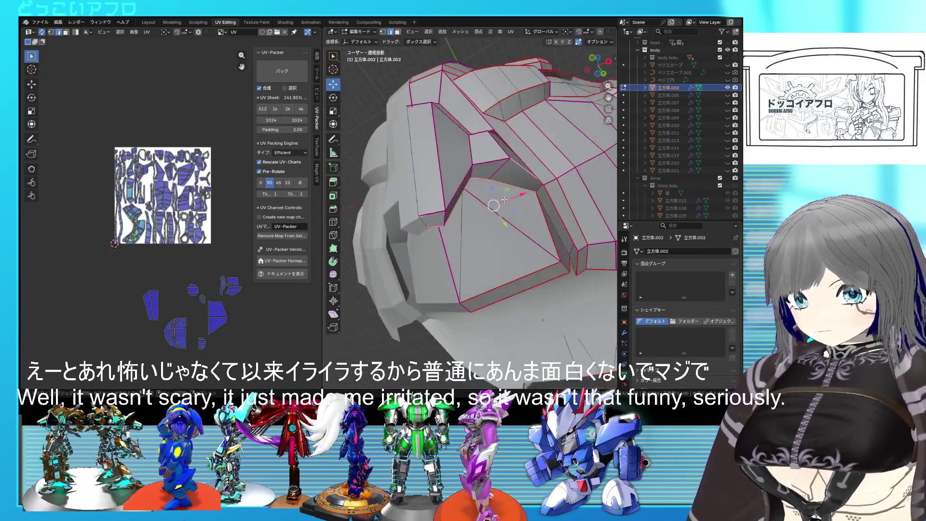
{"action": "key", "text": "ctrl+e"}
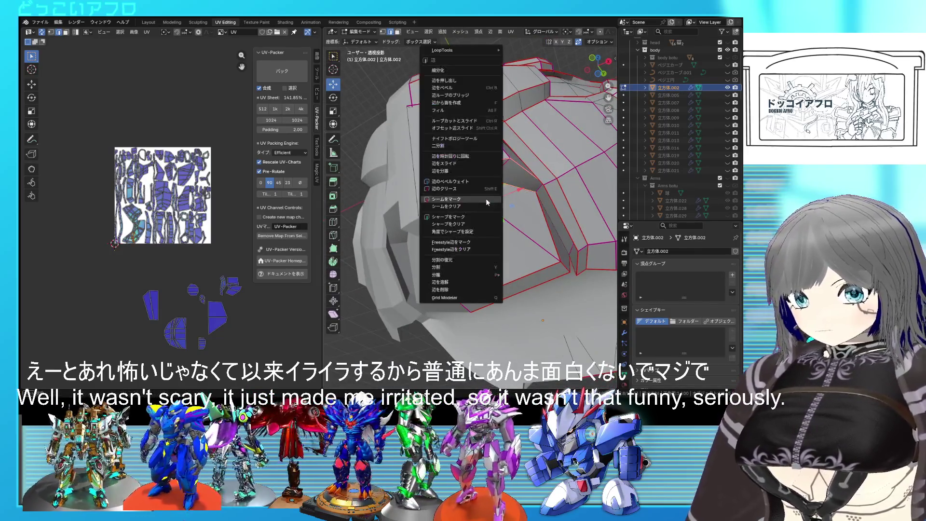
{"action": "left_click", "coordinate": [486, 202]}
{"action": "mouse_move", "coordinate": [486, 203]}
{"action": "middle_mouse_down"}
{"action": "mouse_move", "coordinate": [447, 187]}
{"action": "mouse_move", "coordinate": [517, 221]}
{"action": "middle_mouse_up"}
{"action": "key", "text": "ctrl+e"}
{"action": "left_click", "coordinate": [447, 188]}
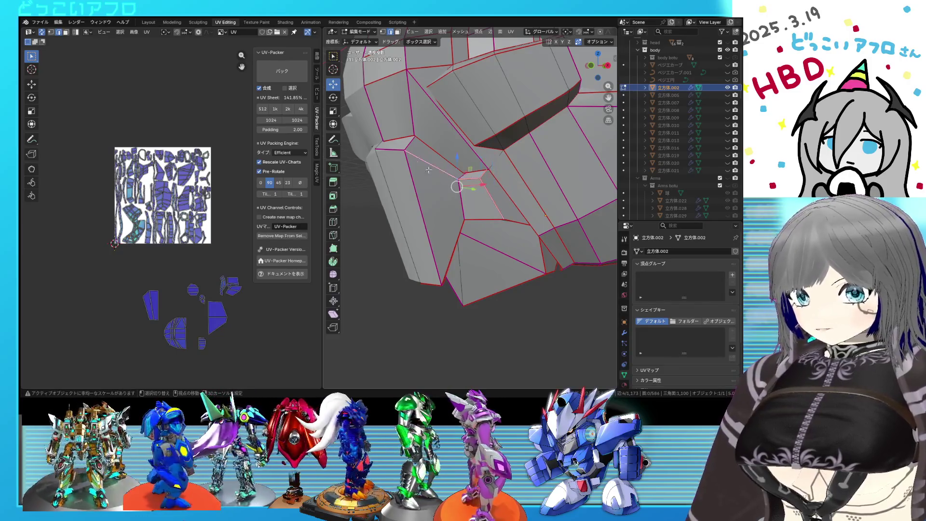
{"action": "middle_click_drag", "start_coordinate": [395, 151], "coordinate": [450, 178]}
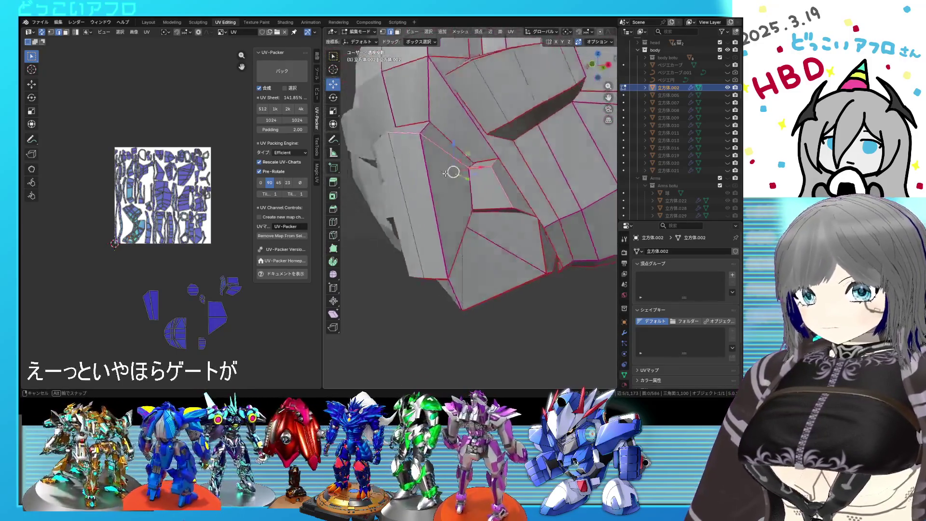
{"action": "key", "text": "ctrl+e"}
{"action": "left_click", "coordinate": [450, 178]}
{"action": "key", "text": "alt+z"}
{"action": "mouse_move", "coordinate": [450, 178]}
{"action": "middle_mouse_down"}
{"action": "mouse_move", "coordinate": [518, 209]}
{"action": "mouse_move", "coordinate": [447, 231]}
{"action": "mouse_move", "coordinate": [432, 200]}
{"action": "mouse_move", "coordinate": [436, 148]}
{"action": "middle_mouse_up"}
{"action": "key", "text": "alt+z"}
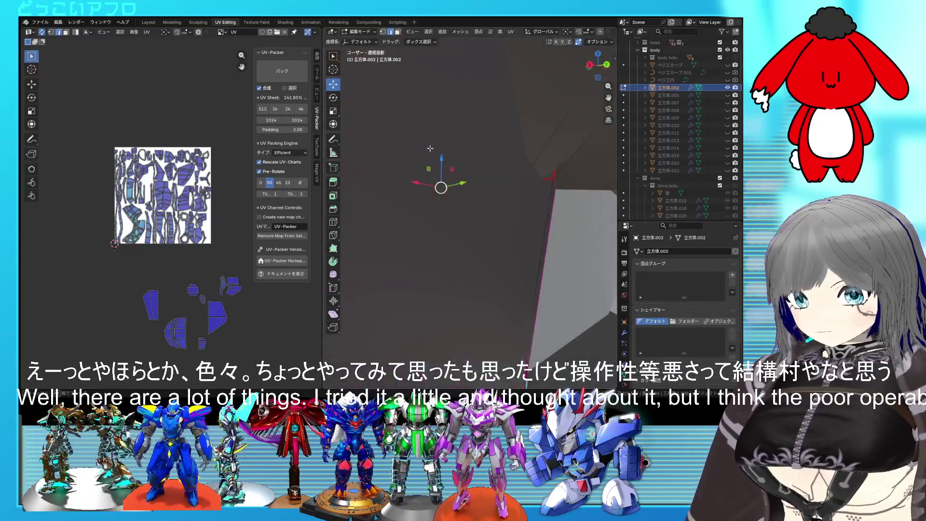
{"action": "mouse_move", "coordinate": [429, 218]}
{"action": "middle_mouse_down"}
{"action": "mouse_move", "coordinate": [481, 209]}
{"action": "mouse_move", "coordinate": [477, 164]}
{"action": "mouse_move", "coordinate": [496, 168]}
{"action": "mouse_move", "coordinate": [456, 229]}
{"action": "middle_mouse_up"}
{"action": "key", "text": "alt+z"}
{"action": "key", "text": "alt+z"}
{"action": "key", "text": "alt+z"}
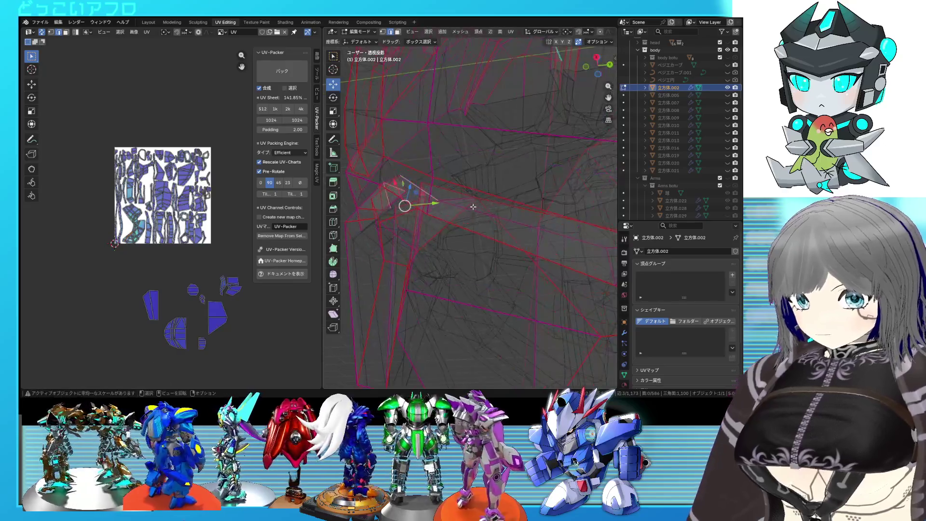
{"action": "key", "text": "alt+z"}
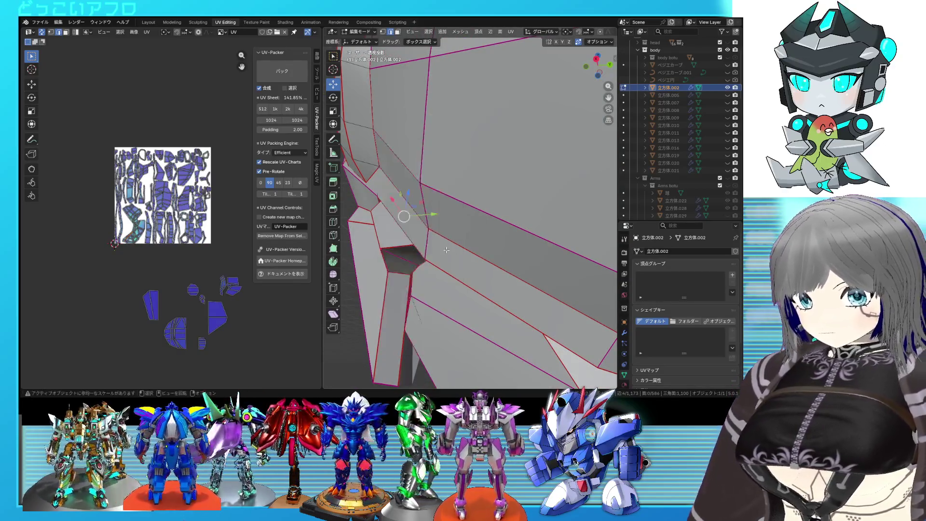
{"action": "scroll", "coordinate": [474, 234], "scroll_direction": "down", "scroll_amount": 3}
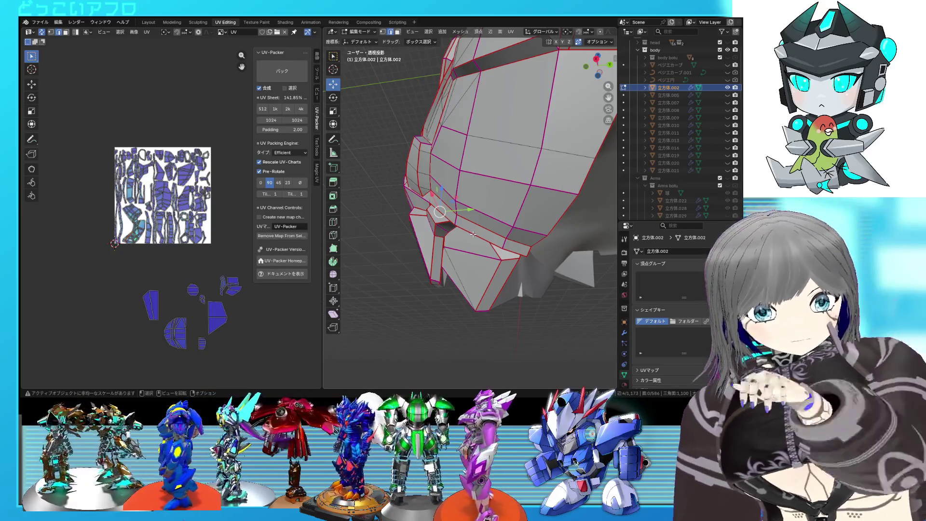
{"action": "middle_click_drag", "start_coordinate": [461, 190], "coordinate": [545, 184]}
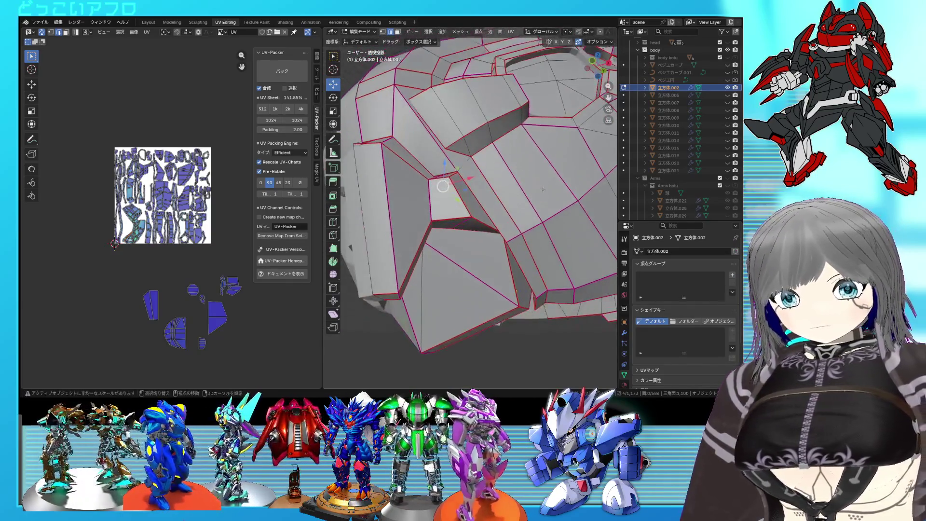
{"action": "key", "text": "alt+z"}
{"action": "middle_click_drag", "start_coordinate": [544, 185], "coordinate": [532, 197]}
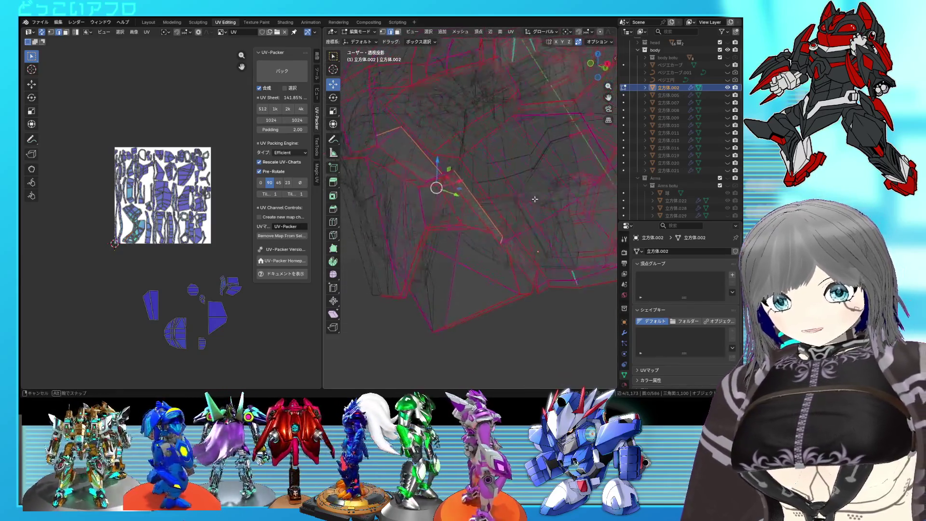
{"action": "key", "text": "alt+z"}
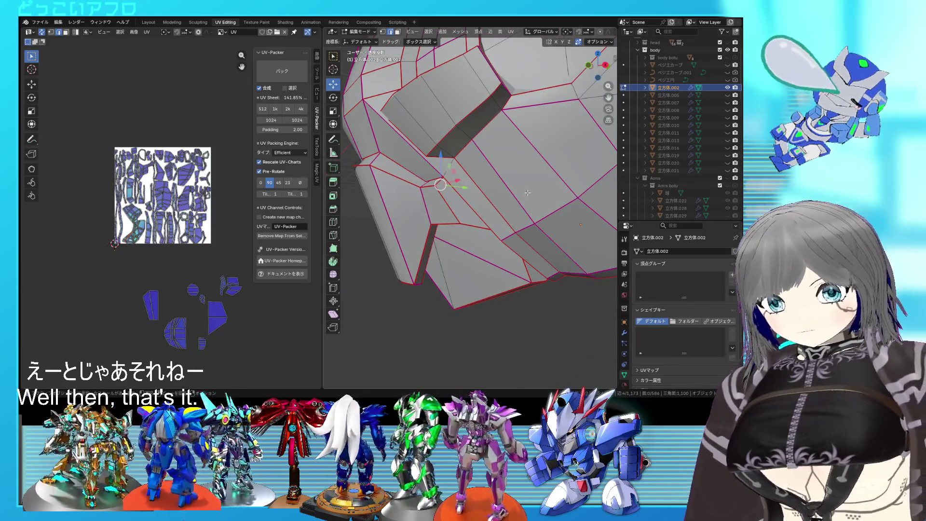
{"action": "mouse_move", "coordinate": [526, 194]}
{"action": "middle_mouse_down"}
{"action": "mouse_move", "coordinate": [498, 200]}
{"action": "mouse_move", "coordinate": [506, 195]}
{"action": "middle_mouse_up"}
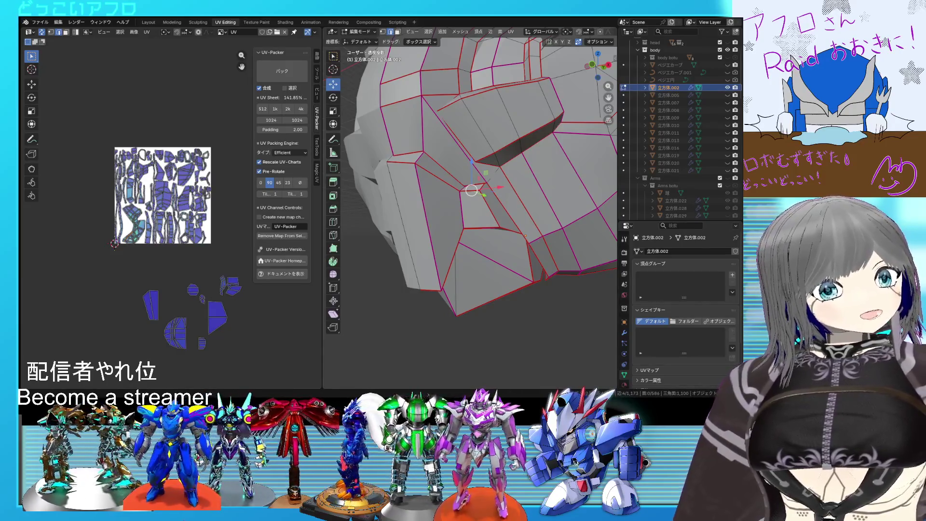
{"action": "mouse_move", "coordinate": [481, 63]}
{"action": "middle_mouse_down"}
{"action": "mouse_move", "coordinate": [480, 182]}
{"action": "mouse_move", "coordinate": [459, 193]}
{"action": "mouse_move", "coordinate": [480, 165]}
{"action": "mouse_move", "coordinate": [491, 171]}
{"action": "mouse_move", "coordinate": [482, 208]}
{"action": "mouse_move", "coordinate": [541, 218]}
{"action": "mouse_move", "coordinate": [490, 208]}
{"action": "middle_mouse_up"}
Check the selected edge in see-through shading, then unwrap the whole head mesh
{"action": "key", "text": "alt+z"}
{"action": "right_click", "coordinate": [541, 217]}
{"action": "left_click", "coordinate": [541, 218]}
{"action": "key", "text": "alt+z"}
{"action": "key", "text": "a"}
{"action": "key", "text": "u"}
{"action": "left_click", "coordinate": [119, 132]}
Select a triangle face's connected island and inspect it in see-through shading
{"action": "middle_click_drag", "start_coordinate": [482, 262], "coordinate": [484, 240]}
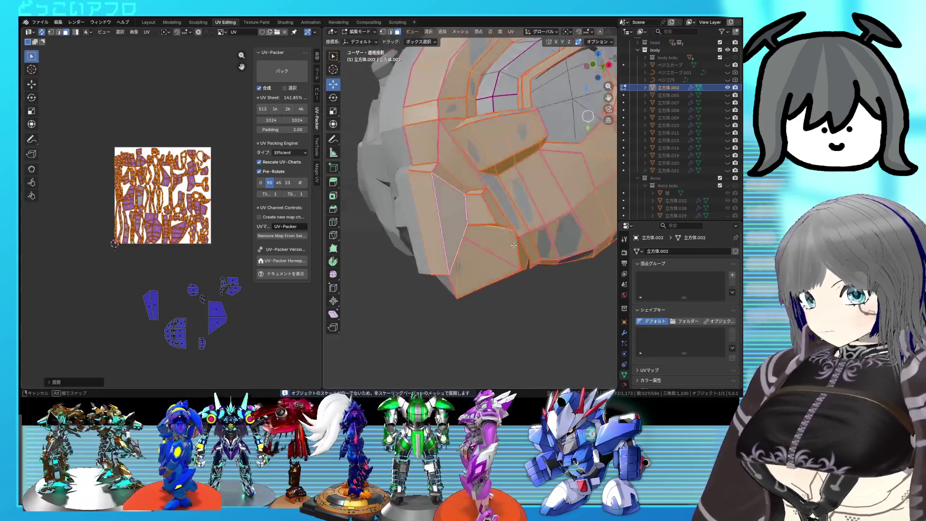
{"action": "left_click", "coordinate": [483, 239]}
{"action": "key", "text": "ctrl+l"}
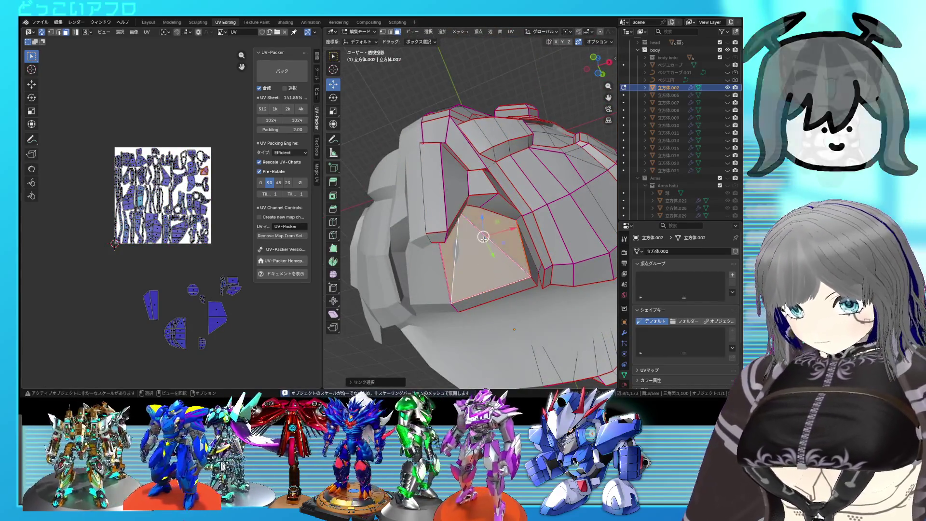
{"action": "key", "text": "alt+z"}
{"action": "middle_click_drag", "start_coordinate": [483, 240], "coordinate": [519, 272]}
{"action": "scroll", "coordinate": [519, 272], "scroll_direction": "up", "scroll_amount": 2}
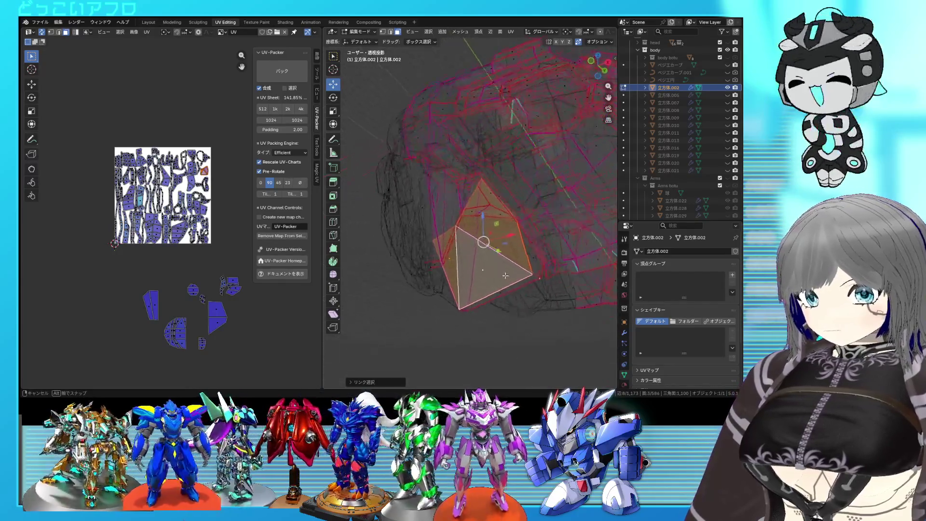
{"action": "key", "text": "alt+z"}
{"action": "scroll", "coordinate": [514, 246], "scroll_direction": "up", "scroll_amount": 3}
{"action": "key", "text": "alt+z"}
Select a linked face strip on the armor plate and view it from the side
{"action": "mouse_move", "coordinate": [507, 230]}
{"action": "middle_mouse_down"}
{"action": "mouse_move", "coordinate": [506, 253]}
{"action": "mouse_move", "coordinate": [461, 154]}
{"action": "middle_mouse_up"}
{"action": "key", "text": "a"}
{"action": "key", "text": "alt+z"}
{"action": "left_click", "coordinate": [460, 173]}
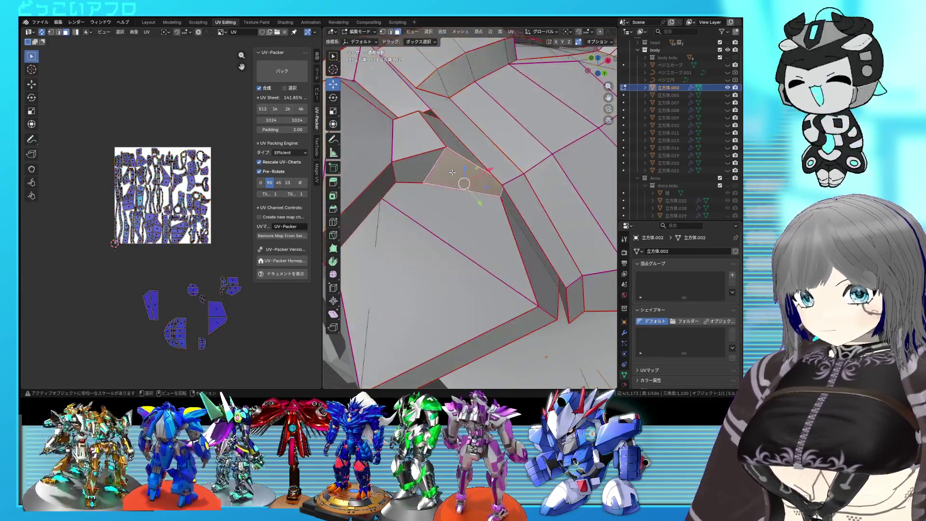
{"action": "key", "text": "l"}
{"action": "scroll", "coordinate": [459, 187], "scroll_direction": "down", "scroll_amount": 2}
{"action": "mouse_move", "coordinate": [460, 187]}
{"action": "middle_mouse_down"}
{"action": "mouse_move", "coordinate": [515, 171]}
{"action": "mouse_move", "coordinate": [481, 217]}
{"action": "mouse_move", "coordinate": [548, 210]}
{"action": "mouse_move", "coordinate": [538, 182]}
{"action": "mouse_move", "coordinate": [534, 190]}
{"action": "middle_mouse_up"}
{"action": "key", "text": "alt+z"}
{"action": "key", "text": "alt+z"}
Mark the chosen plate edge as a seam and orbit to check the seams
{"action": "left_click", "coordinate": [522, 210]}
{"action": "key", "text": "ctrl+e"}
{"action": "left_click", "coordinate": [524, 220]}
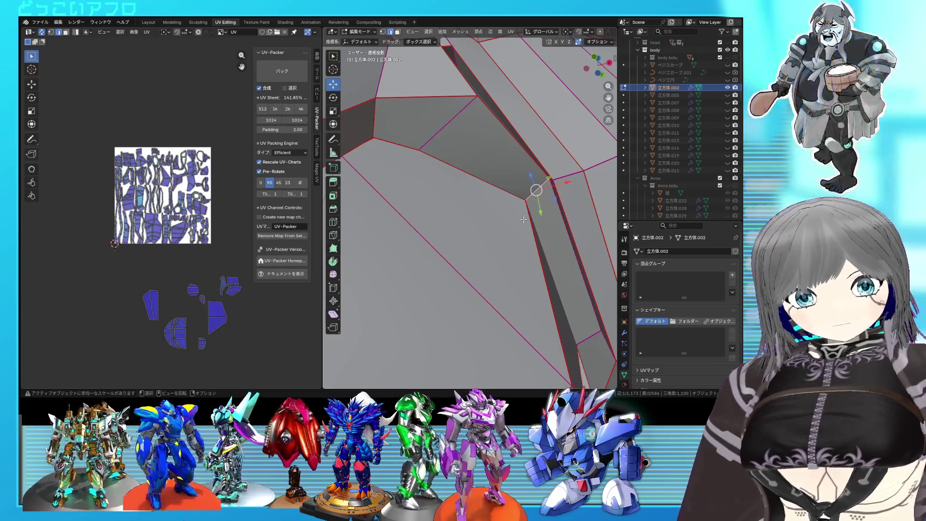
{"action": "scroll", "coordinate": [524, 219], "scroll_direction": "down", "scroll_amount": 3}
{"action": "mouse_move", "coordinate": [524, 220]}
{"action": "middle_mouse_down"}
{"action": "mouse_move", "coordinate": [559, 196]}
{"action": "mouse_move", "coordinate": [552, 212]}
{"action": "middle_mouse_up"}
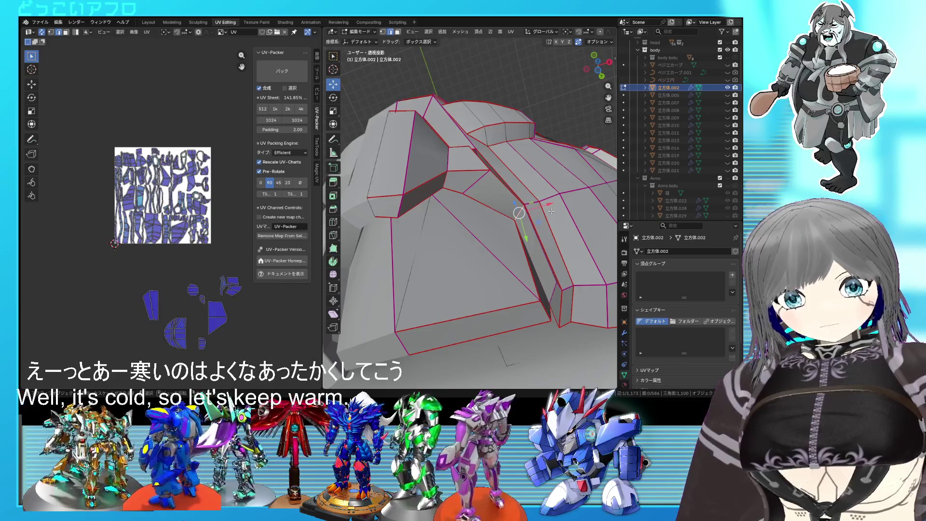
{"action": "mouse_move", "coordinate": [498, 189]}
{"action": "middle_mouse_down"}
{"action": "mouse_move", "coordinate": [479, 187]}
{"action": "mouse_move", "coordinate": [552, 213]}
{"action": "mouse_move", "coordinate": [580, 204]}
{"action": "middle_mouse_up"}
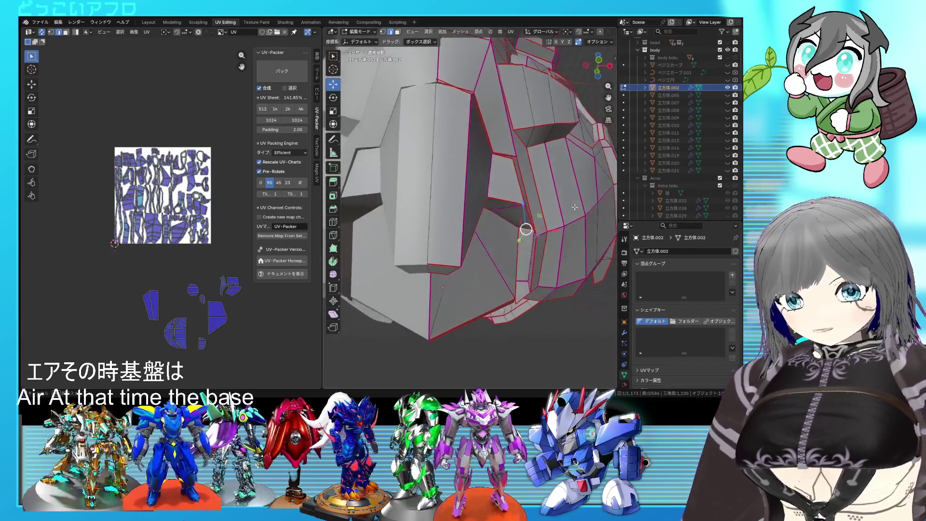
{"action": "mouse_move", "coordinate": [528, 237]}
{"action": "middle_mouse_down"}
{"action": "mouse_move", "coordinate": [533, 197]}
{"action": "mouse_move", "coordinate": [521, 152]}
{"action": "mouse_move", "coordinate": [491, 233]}
{"action": "middle_mouse_up"}
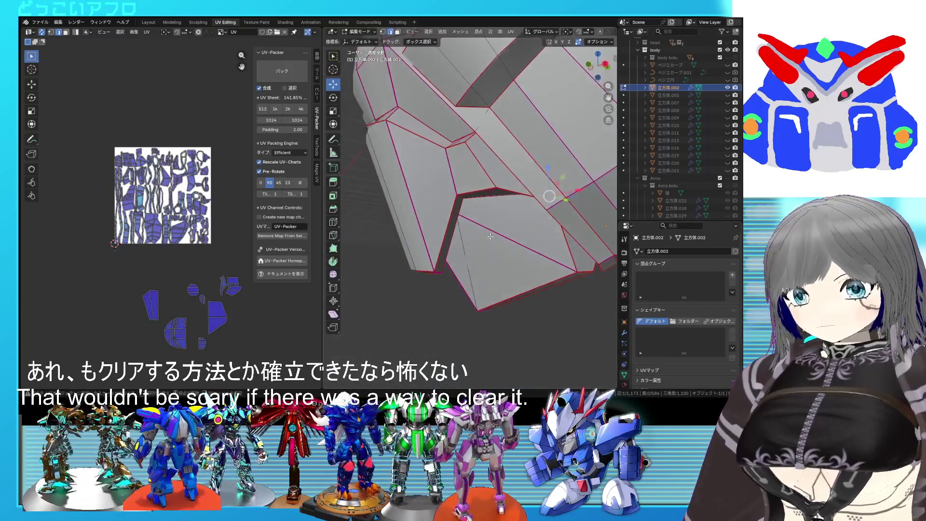
Toggle see-through display around the head to verify the seam placement
{"action": "key", "text": "alt+z"}
{"action": "key", "text": "alt+z"}
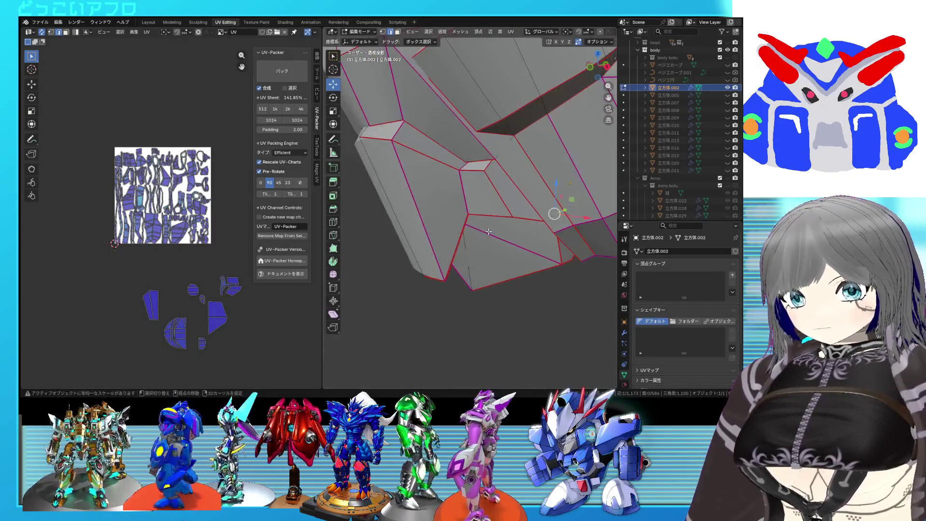
{"action": "middle_click_drag", "start_coordinate": [501, 256], "coordinate": [509, 196]}
{"action": "key", "text": "alt+z"}
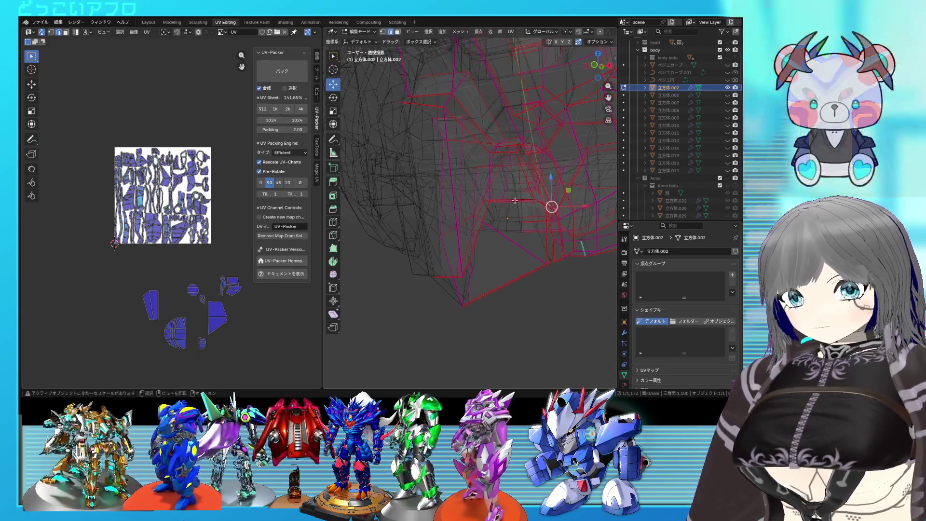
{"action": "key", "text": "alt+z"}
{"action": "right_click", "coordinate": [488, 184]}
{"action": "mouse_move", "coordinate": [489, 184]}
{"action": "middle_mouse_down"}
{"action": "mouse_move", "coordinate": [458, 197]}
{"action": "mouse_move", "coordinate": [464, 183]}
{"action": "middle_mouse_up"}
{"action": "key", "text": "alt+z"}
{"action": "key", "text": "alt+z"}
{"action": "scroll", "coordinate": [219, 220], "scroll_direction": "down", "scroll_amount": 1}
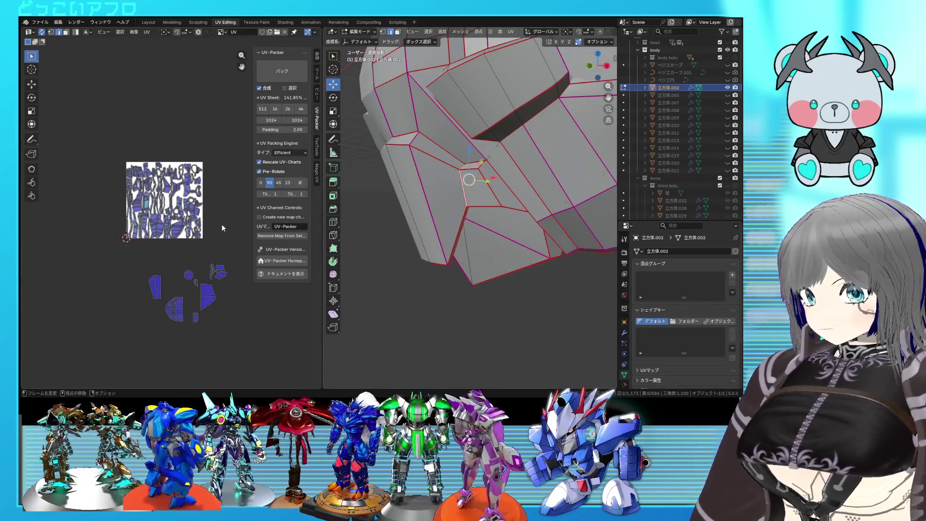
Select the entire mesh and re-unwrap it with the new seam
{"action": "key", "text": "a"}
{"action": "key", "text": "c"}
{"action": "key", "text": "u"}
{"action": "left_click", "coordinate": [134, 151]}
{"action": "mouse_move", "coordinate": [488, 160]}
{"action": "middle_mouse_down"}
{"action": "mouse_move", "coordinate": [458, 161]}
{"action": "mouse_move", "coordinate": [485, 175]}
{"action": "mouse_move", "coordinate": [474, 212]}
{"action": "middle_mouse_up"}
{"action": "scroll", "coordinate": [477, 216], "scroll_direction": "up", "scroll_amount": 3}
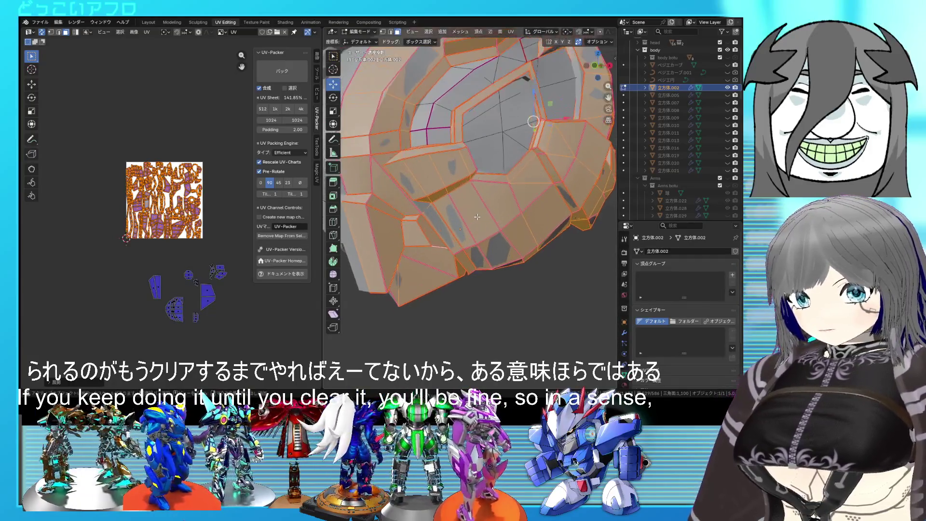
{"action": "left_click", "coordinate": [477, 217]}
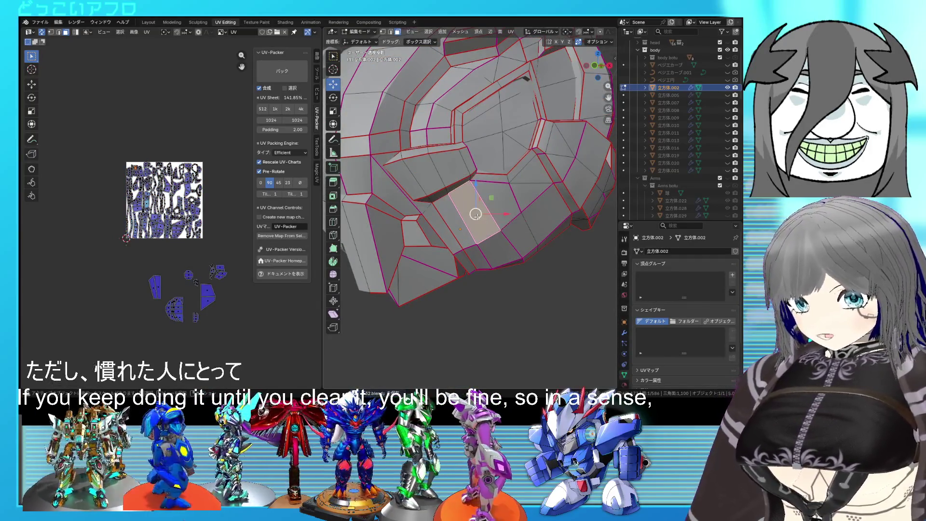
{"action": "key", "text": "l"}
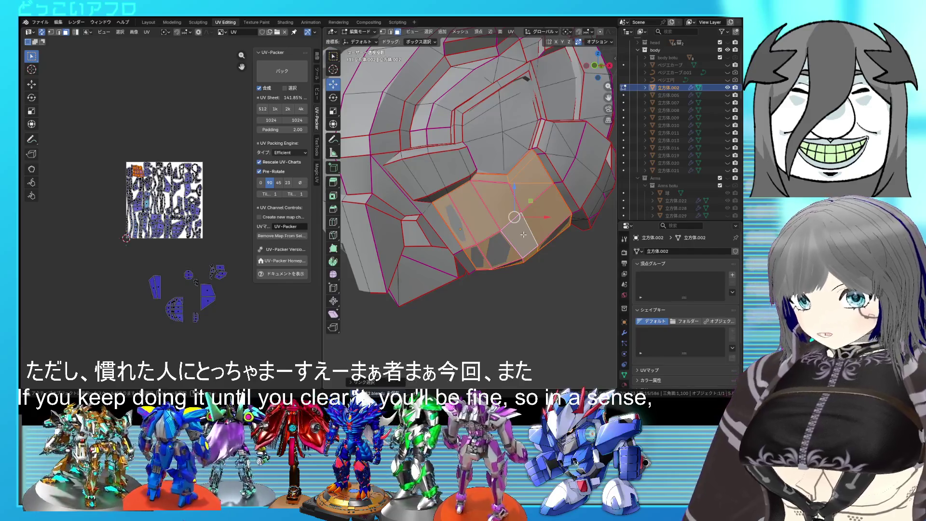
{"action": "key", "text": "a"}
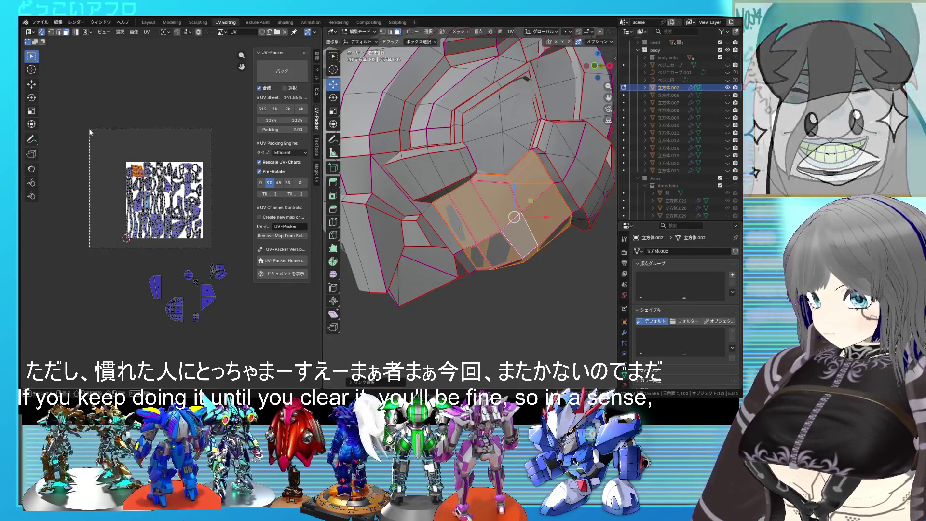
{"action": "scroll", "coordinate": [214, 214], "scroll_direction": "up", "scroll_amount": 3}
{"action": "scroll", "coordinate": [184, 226], "scroll_direction": "up", "scroll_amount": 2}
{"action": "scroll", "coordinate": [184, 227], "scroll_direction": "down", "scroll_amount": 1}
{"action": "middle_click_drag", "start_coordinate": [191, 218], "coordinate": [173, 222]}
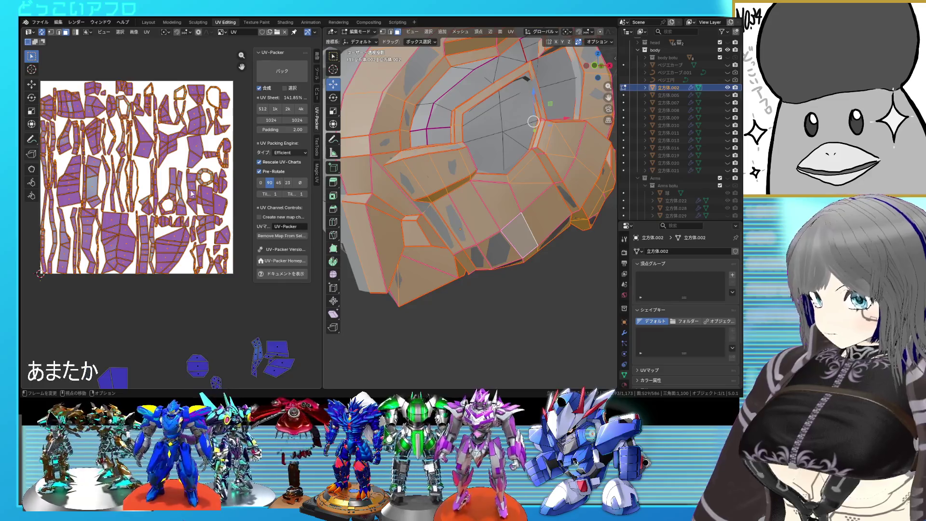
{"action": "scroll", "coordinate": [191, 194], "scroll_direction": "down", "scroll_amount": 3}
{"action": "mouse_move", "coordinate": [489, 239]}
{"action": "middle_mouse_down"}
{"action": "mouse_move", "coordinate": [465, 249]}
{"action": "mouse_move", "coordinate": [502, 197]}
{"action": "mouse_move", "coordinate": [480, 244]}
{"action": "middle_mouse_up"}
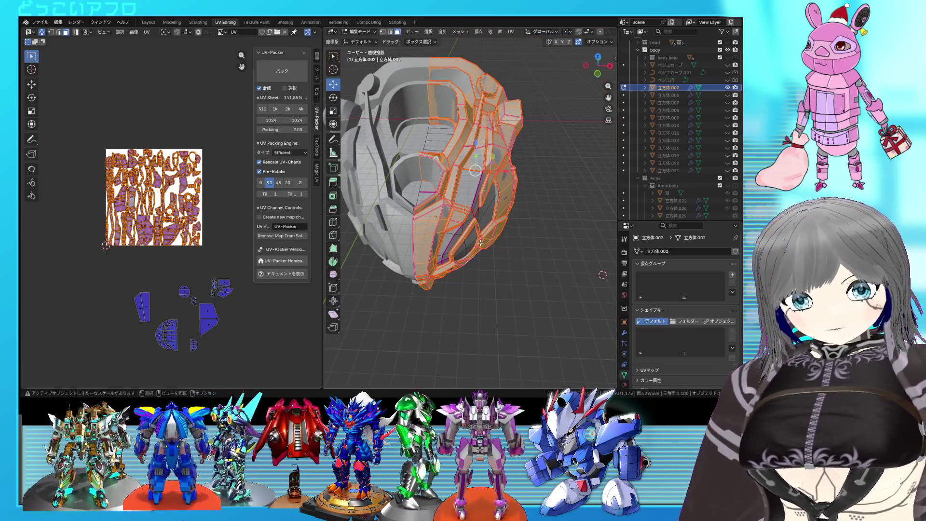
{"action": "scroll", "coordinate": [481, 243], "scroll_direction": "up", "scroll_amount": 5}
Vertex Slide a plate vertex along its edge, check the shape, then select all
{"action": "mouse_move", "coordinate": [480, 243]}
{"action": "middle_mouse_down"}
{"action": "mouse_move", "coordinate": [467, 206]}
{"action": "mouse_move", "coordinate": [473, 212]}
{"action": "mouse_move", "coordinate": [442, 206]}
{"action": "middle_mouse_up"}
{"action": "scroll", "coordinate": [473, 212], "scroll_direction": "up", "scroll_amount": 2}
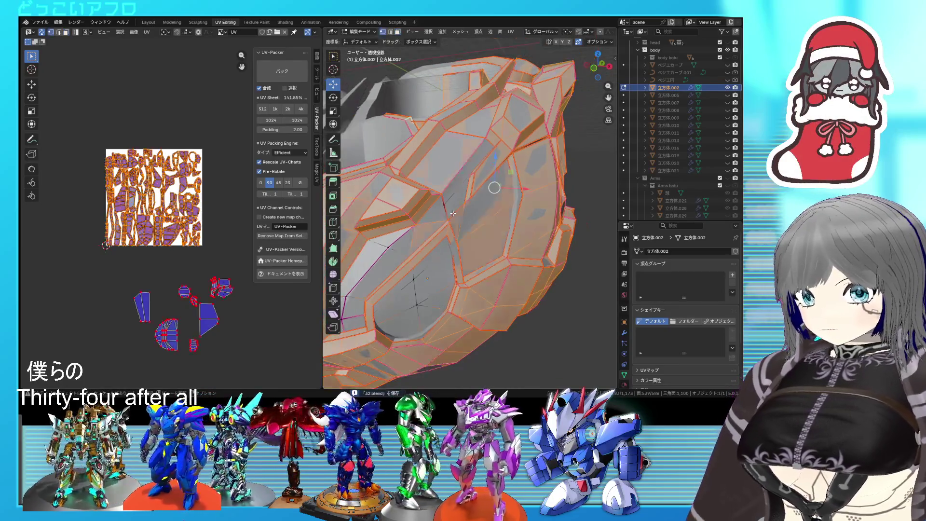
{"action": "left_click", "coordinate": [444, 205]}
{"action": "key", "text": "shift+v"}
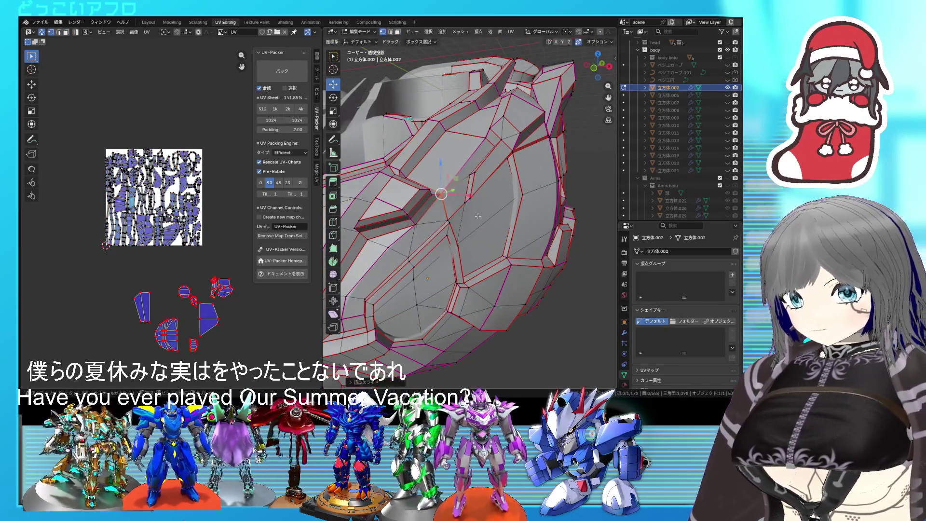
{"action": "middle_click_drag", "start_coordinate": [480, 216], "coordinate": [455, 205]}
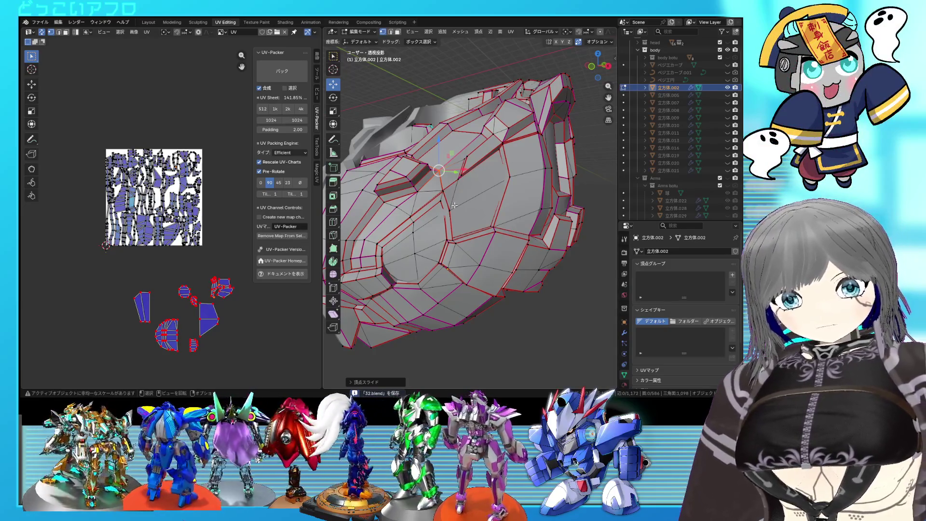
{"action": "scroll", "coordinate": [454, 206], "scroll_direction": "up", "scroll_amount": 1}
{"action": "scroll", "coordinate": [455, 207], "scroll_direction": "up", "scroll_amount": 1}
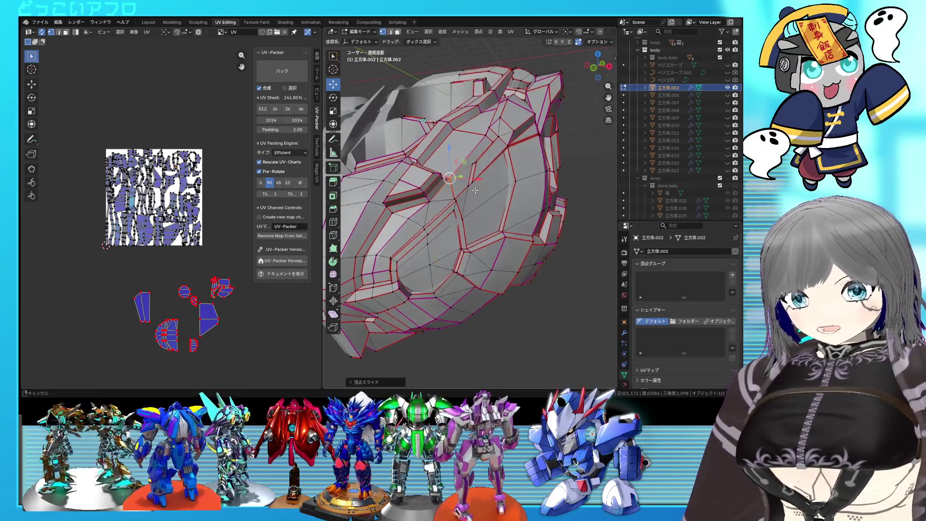
{"action": "scroll", "coordinate": [457, 209], "scroll_direction": "up", "scroll_amount": 1}
{"action": "scroll", "coordinate": [458, 210], "scroll_direction": "up", "scroll_amount": 1}
{"action": "middle_click_drag", "start_coordinate": [459, 213], "coordinate": [501, 211]}
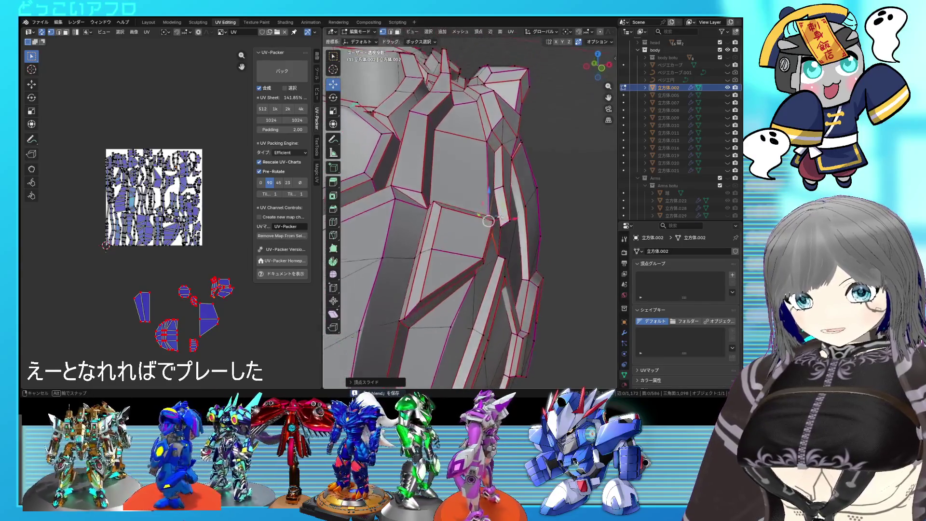
{"action": "mouse_move", "coordinate": [502, 209]}
{"action": "middle_mouse_down"}
{"action": "mouse_move", "coordinate": [475, 194]}
{"action": "mouse_move", "coordinate": [448, 217]}
{"action": "middle_mouse_up"}
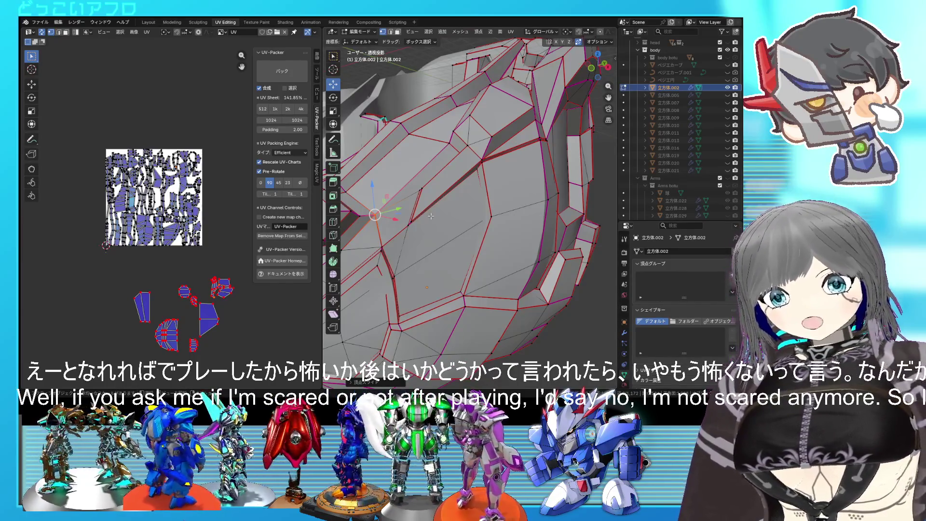
{"action": "middle_click_drag", "start_coordinate": [431, 215], "coordinate": [504, 206]}
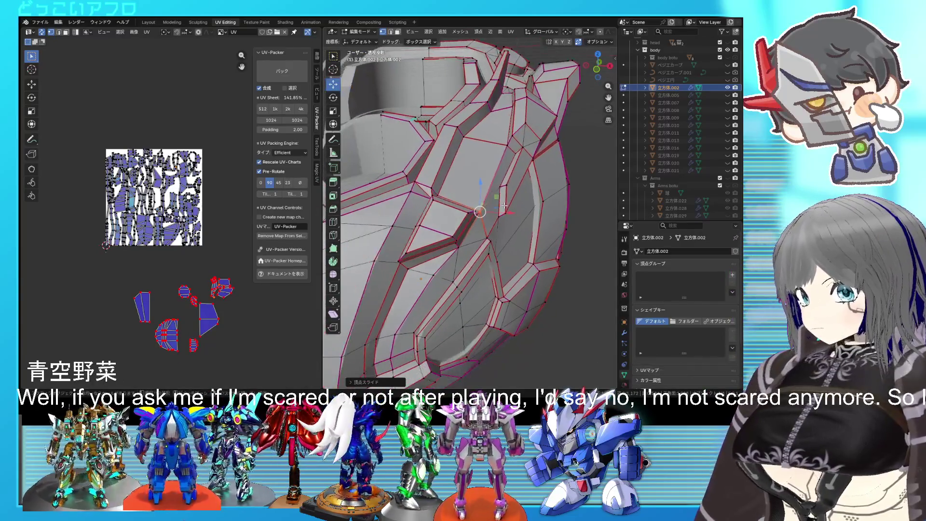
{"action": "key", "text": "a"}
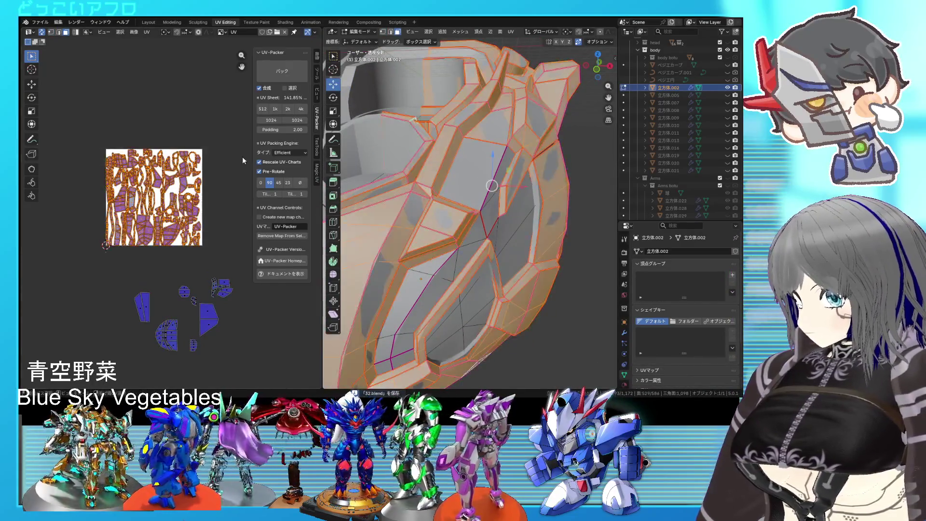
{"action": "scroll", "coordinate": [477, 218], "scroll_direction": "down", "scroll_amount": 5}
Deselect the helmet, leave Edit Mode and hide it via the Outliner eye icon
{"action": "middle_click_drag", "start_coordinate": [478, 218], "coordinate": [501, 230]}
{"action": "mouse_move", "coordinate": [508, 244]}
{"action": "middle_mouse_down"}
{"action": "mouse_move", "coordinate": [513, 149]}
{"action": "mouse_move", "coordinate": [525, 172]}
{"action": "mouse_move", "coordinate": [493, 202]}
{"action": "middle_mouse_up"}
{"action": "key", "text": "alt+a"}
{"action": "scroll", "coordinate": [232, 235], "scroll_direction": "up", "scroll_amount": 3}
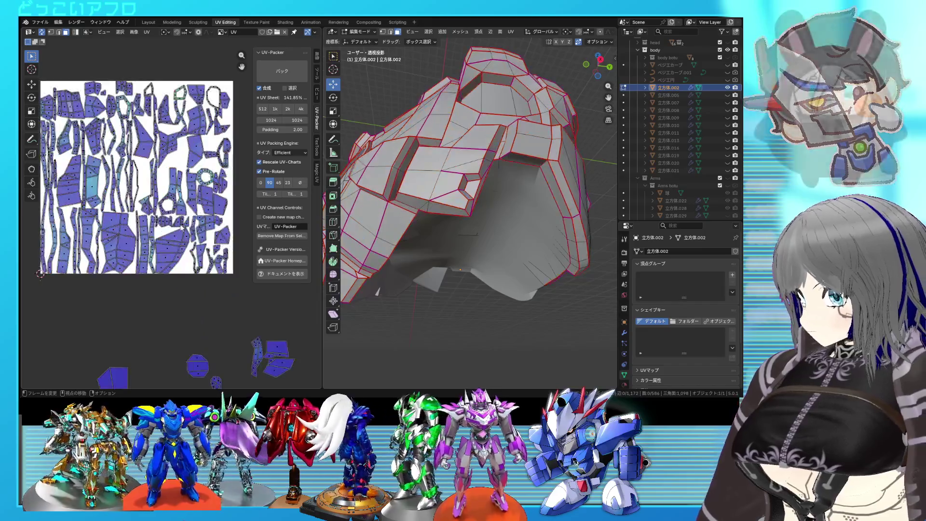
{"action": "scroll", "coordinate": [190, 214], "scroll_direction": "up", "scroll_amount": 2}
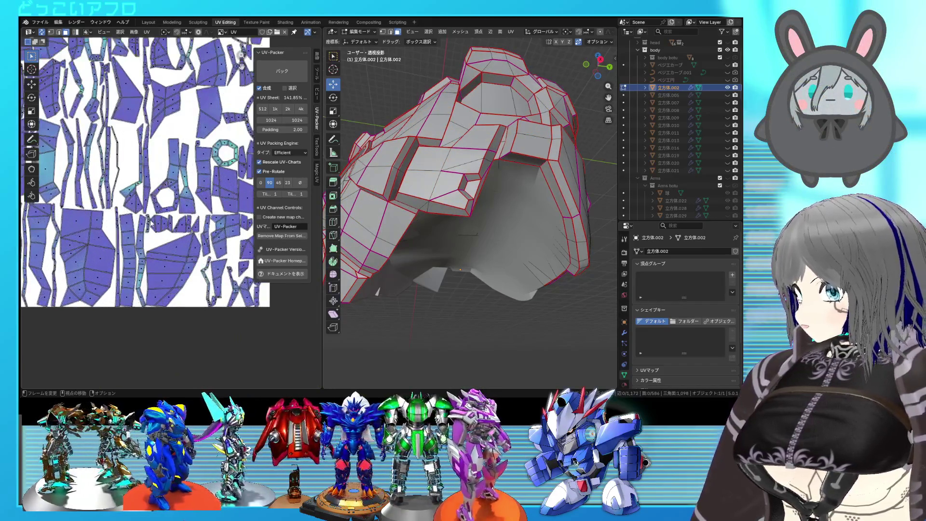
{"action": "scroll", "coordinate": [190, 214], "scroll_direction": "up", "scroll_amount": 2}
{"action": "scroll", "coordinate": [190, 214], "scroll_direction": "down", "scroll_amount": 6}
{"action": "middle_click_drag", "start_coordinate": [550, 217], "coordinate": [547, 228]}
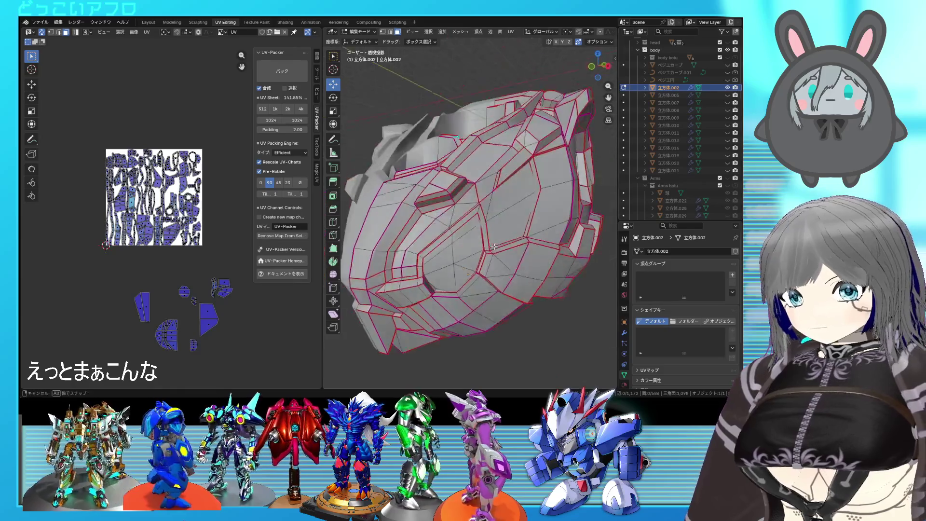
{"action": "key", "text": "Tab"}
{"action": "scroll", "coordinate": [547, 229], "scroll_direction": "down", "scroll_amount": 3}
{"action": "left_click", "coordinate": [728, 87]}
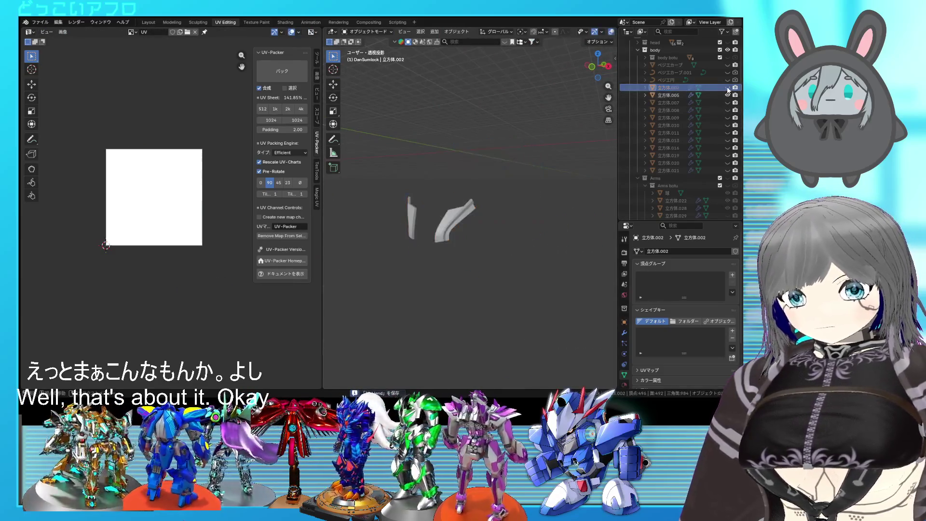
Enter Edit Mode on bent piece 立方体.005, select an edge and bring up the Delete menu
{"action": "mouse_move", "coordinate": [453, 218]}
{"action": "middle_mouse_down"}
{"action": "mouse_move", "coordinate": [543, 223]}
{"action": "mouse_move", "coordinate": [546, 238]}
{"action": "mouse_move", "coordinate": [436, 222]}
{"action": "mouse_move", "coordinate": [414, 209]}
{"action": "mouse_move", "coordinate": [437, 221]}
{"action": "mouse_move", "coordinate": [508, 223]}
{"action": "mouse_move", "coordinate": [446, 229]}
{"action": "middle_mouse_up"}
{"action": "left_click", "coordinate": [413, 209]}
{"action": "key", "text": "Tab"}
{"action": "left_click", "coordinate": [446, 230]}
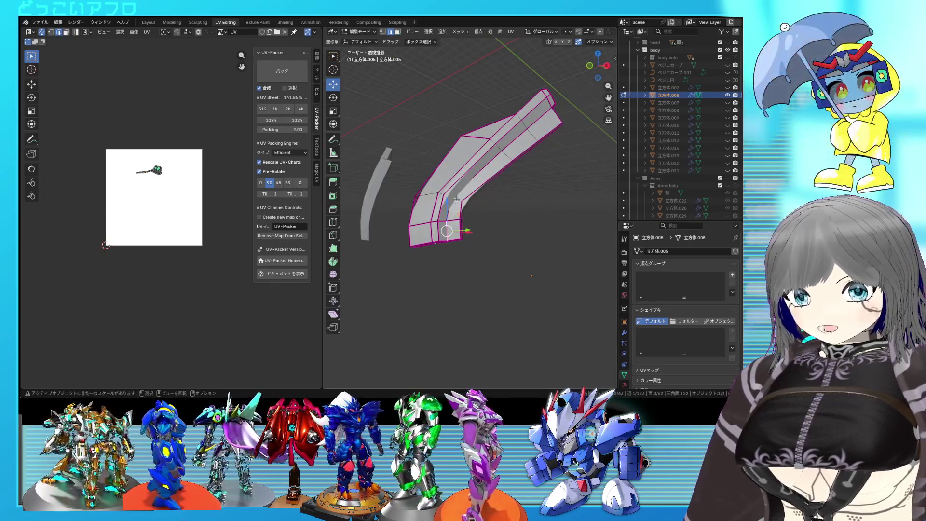
{"action": "mouse_move", "coordinate": [539, 118]}
{"action": "middle_mouse_down"}
{"action": "mouse_move", "coordinate": [408, 180]}
{"action": "mouse_move", "coordinate": [559, 147]}
{"action": "mouse_move", "coordinate": [495, 195]}
{"action": "mouse_move", "coordinate": [492, 207]}
{"action": "middle_mouse_up"}
{"action": "key", "text": "x"}
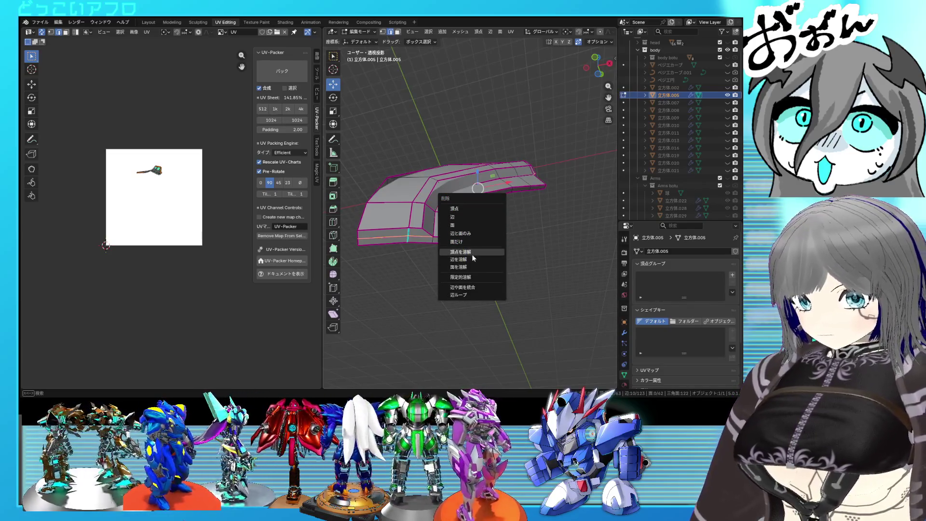
Dissolve the selected edges, then dissolve another set on the bent piece
{"action": "left_click", "coordinate": [459, 260]}
{"action": "mouse_move", "coordinate": [459, 259]}
{"action": "middle_mouse_down"}
{"action": "mouse_move", "coordinate": [454, 234]}
{"action": "mouse_move", "coordinate": [549, 222]}
{"action": "mouse_move", "coordinate": [551, 234]}
{"action": "middle_mouse_up"}
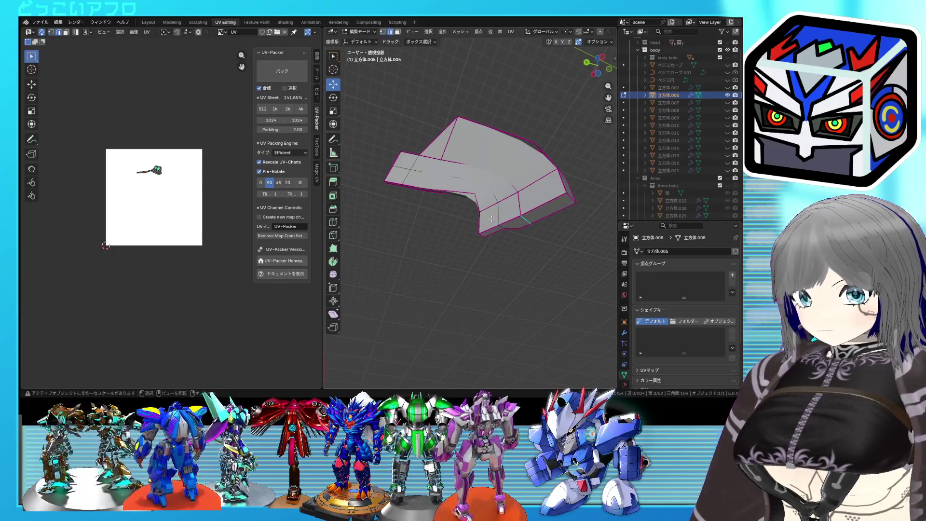
{"action": "middle_click_drag", "start_coordinate": [399, 167], "coordinate": [509, 274]}
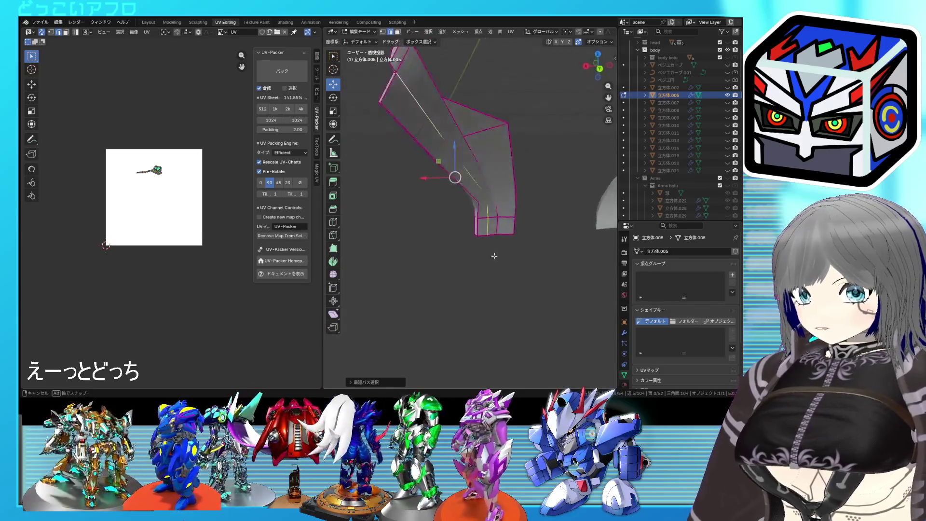
{"action": "mouse_move", "coordinate": [508, 275]}
{"action": "middle_mouse_down"}
{"action": "mouse_move", "coordinate": [444, 187]}
{"action": "mouse_move", "coordinate": [534, 276]}
{"action": "middle_mouse_up"}
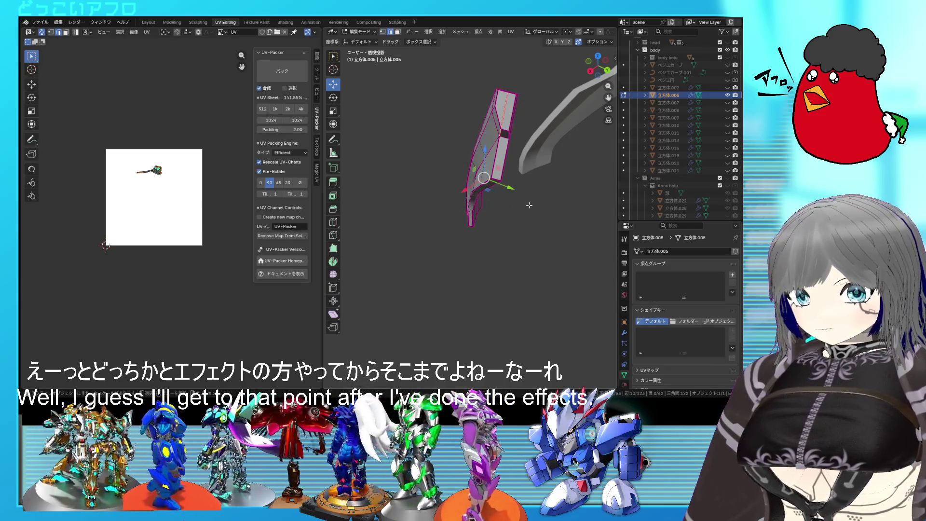
{"action": "middle_click_drag", "start_coordinate": [530, 206], "coordinate": [541, 164]}
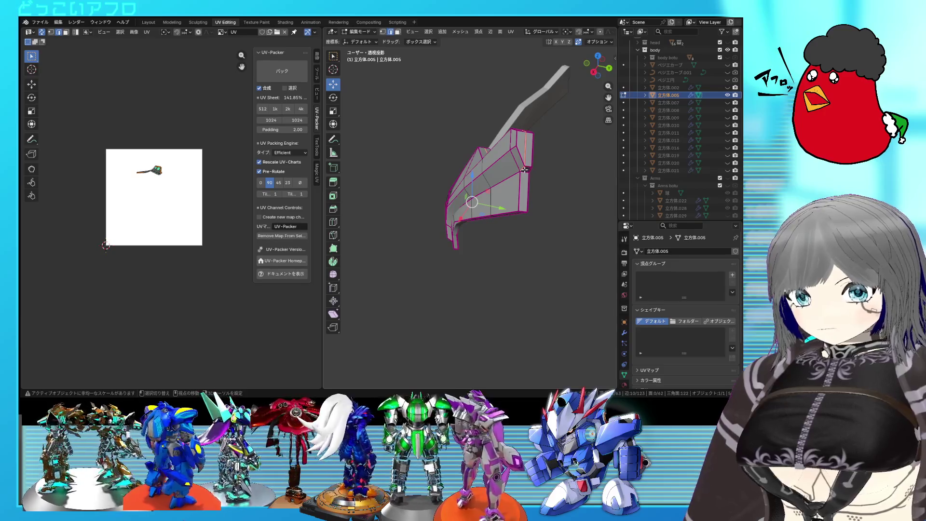
{"action": "key", "text": "x"}
{"action": "left_click", "coordinate": [544, 184]}
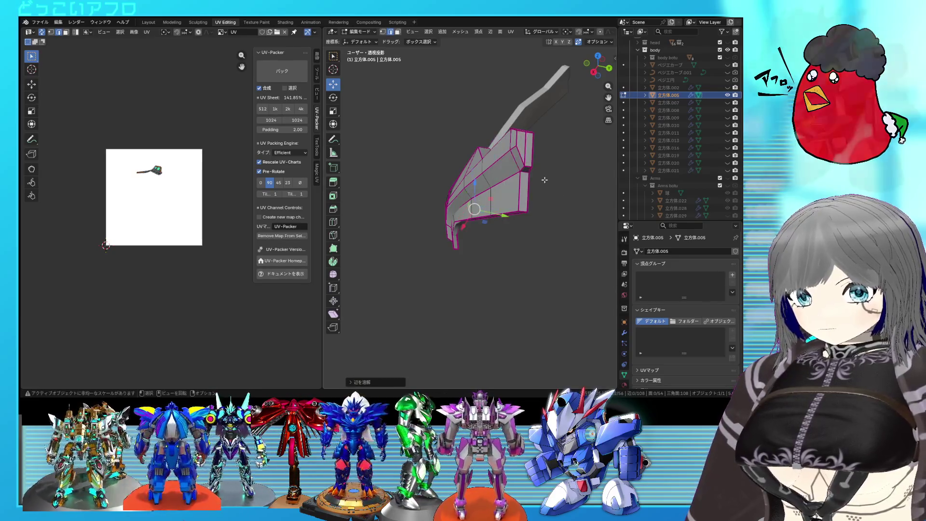
Loop cut a new edge loop across the curved plate and confirm its position
{"action": "middle_click_drag", "start_coordinate": [544, 185], "coordinate": [530, 190]}
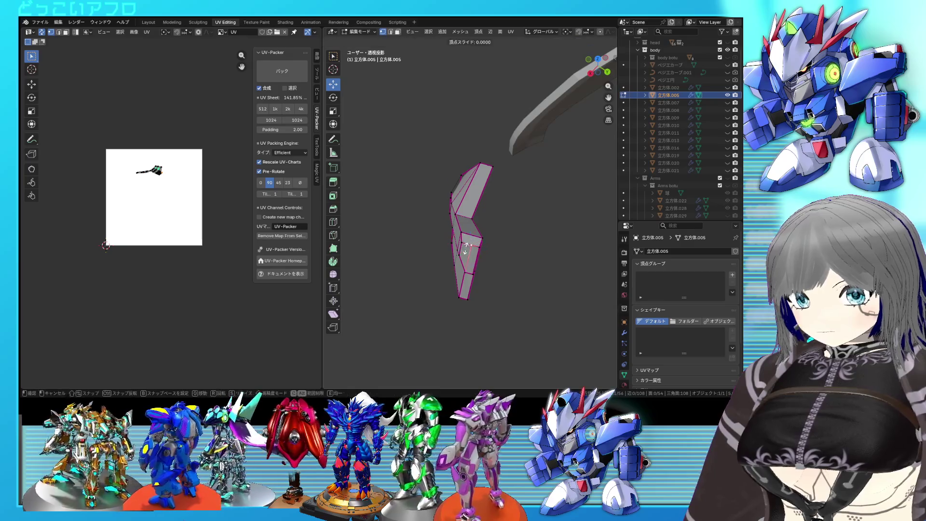
{"action": "mouse_move", "coordinate": [477, 261]}
{"action": "middle_mouse_down"}
{"action": "mouse_move", "coordinate": [438, 203]}
{"action": "mouse_move", "coordinate": [427, 219]}
{"action": "mouse_move", "coordinate": [506, 224]}
{"action": "middle_mouse_up"}
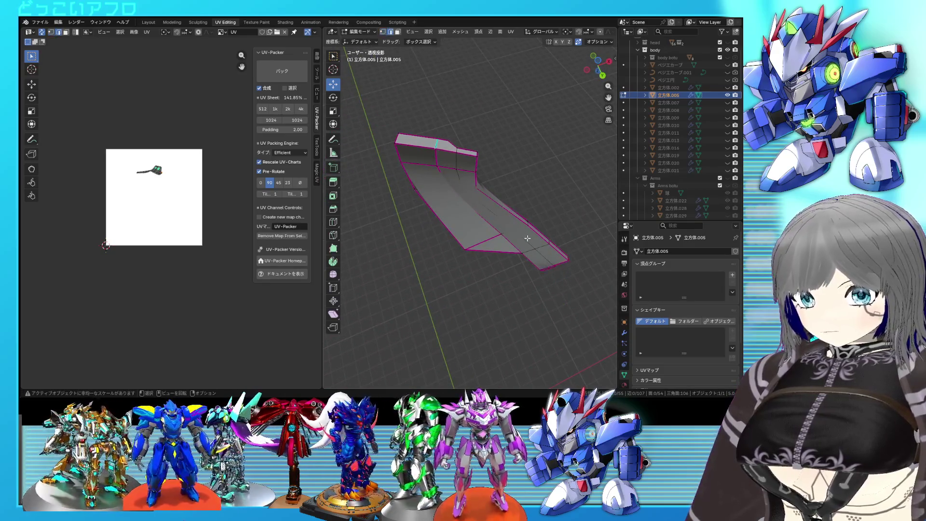
{"action": "key", "text": "ctrl+r"}
{"action": "left_click", "coordinate": [459, 160]}
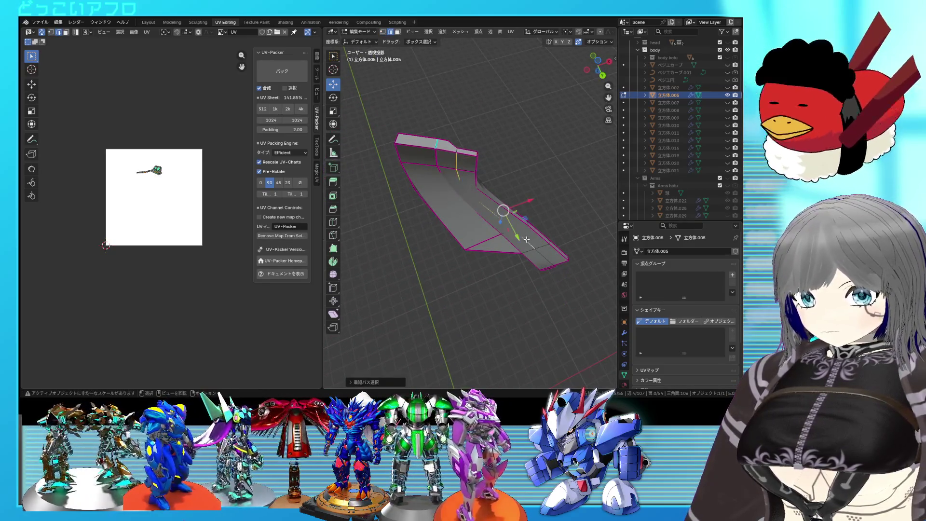
{"action": "left_click", "coordinate": [507, 249]}
{"action": "mouse_move", "coordinate": [507, 250]}
{"action": "middle_mouse_down"}
{"action": "mouse_move", "coordinate": [482, 215]}
{"action": "mouse_move", "coordinate": [384, 217]}
{"action": "middle_mouse_up"}
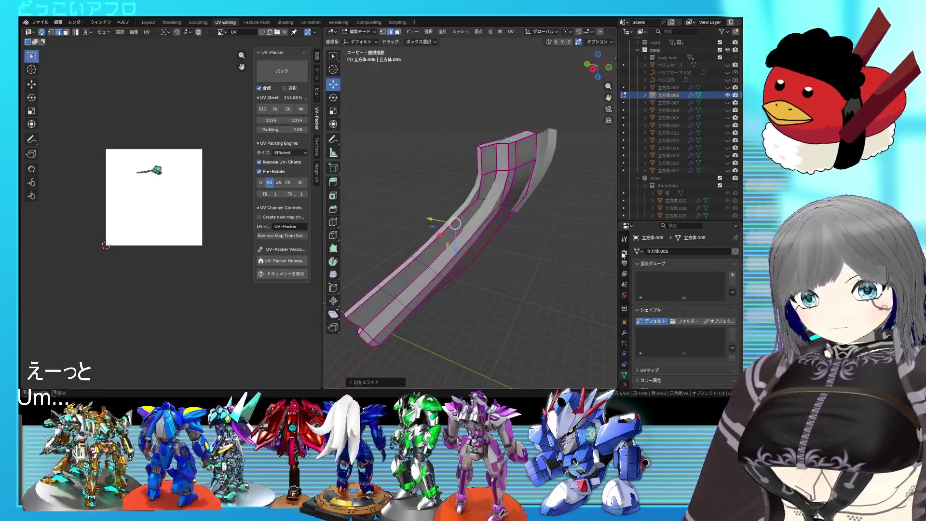
Select edges along the plate and mark them as seams
{"action": "mouse_move", "coordinate": [507, 254]}
{"action": "middle_mouse_down"}
{"action": "mouse_move", "coordinate": [434, 240]}
{"action": "mouse_move", "coordinate": [491, 254]}
{"action": "middle_mouse_up"}
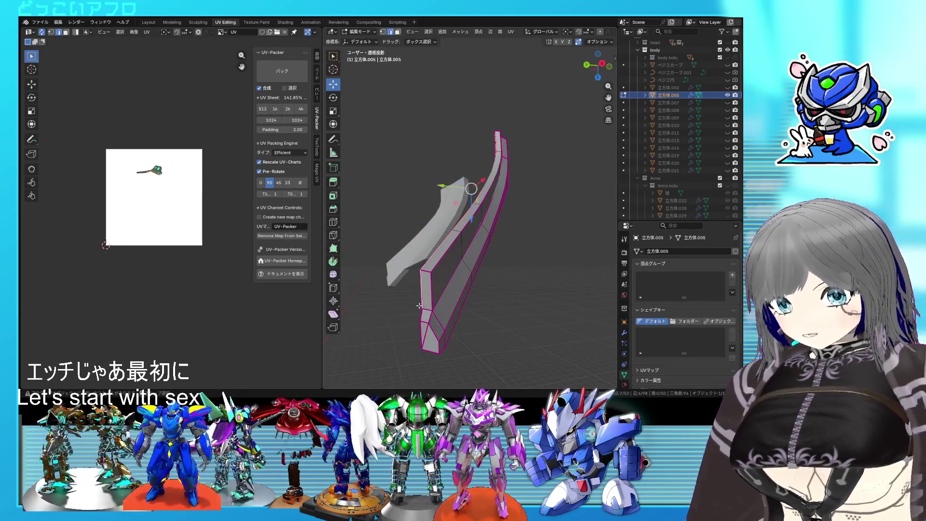
{"action": "middle_click_drag", "start_coordinate": [418, 306], "coordinate": [513, 313]}
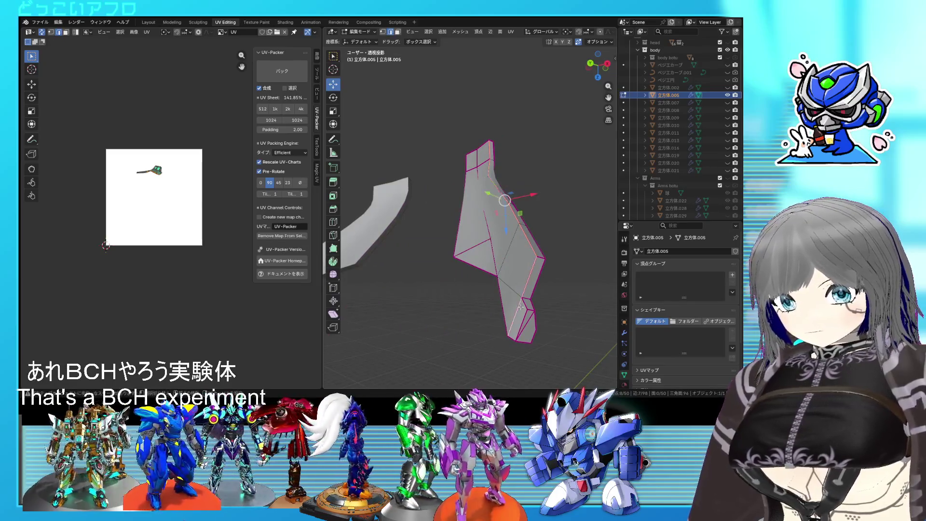
{"action": "left_click", "coordinate": [512, 339]}
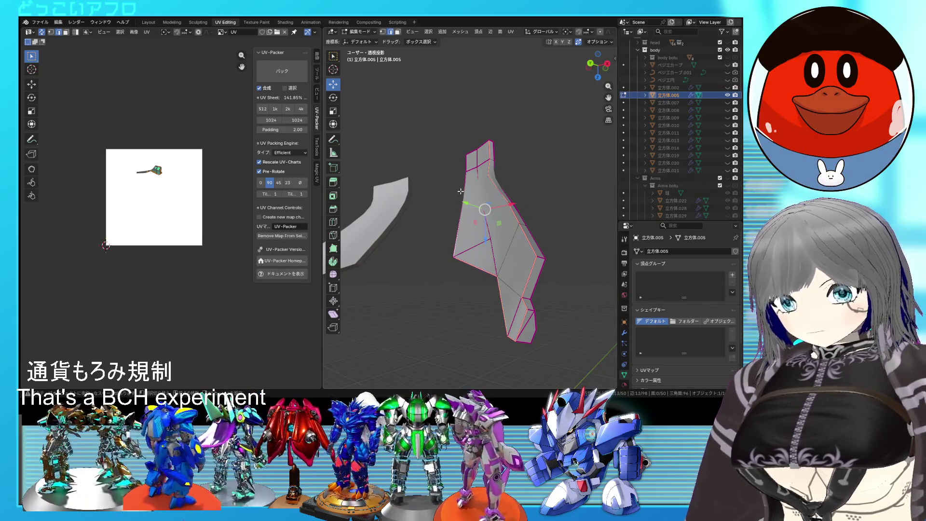
{"action": "middle_click_drag", "start_coordinate": [460, 191], "coordinate": [466, 147]}
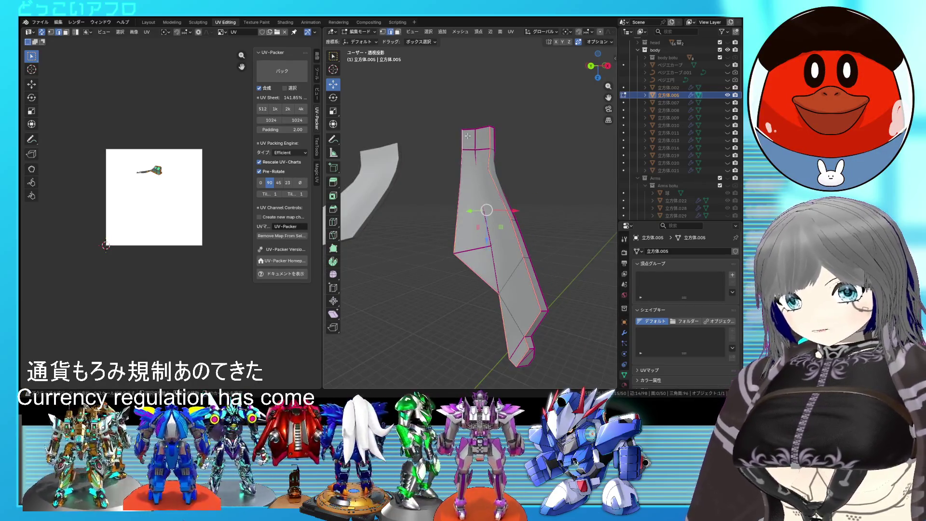
{"action": "mouse_move", "coordinate": [481, 133]}
{"action": "middle_mouse_down"}
{"action": "mouse_move", "coordinate": [473, 269]}
{"action": "mouse_move", "coordinate": [484, 247]}
{"action": "middle_mouse_up"}
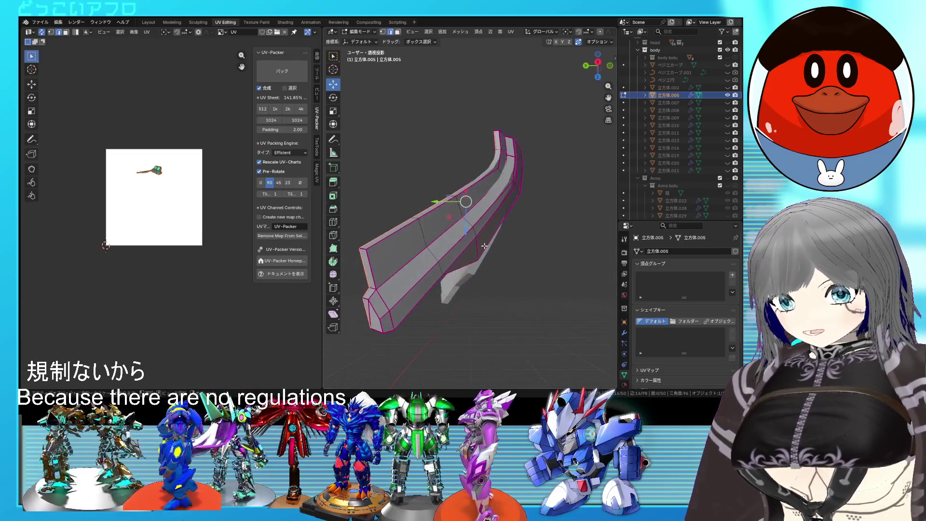
{"action": "right_click", "coordinate": [483, 249]}
{"action": "left_click", "coordinate": [483, 248]}
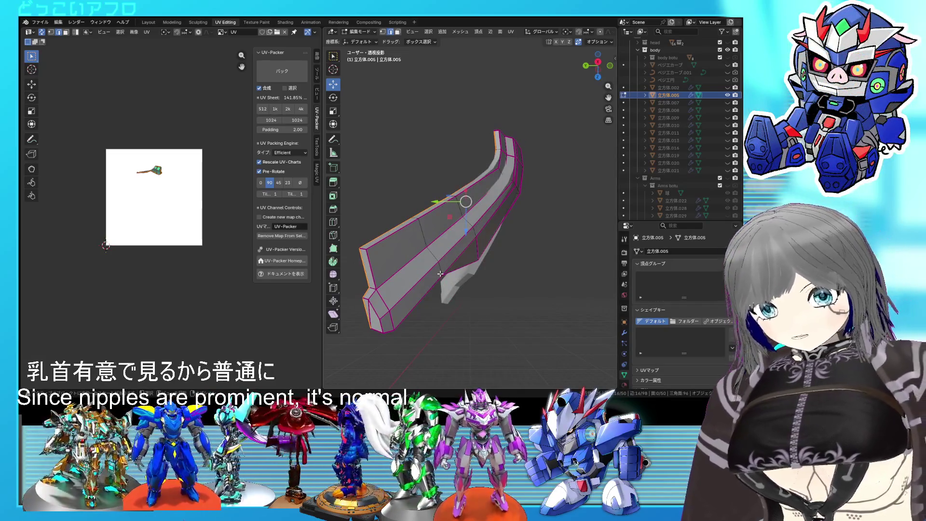
Inspect the plate from several angles and mark another set of edges as seams
{"action": "middle_click_drag", "start_coordinate": [433, 281], "coordinate": [438, 268]}
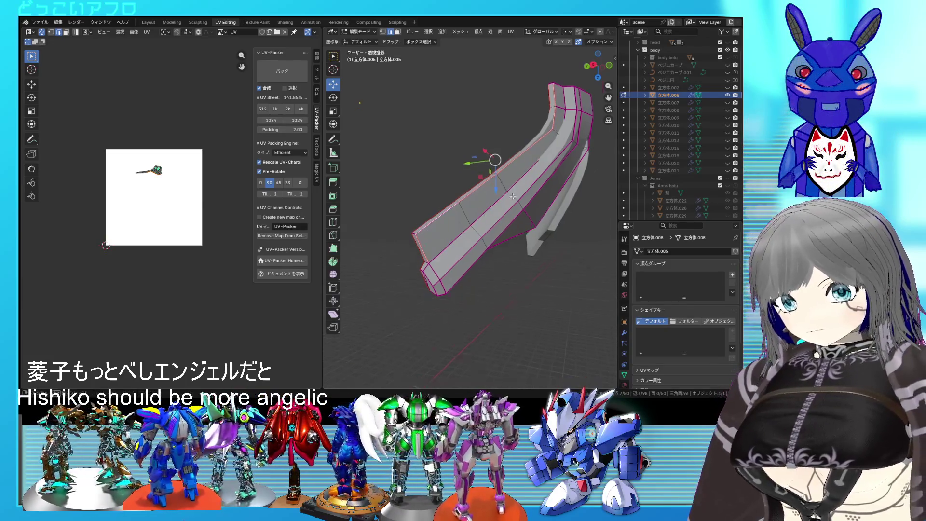
{"action": "middle_click_drag", "start_coordinate": [453, 211], "coordinate": [478, 214]}
{"action": "scroll", "coordinate": [478, 215], "scroll_direction": "up", "scroll_amount": 3}
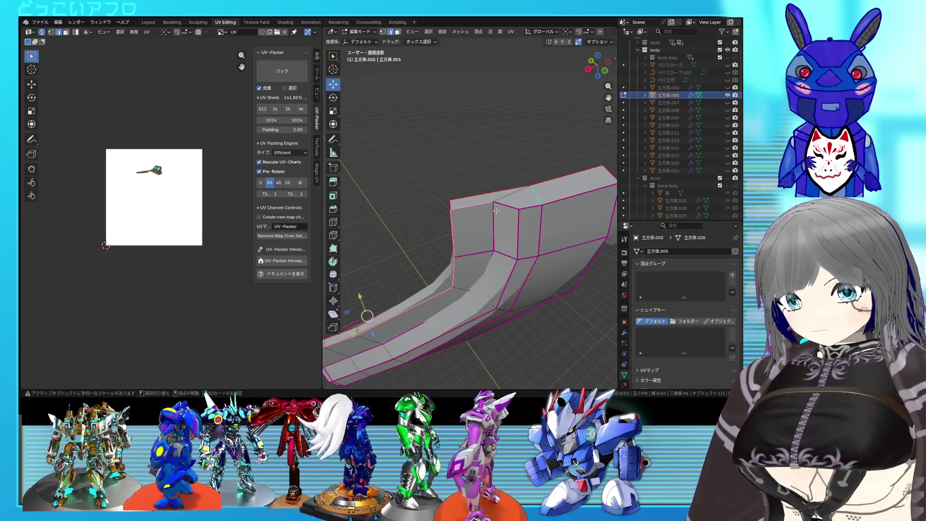
{"action": "scroll", "coordinate": [528, 211], "scroll_direction": "down", "scroll_amount": 2}
{"action": "middle_click_drag", "start_coordinate": [529, 211], "coordinate": [401, 191]}
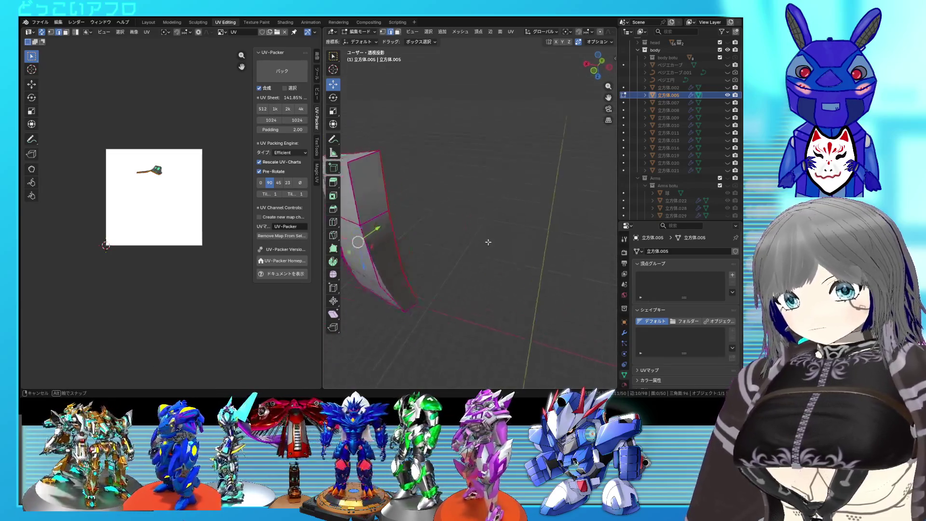
{"action": "mouse_move", "coordinate": [405, 232]}
{"action": "middle_mouse_down"}
{"action": "mouse_move", "coordinate": [421, 242]}
{"action": "mouse_move", "coordinate": [417, 206]}
{"action": "middle_mouse_up"}
{"action": "scroll", "coordinate": [422, 241], "scroll_direction": "up", "scroll_amount": 3}
{"action": "scroll", "coordinate": [416, 206], "scroll_direction": "down", "scroll_amount": 2}
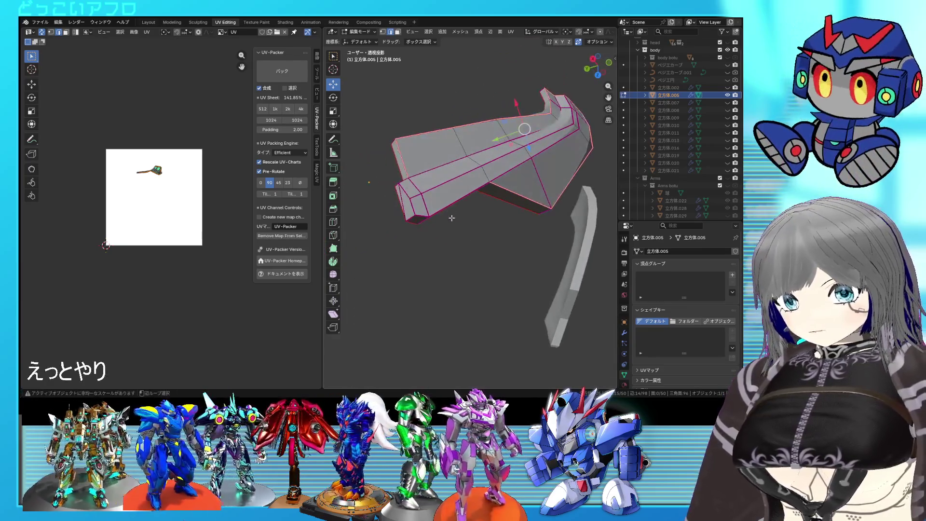
{"action": "mouse_move", "coordinate": [417, 206]}
{"action": "middle_mouse_down"}
{"action": "mouse_move", "coordinate": [419, 230]}
{"action": "mouse_move", "coordinate": [468, 287]}
{"action": "mouse_move", "coordinate": [453, 248]}
{"action": "middle_mouse_up"}
{"action": "right_click", "coordinate": [469, 287]}
{"action": "left_click", "coordinate": [471, 308]}
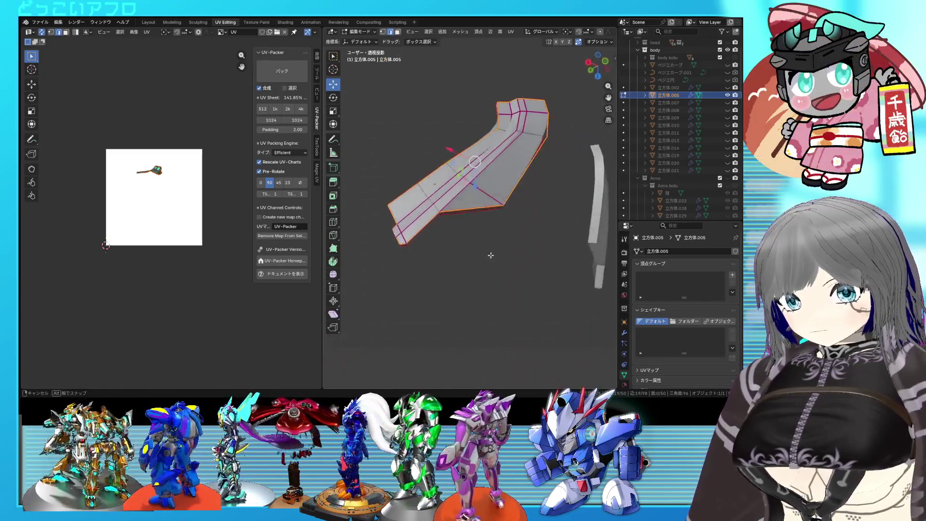
{"action": "scroll", "coordinate": [454, 247], "scroll_direction": "up", "scroll_amount": 2}
Review the plate and bring up the edge context menu for further seams
{"action": "mouse_move", "coordinate": [394, 261]}
{"action": "middle_mouse_down"}
{"action": "mouse_move", "coordinate": [464, 264]}
{"action": "mouse_move", "coordinate": [452, 287]}
{"action": "middle_mouse_up"}
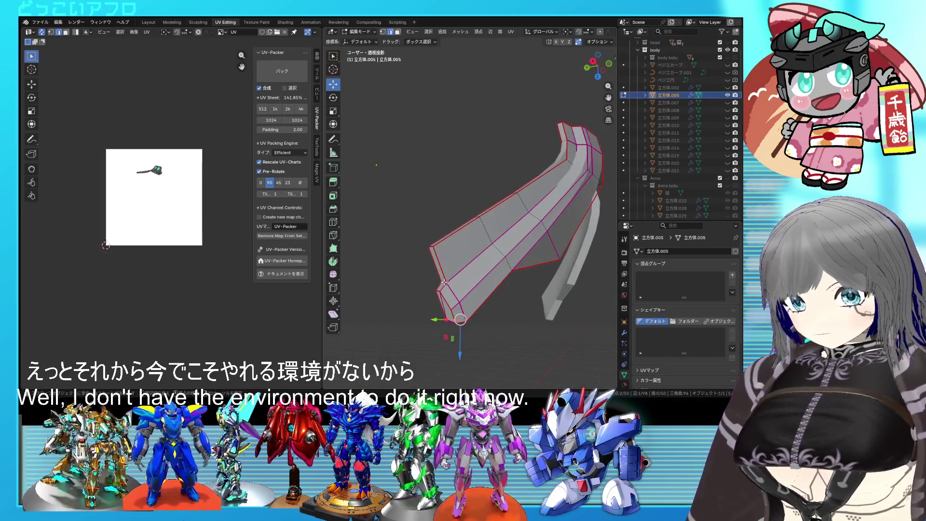
{"action": "right_click", "coordinate": [503, 288]}
{"action": "mouse_move", "coordinate": [503, 288]}
{"action": "middle_mouse_down"}
{"action": "mouse_move", "coordinate": [463, 217]}
{"action": "mouse_move", "coordinate": [478, 181]}
{"action": "middle_mouse_up"}
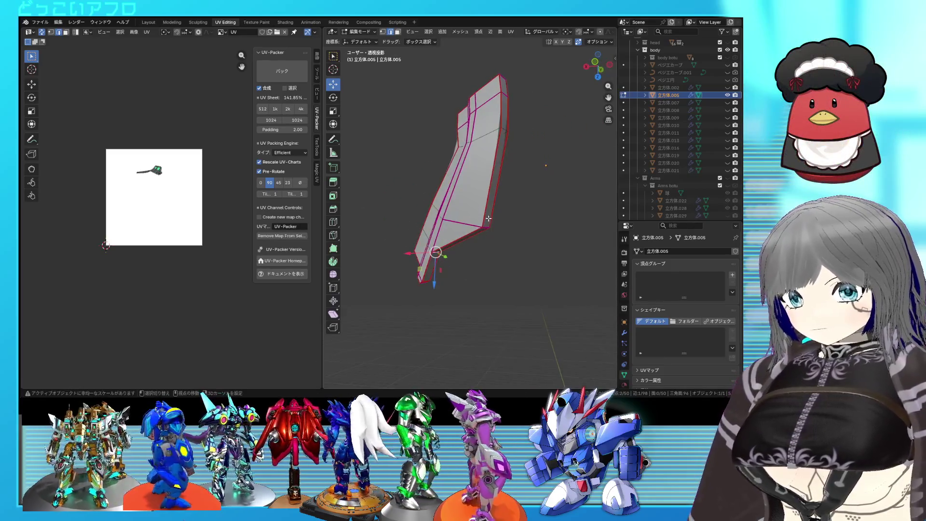
{"action": "middle_click_drag", "start_coordinate": [505, 170], "coordinate": [495, 219]}
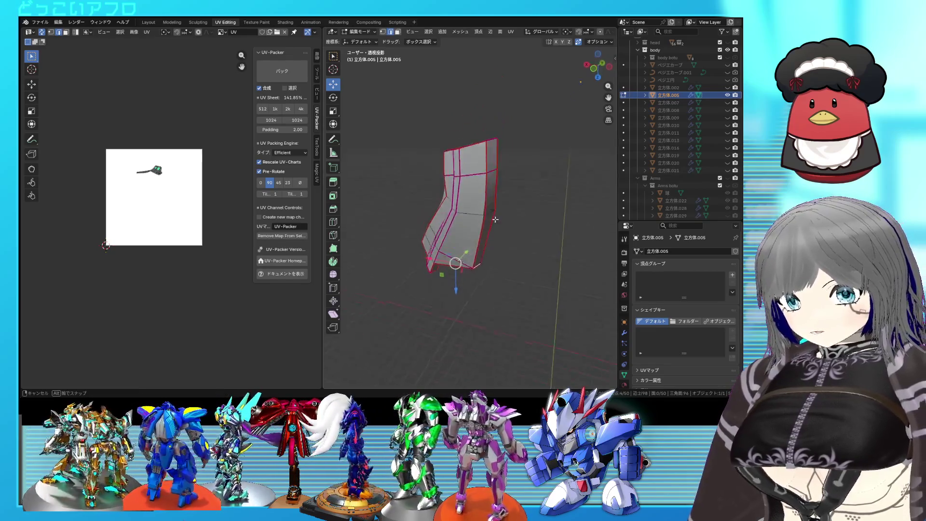
{"action": "mouse_move", "coordinate": [489, 156]}
{"action": "middle_mouse_down"}
{"action": "mouse_move", "coordinate": [487, 294]}
{"action": "mouse_move", "coordinate": [507, 268]}
{"action": "mouse_move", "coordinate": [459, 200]}
{"action": "middle_mouse_up"}
{"action": "right_click", "coordinate": [487, 294]}
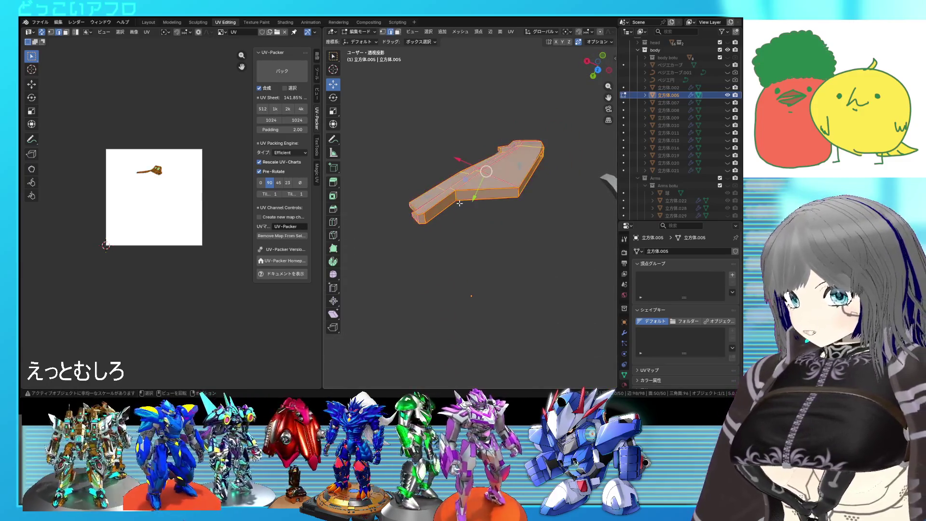
Re-unwrap the strip armor so its UV islands fill the texture space
{"action": "key", "text": "u"}
{"action": "left_click", "coordinate": [146, 189]}
{"action": "scroll", "coordinate": [190, 215], "scroll_direction": "up", "scroll_amount": 3}
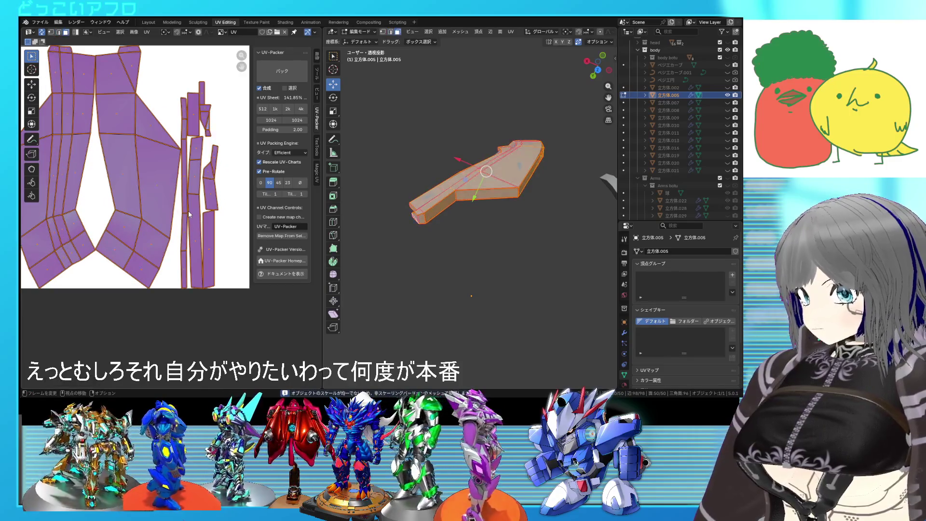
{"action": "left_click", "coordinate": [189, 215]}
{"action": "scroll", "coordinate": [218, 275], "scroll_direction": "down", "scroll_amount": 2}
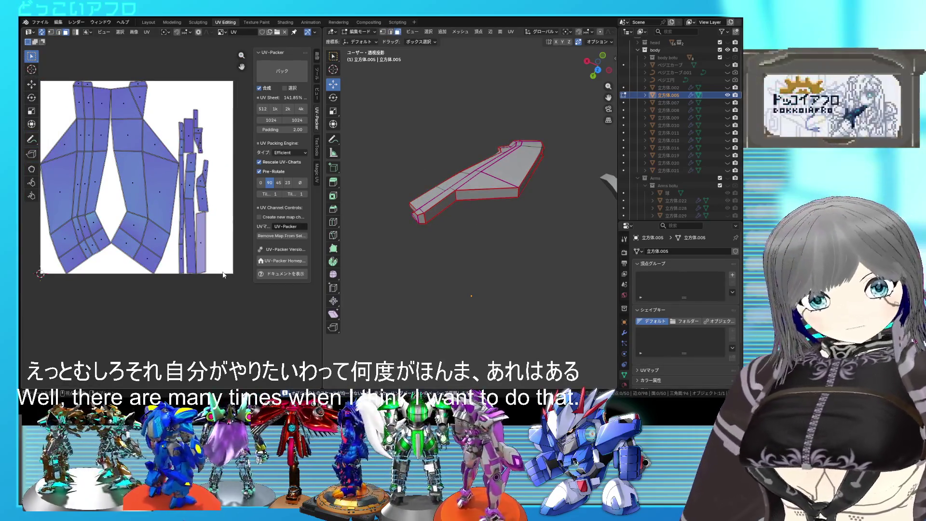
{"action": "mouse_move", "coordinate": [486, 229]}
{"action": "middle_mouse_down"}
{"action": "mouse_move", "coordinate": [582, 271]}
{"action": "mouse_move", "coordinate": [530, 280]}
{"action": "mouse_move", "coordinate": [518, 227]}
{"action": "mouse_move", "coordinate": [510, 251]}
{"action": "middle_mouse_up"}
Hide the finished strips, show the two blocky pieces and edit the left one
{"action": "key", "text": "Tab"}
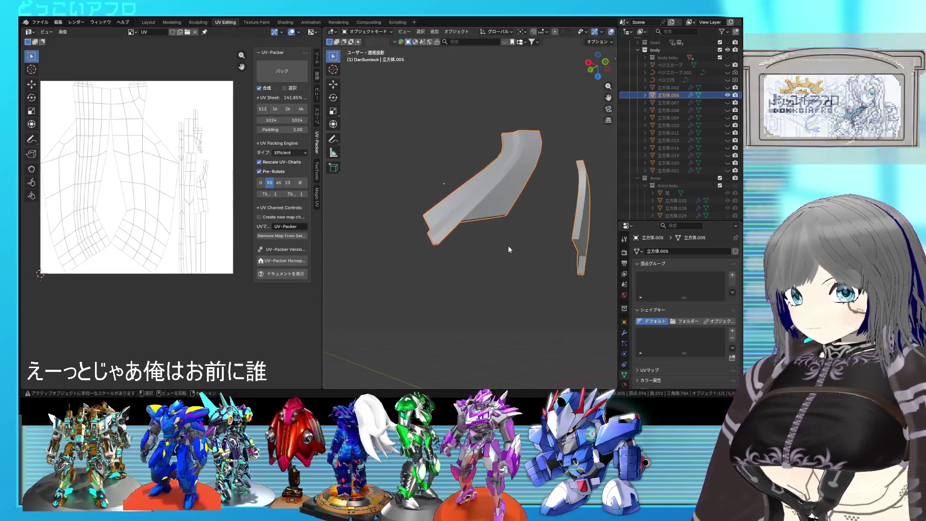
{"action": "key", "text": "h"}
{"action": "left_click", "coordinate": [727, 102]}
{"action": "mouse_move", "coordinate": [470, 261]}
{"action": "middle_mouse_down"}
{"action": "mouse_move", "coordinate": [455, 273]}
{"action": "mouse_move", "coordinate": [492, 287]}
{"action": "mouse_move", "coordinate": [434, 232]}
{"action": "mouse_move", "coordinate": [368, 254]}
{"action": "mouse_move", "coordinate": [472, 245]}
{"action": "middle_mouse_up"}
{"action": "left_click", "coordinate": [420, 217]}
{"action": "key", "text": "Tab"}
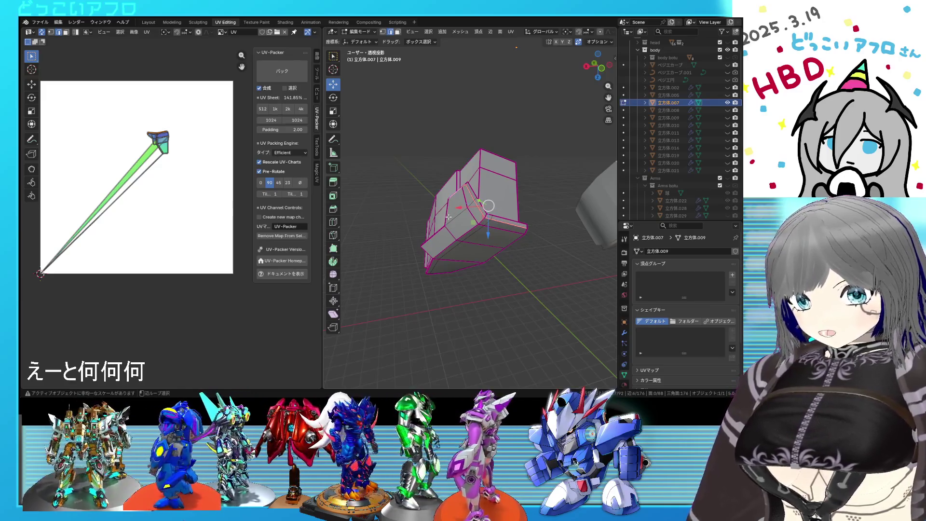
Inspect the angular plate and mark its selected edges as a seam
{"action": "middle_click_drag", "start_coordinate": [439, 233], "coordinate": [517, 199]}
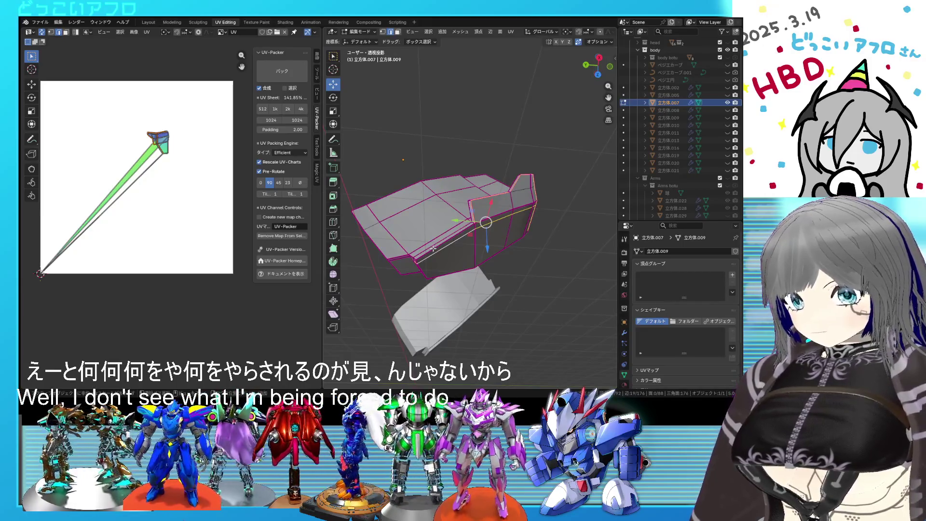
{"action": "middle_click_drag", "start_coordinate": [418, 269], "coordinate": [464, 222]}
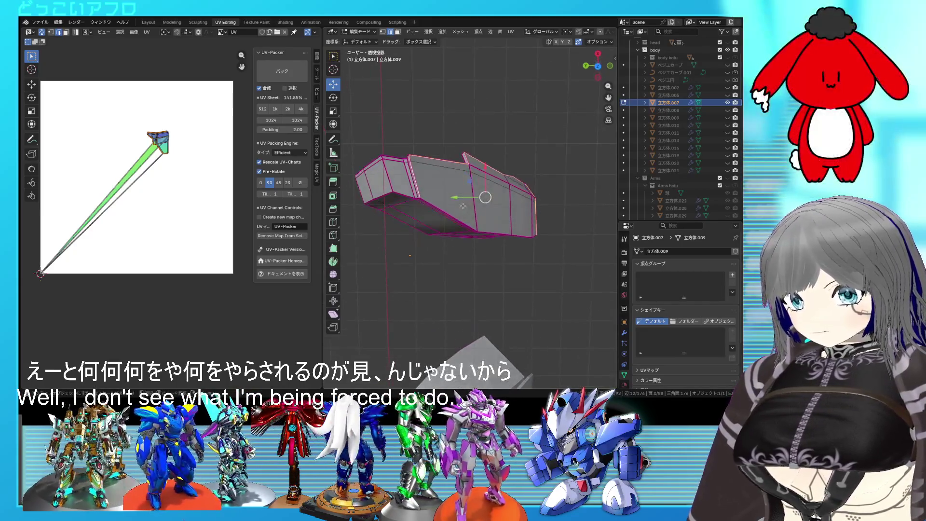
{"action": "middle_click_drag", "start_coordinate": [529, 226], "coordinate": [493, 209]}
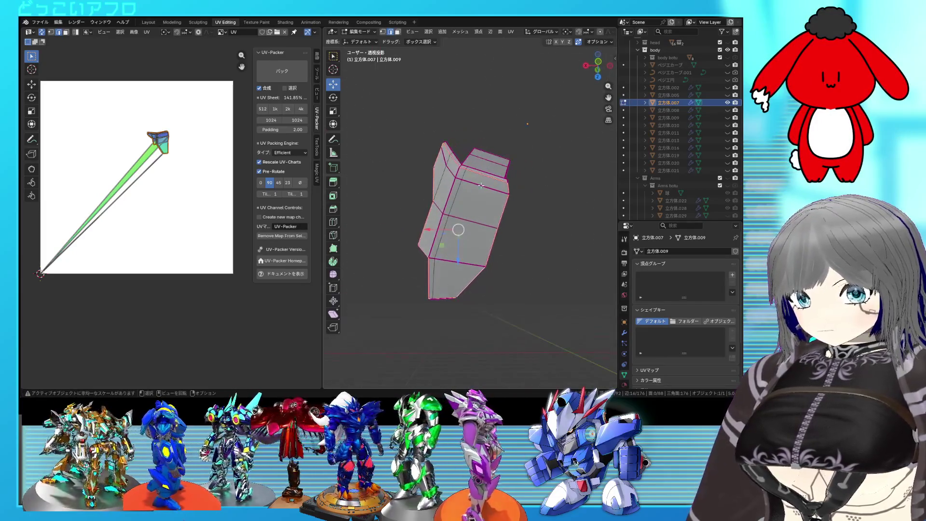
{"action": "left_click", "coordinate": [495, 211]}
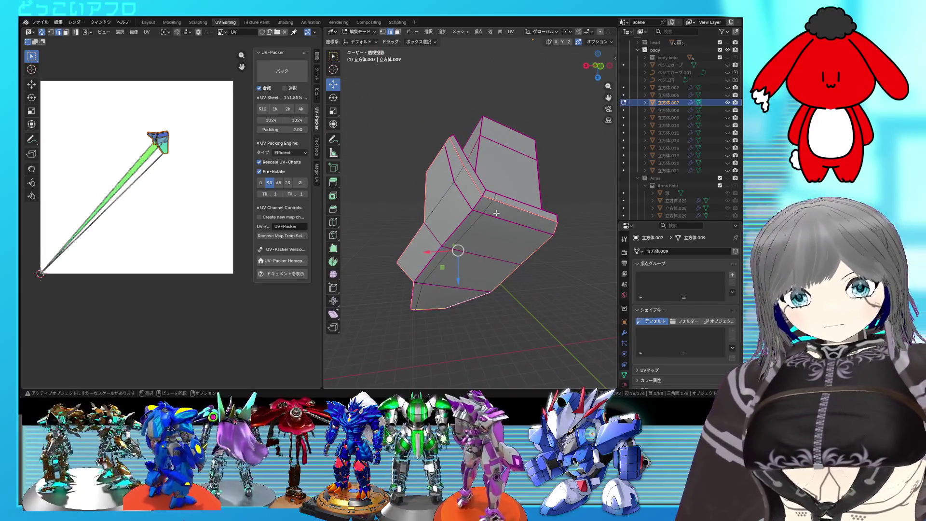
{"action": "mouse_move", "coordinate": [496, 212]}
{"action": "middle_mouse_down"}
{"action": "mouse_move", "coordinate": [497, 225]}
{"action": "mouse_move", "coordinate": [595, 219]}
{"action": "middle_mouse_up"}
{"action": "right_click", "coordinate": [498, 226]}
{"action": "left_click", "coordinate": [498, 225]}
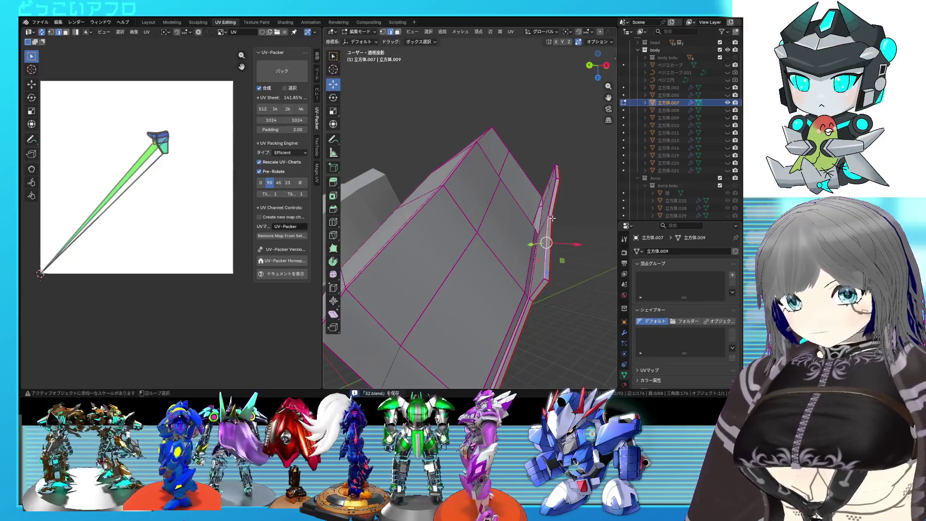
View the plate from the side and bring up the Edge menu for more seams
{"action": "mouse_move", "coordinate": [572, 168]}
{"action": "middle_mouse_down"}
{"action": "mouse_move", "coordinate": [546, 194]}
{"action": "mouse_move", "coordinate": [415, 186]}
{"action": "middle_mouse_up"}
{"action": "scroll", "coordinate": [437, 192], "scroll_direction": "down", "scroll_amount": 3}
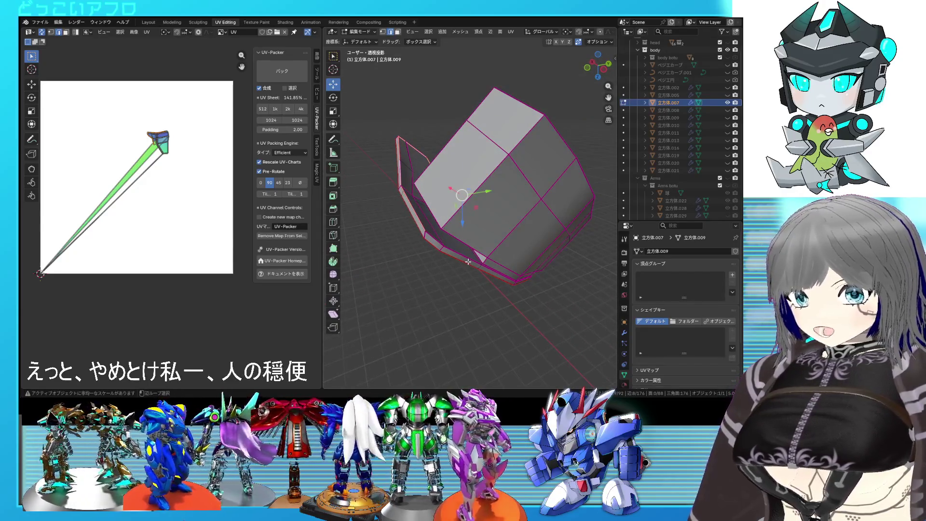
{"action": "scroll", "coordinate": [468, 261], "scroll_direction": "up", "scroll_amount": 4}
{"action": "mouse_move", "coordinate": [468, 261]}
{"action": "middle_mouse_down"}
{"action": "mouse_move", "coordinate": [434, 246]}
{"action": "mouse_move", "coordinate": [460, 249]}
{"action": "mouse_move", "coordinate": [505, 176]}
{"action": "middle_mouse_up"}
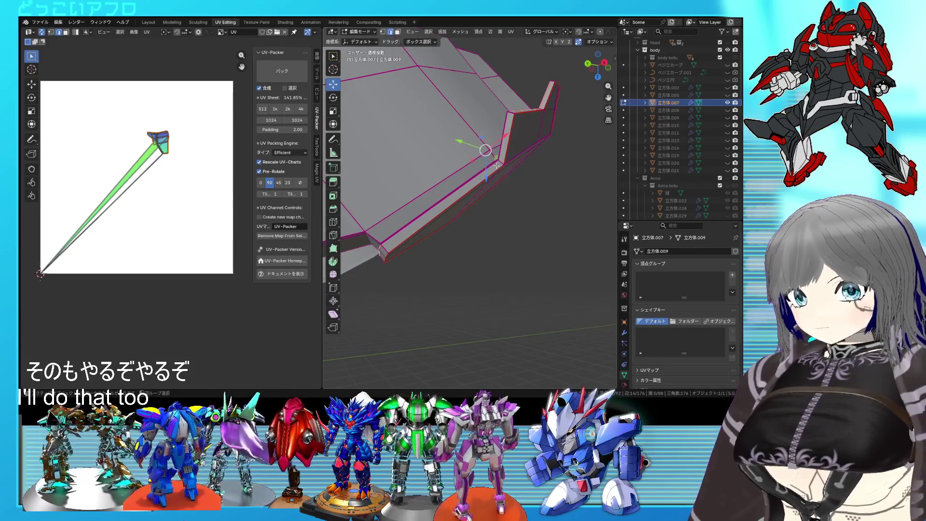
{"action": "middle_click_drag", "start_coordinate": [496, 164], "coordinate": [528, 168]}
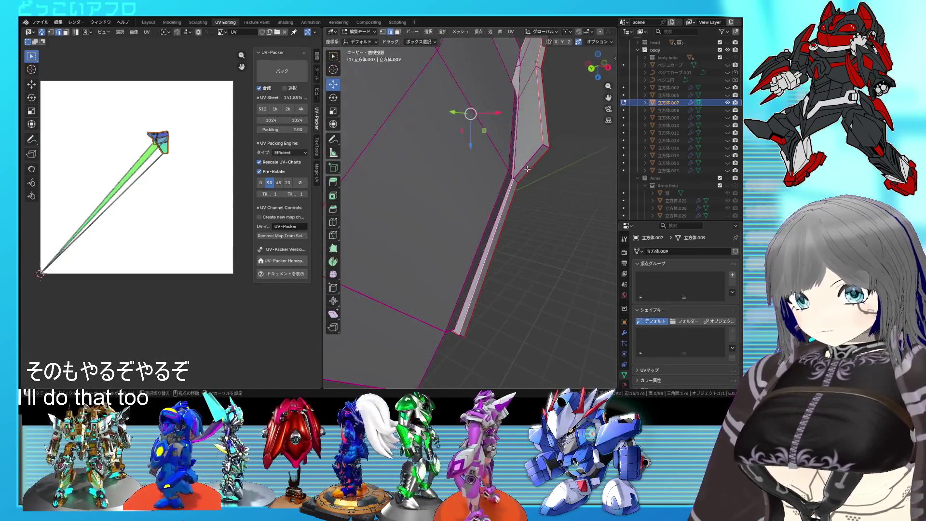
{"action": "key", "text": "ctrl+e"}
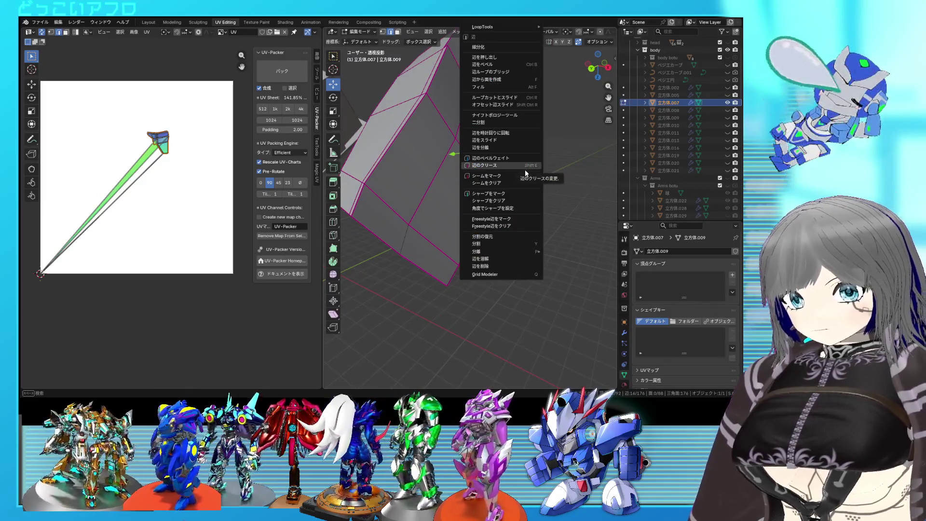
Mark the selected plate edges as seams and pick a further edge on the plate
{"action": "left_click", "coordinate": [523, 176]}
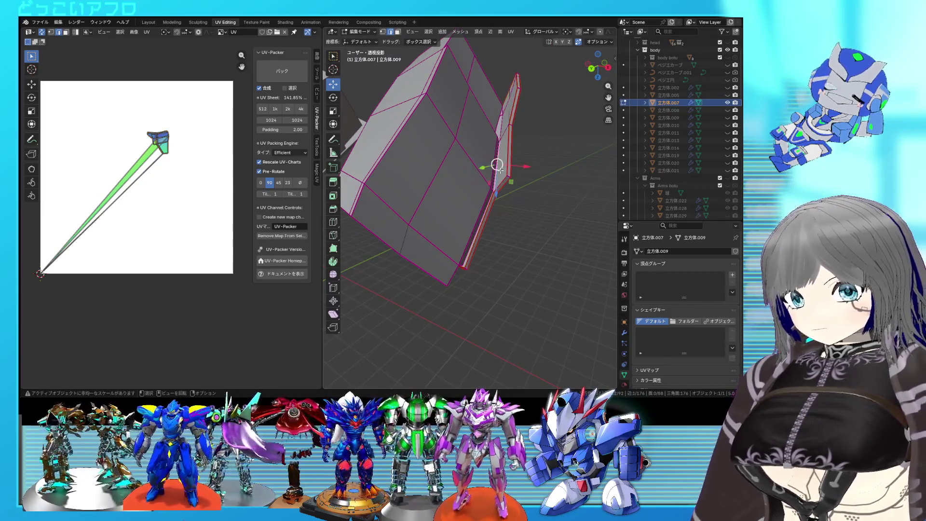
{"action": "middle_click_drag", "start_coordinate": [500, 170], "coordinate": [500, 210]}
{"action": "right_click", "coordinate": [514, 135]}
{"action": "key", "text": "Escape"}
{"action": "mouse_move", "coordinate": [514, 134]}
{"action": "middle_mouse_down"}
{"action": "mouse_move", "coordinate": [504, 142]}
{"action": "mouse_move", "coordinate": [480, 97]}
{"action": "middle_mouse_up"}
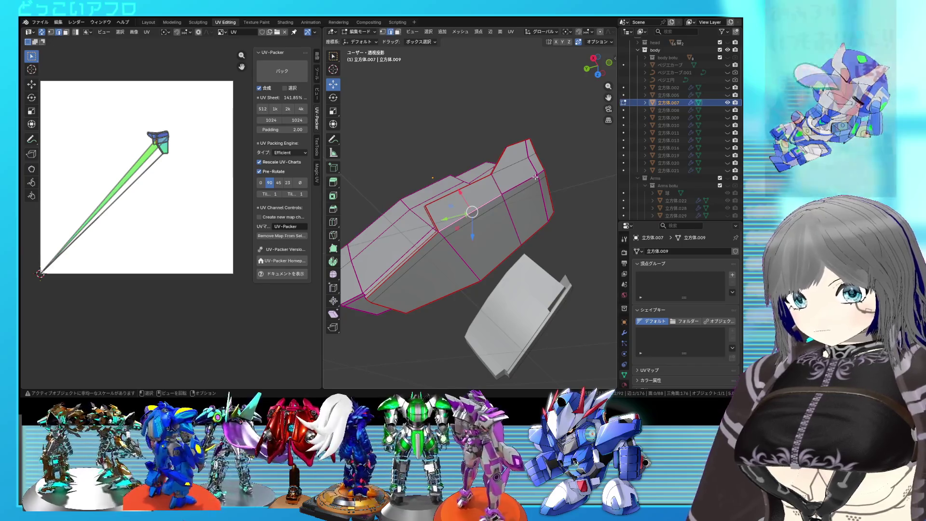
{"action": "left_click", "coordinate": [498, 197]}
{"action": "right_click", "coordinate": [492, 206]}
{"action": "key", "text": "Escape"}
{"action": "scroll", "coordinate": [491, 211], "scroll_direction": "down", "scroll_amount": 3}
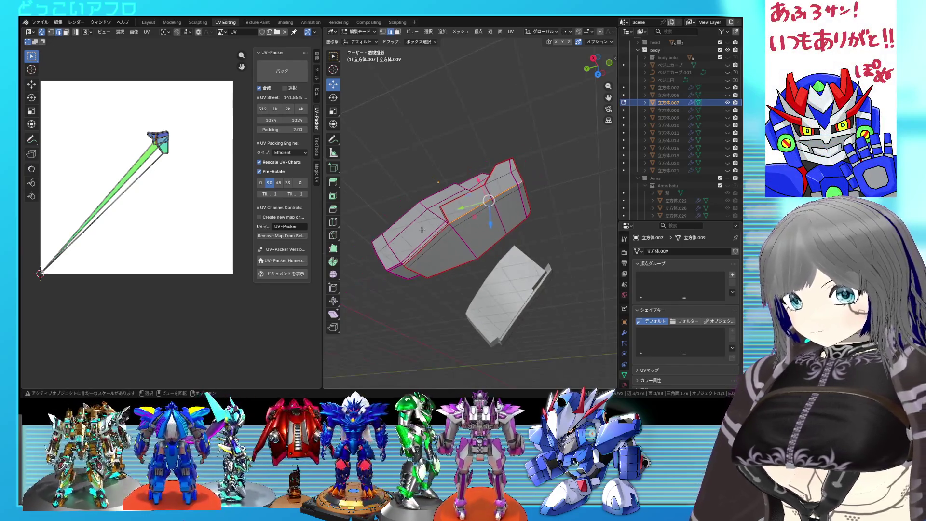
Select the plate's linked faces, switch to see-through wireframe and hide the large neighbouring mesh
{"action": "middle_click_drag", "start_coordinate": [420, 231], "coordinate": [537, 273]}
{"action": "key", "text": "ctrl+l"}
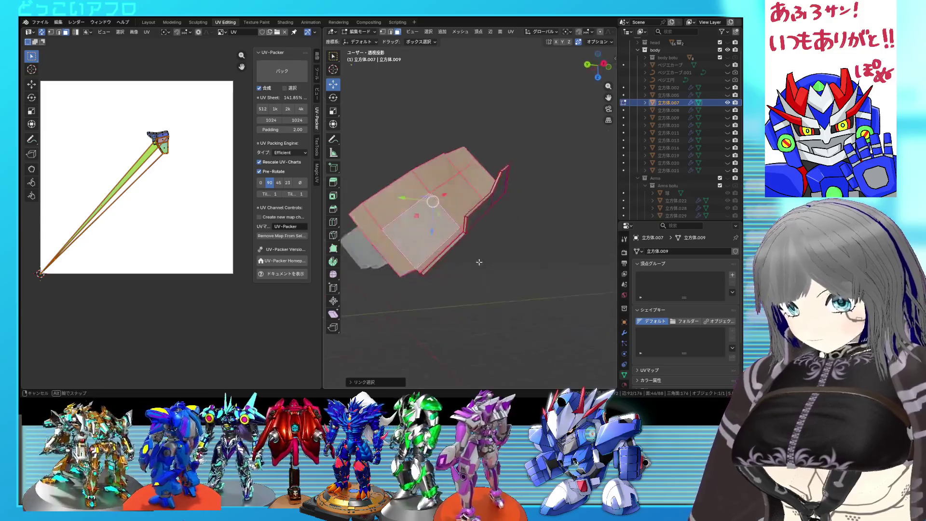
{"action": "middle_click_drag", "start_coordinate": [449, 236], "coordinate": [525, 187]}
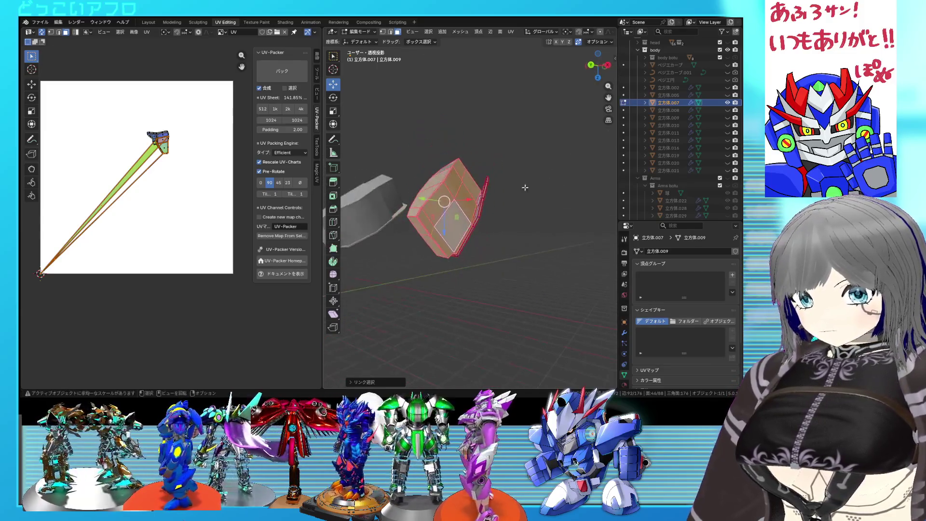
{"action": "left_click", "coordinate": [728, 95]}
{"action": "scroll", "coordinate": [464, 210], "scroll_direction": "down", "scroll_amount": 3}
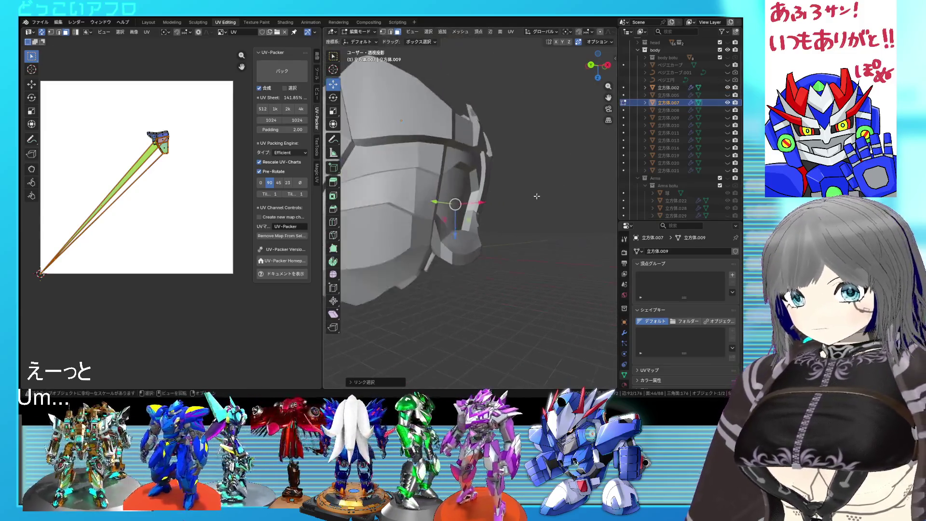
{"action": "key", "text": "shift+z"}
{"action": "mouse_move", "coordinate": [463, 210]}
{"action": "middle_mouse_down"}
{"action": "mouse_move", "coordinate": [556, 196]}
{"action": "mouse_move", "coordinate": [493, 215]}
{"action": "middle_mouse_up"}
{"action": "left_click", "coordinate": [728, 102]}
{"action": "left_click", "coordinate": [727, 94]}
Delete the selected faces, then dissolve the edges of the whole plate mesh
{"action": "left_click", "coordinate": [482, 218]}
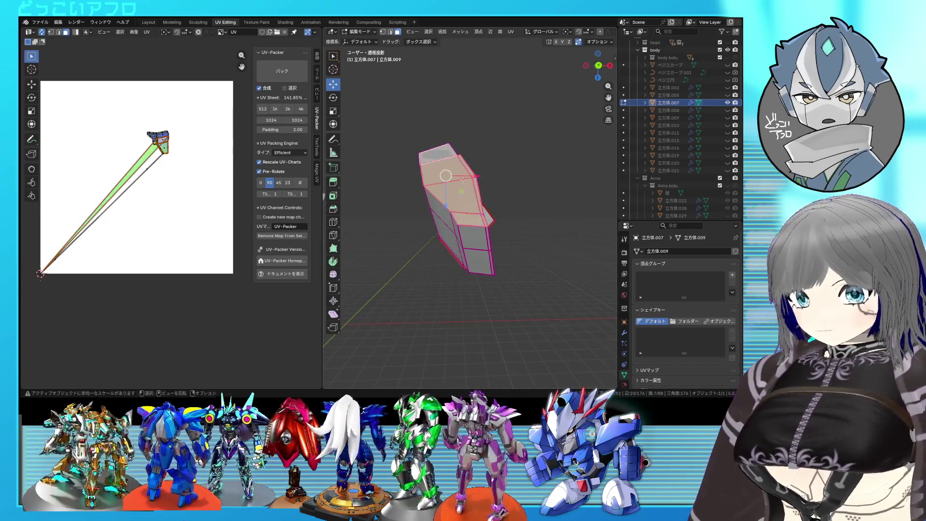
{"action": "key", "text": "x"}
{"action": "left_click", "coordinate": [446, 151]}
{"action": "mouse_move", "coordinate": [445, 151]}
{"action": "middle_mouse_down"}
{"action": "mouse_move", "coordinate": [515, 147]}
{"action": "mouse_move", "coordinate": [509, 181]}
{"action": "mouse_move", "coordinate": [463, 215]}
{"action": "middle_mouse_up"}
{"action": "key", "text": "a"}
{"action": "key", "text": "x"}
{"action": "left_click", "coordinate": [448, 246]}
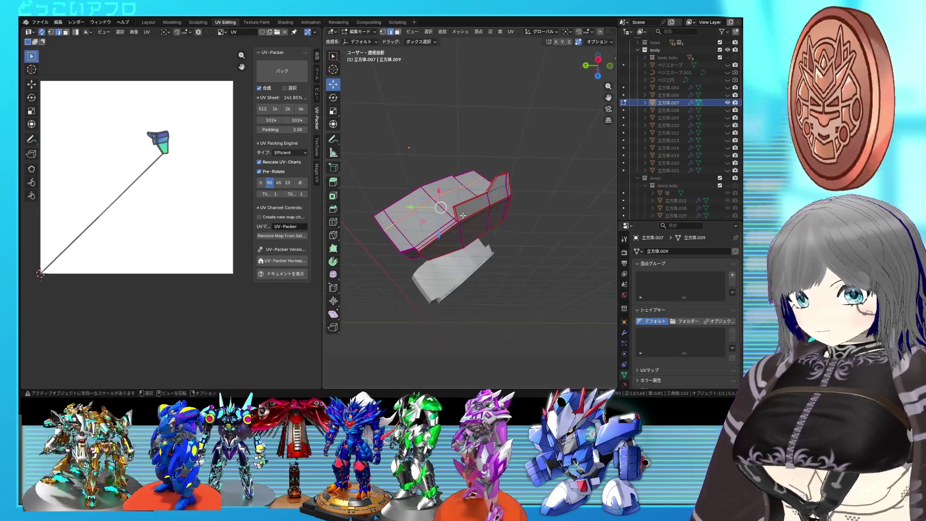
{"action": "middle_click_drag", "start_coordinate": [447, 247], "coordinate": [567, 226]}
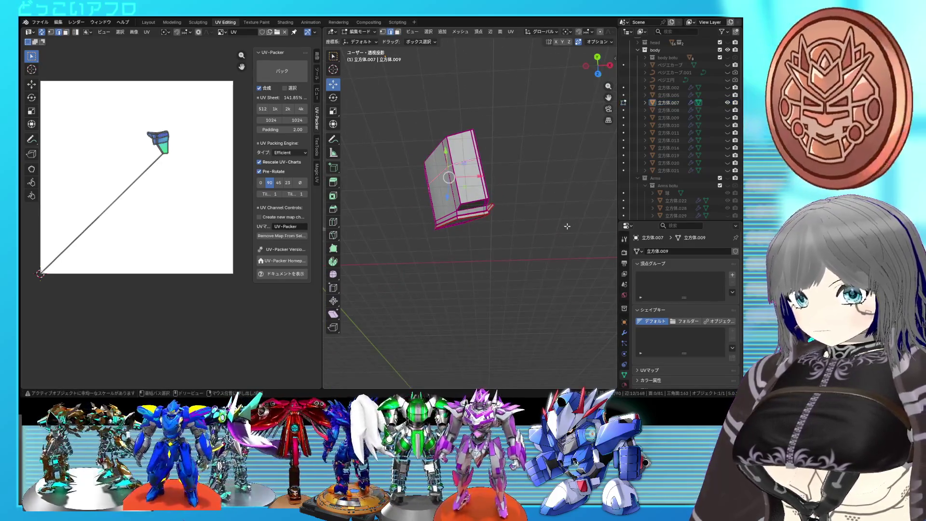
{"action": "scroll", "coordinate": [567, 225], "scroll_direction": "up", "scroll_amount": 4}
Dissolve the selected edges, clear the selection and confirm the edge slide on the plate
{"action": "middle_click_drag", "start_coordinate": [555, 236], "coordinate": [477, 198]}
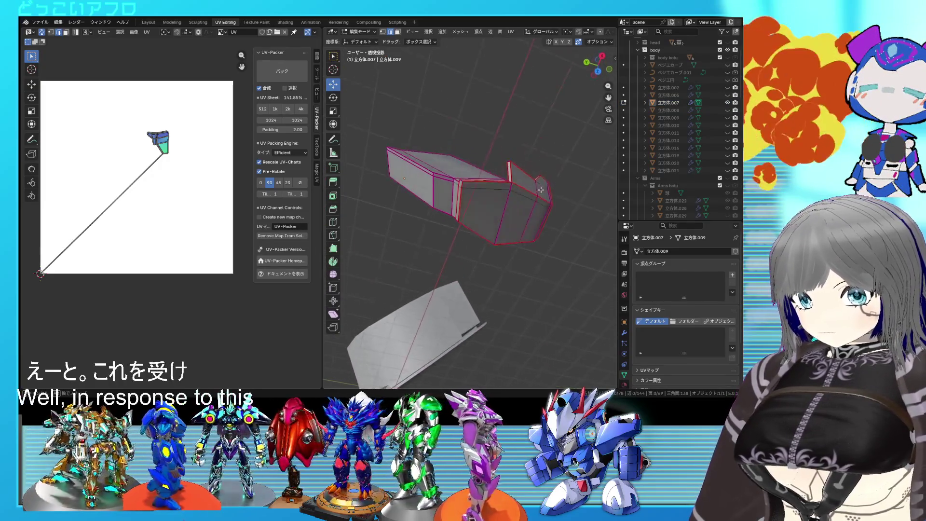
{"action": "mouse_move", "coordinate": [466, 186]}
{"action": "middle_mouse_down"}
{"action": "mouse_move", "coordinate": [429, 201]}
{"action": "mouse_move", "coordinate": [466, 234]}
{"action": "mouse_move", "coordinate": [478, 201]}
{"action": "middle_mouse_up"}
{"action": "right_click", "coordinate": [466, 234]}
{"action": "left_click", "coordinate": [467, 234]}
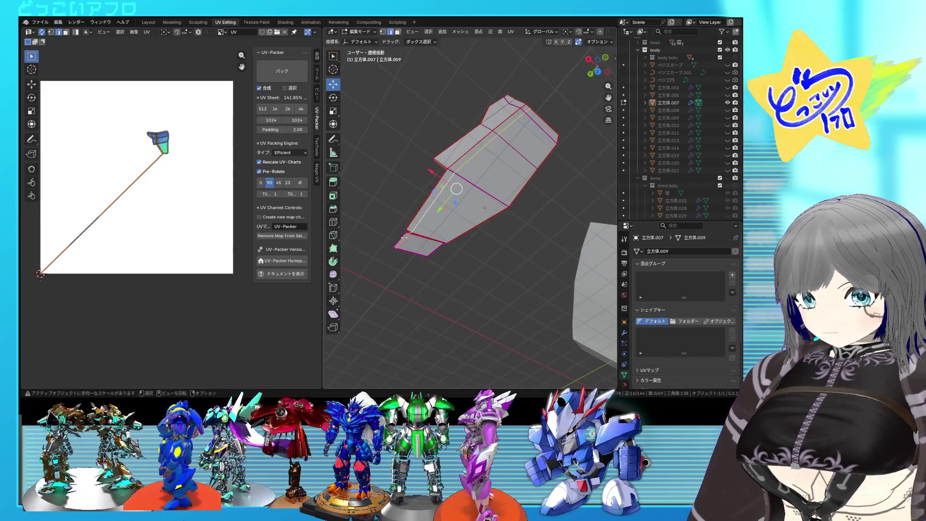
{"action": "mouse_move", "coordinate": [497, 173]}
{"action": "middle_mouse_down"}
{"action": "mouse_move", "coordinate": [612, 231]}
{"action": "mouse_move", "coordinate": [529, 207]}
{"action": "middle_mouse_up"}
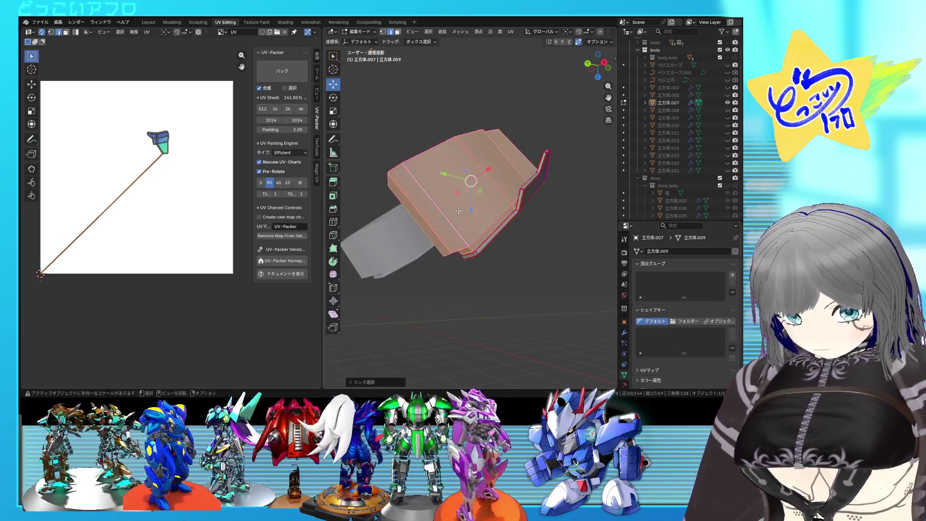
{"action": "middle_click_drag", "start_coordinate": [461, 215], "coordinate": [437, 250]}
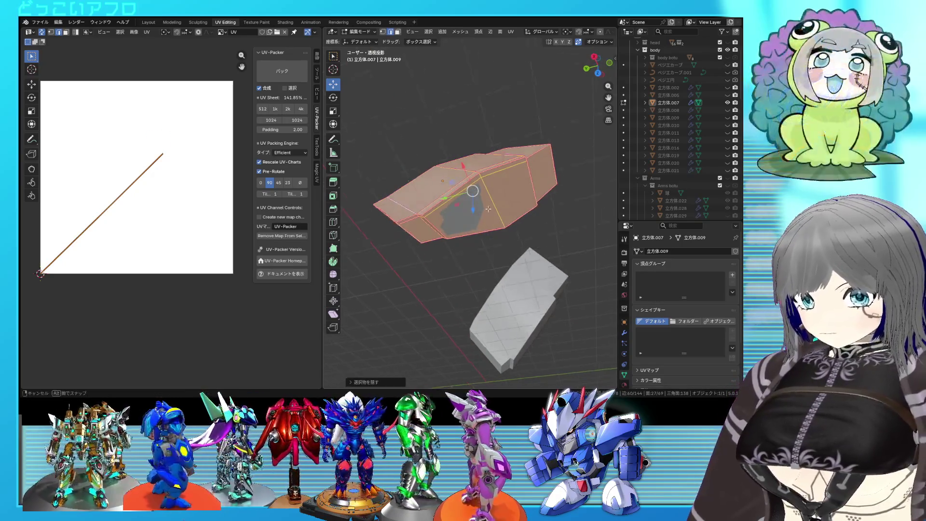
{"action": "key", "text": "alt+a"}
{"action": "mouse_move", "coordinate": [457, 189]}
{"action": "middle_mouse_down"}
{"action": "mouse_move", "coordinate": [501, 168]}
{"action": "mouse_move", "coordinate": [499, 194]}
{"action": "mouse_move", "coordinate": [489, 176]}
{"action": "middle_mouse_up"}
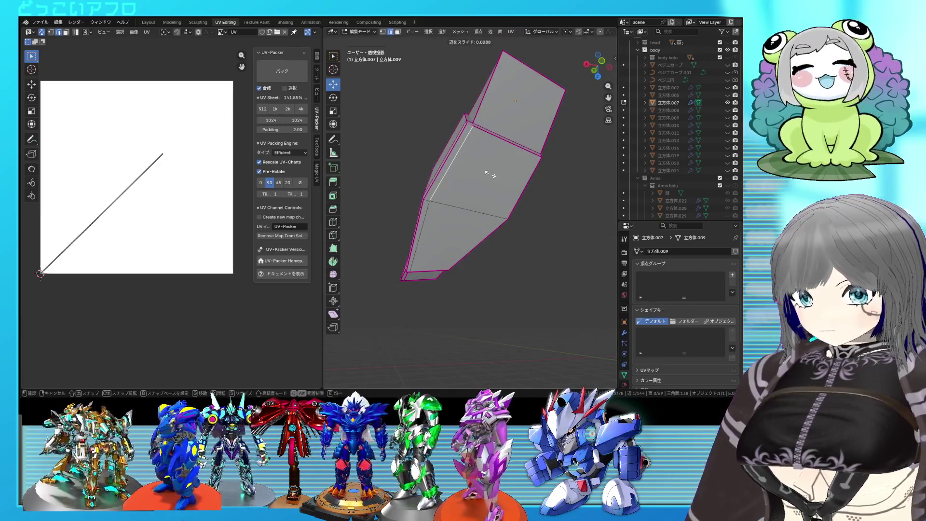
{"action": "left_click", "coordinate": [490, 176]}
{"action": "mouse_move", "coordinate": [441, 165]}
{"action": "middle_mouse_down"}
{"action": "mouse_move", "coordinate": [513, 172]}
{"action": "mouse_move", "coordinate": [480, 195]}
{"action": "mouse_move", "coordinate": [364, 185]}
{"action": "mouse_move", "coordinate": [398, 202]}
{"action": "middle_mouse_up"}
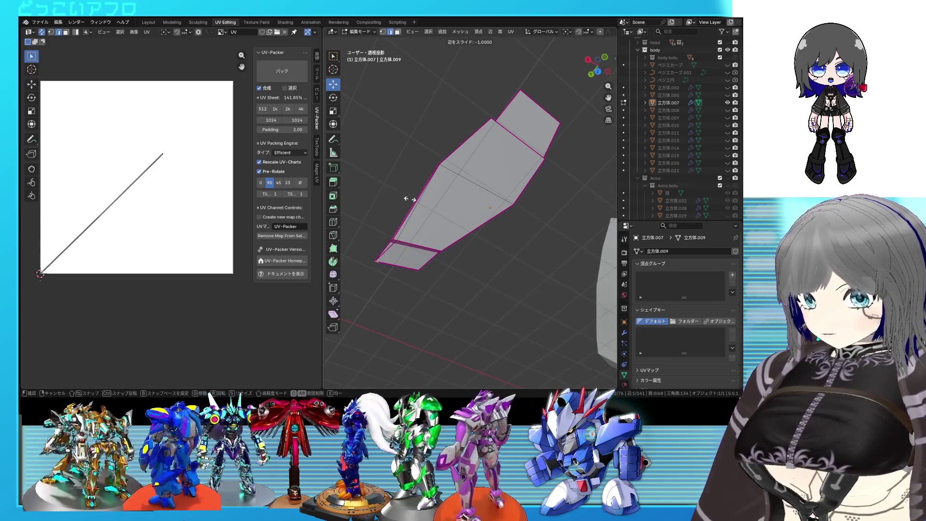
Orbit the plate to inspect its underside, end faces and top, placing the 3D cursor on it
{"action": "middle_click_drag", "start_coordinate": [456, 233], "coordinate": [465, 208]}
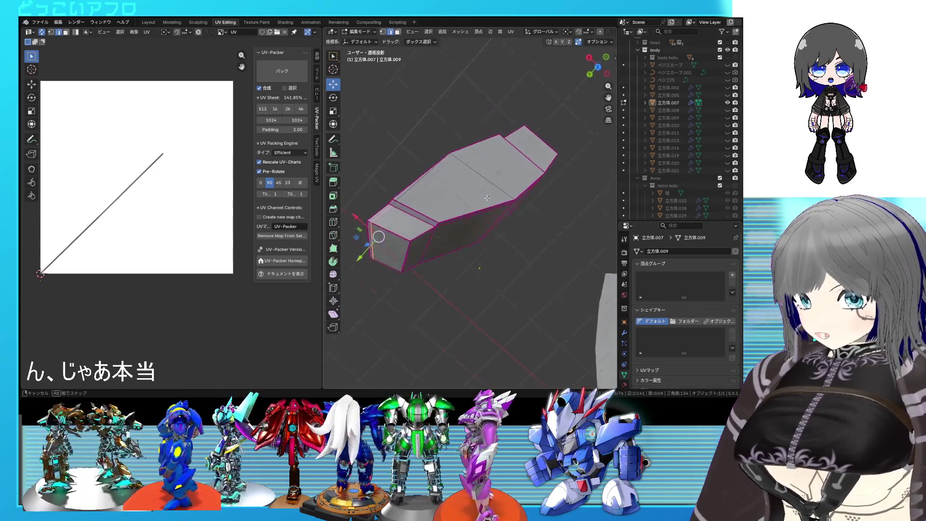
{"action": "middle_click_drag", "start_coordinate": [372, 197], "coordinate": [523, 223]}
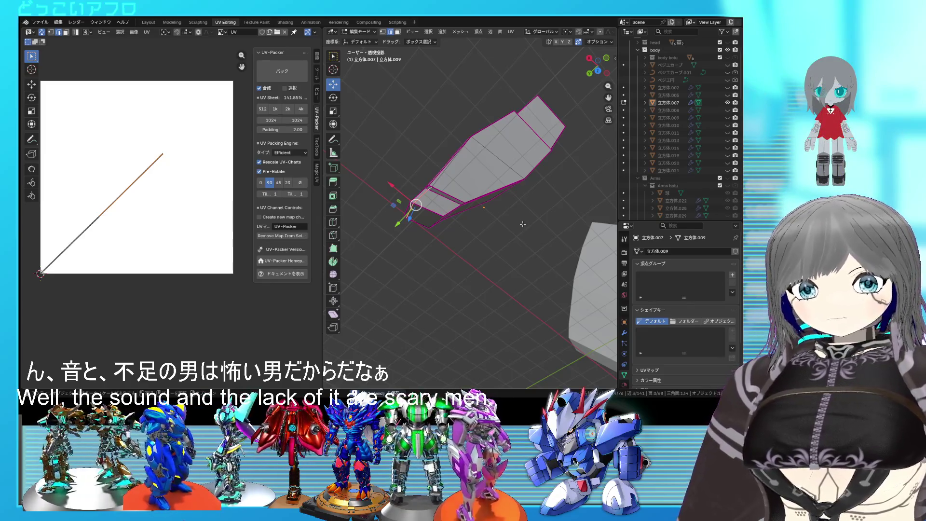
{"action": "scroll", "coordinate": [523, 223], "scroll_direction": "up", "scroll_amount": 2}
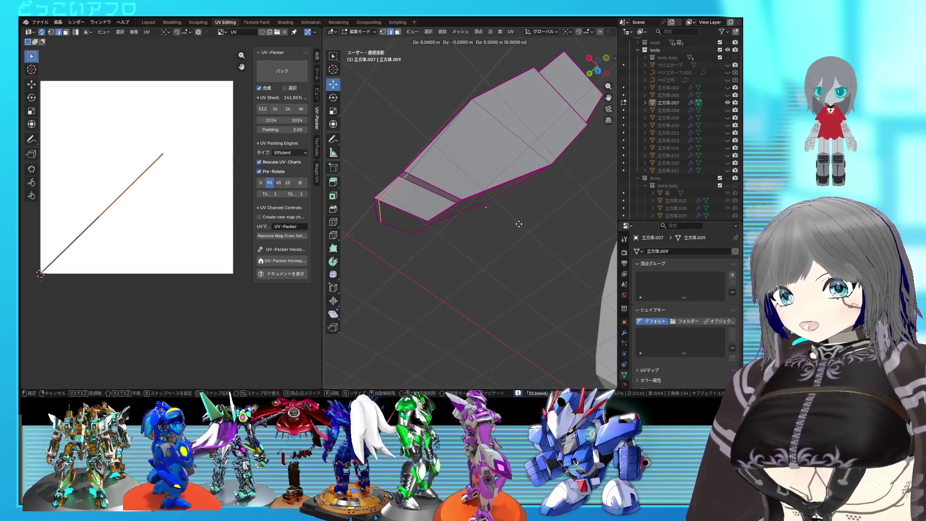
{"action": "mouse_move", "coordinate": [503, 193]}
{"action": "middle_mouse_down"}
{"action": "mouse_move", "coordinate": [513, 235]}
{"action": "mouse_move", "coordinate": [564, 210]}
{"action": "mouse_move", "coordinate": [557, 219]}
{"action": "middle_mouse_up"}
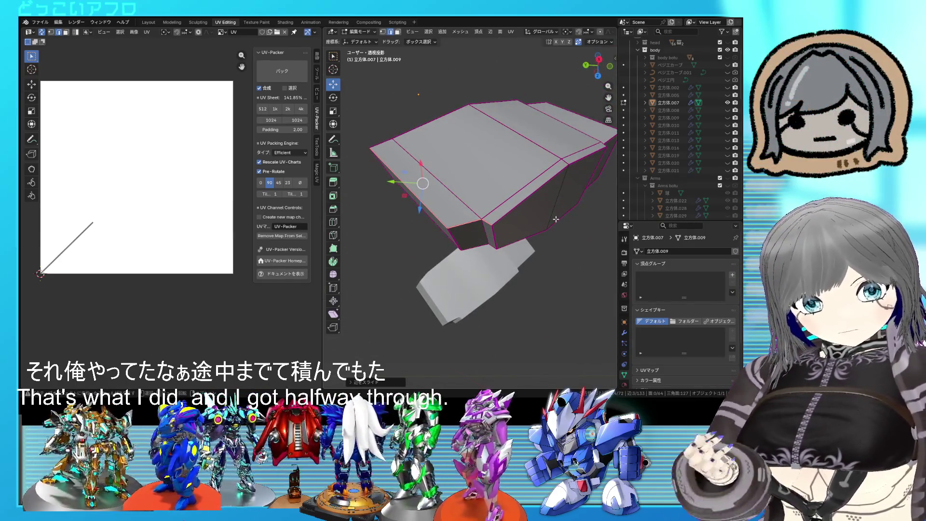
{"action": "middle_click_drag", "start_coordinate": [556, 220], "coordinate": [522, 233]}
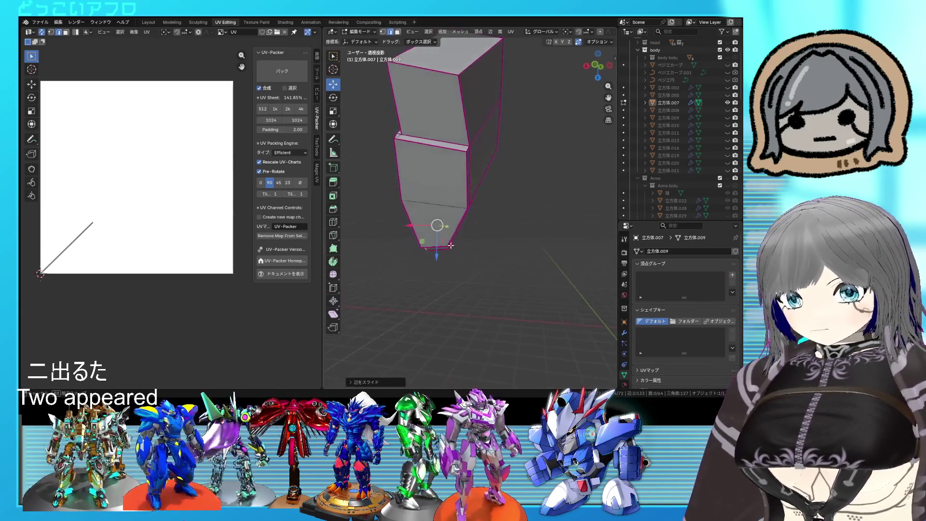
{"action": "mouse_move", "coordinate": [522, 233]}
{"action": "middle_mouse_down"}
{"action": "mouse_move", "coordinate": [491, 251]}
{"action": "mouse_move", "coordinate": [503, 204]}
{"action": "mouse_move", "coordinate": [536, 215]}
{"action": "middle_mouse_up"}
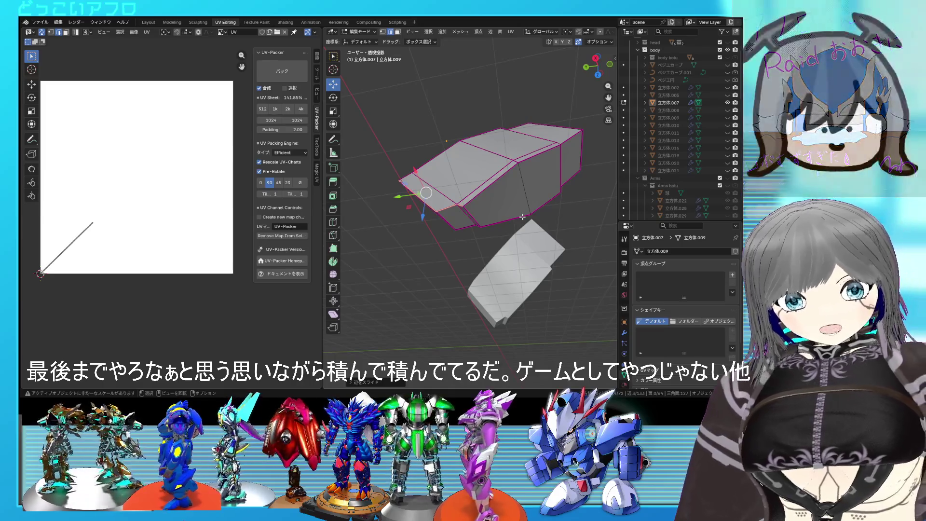
{"action": "mouse_move", "coordinate": [521, 215]}
{"action": "middle_mouse_down"}
{"action": "mouse_move", "coordinate": [467, 235]}
{"action": "mouse_move", "coordinate": [479, 207]}
{"action": "mouse_move", "coordinate": [459, 216]}
{"action": "mouse_move", "coordinate": [606, 179]}
{"action": "mouse_move", "coordinate": [552, 190]}
{"action": "middle_mouse_up"}
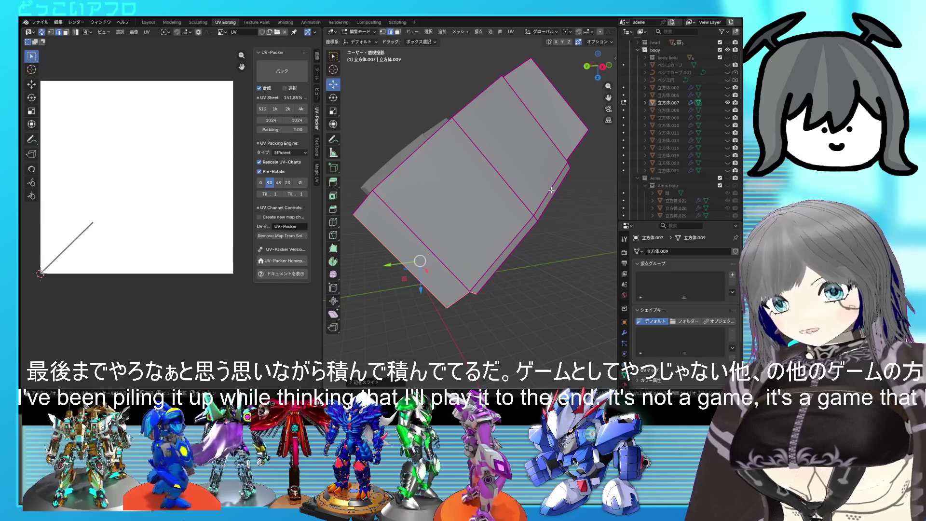
{"action": "mouse_move", "coordinate": [551, 189]}
{"action": "middle_mouse_down"}
{"action": "mouse_move", "coordinate": [519, 213]}
{"action": "mouse_move", "coordinate": [516, 149]}
{"action": "mouse_move", "coordinate": [496, 165]}
{"action": "mouse_move", "coordinate": [470, 162]}
{"action": "middle_mouse_up"}
{"action": "scroll", "coordinate": [515, 149], "scroll_direction": "down", "scroll_amount": 4}
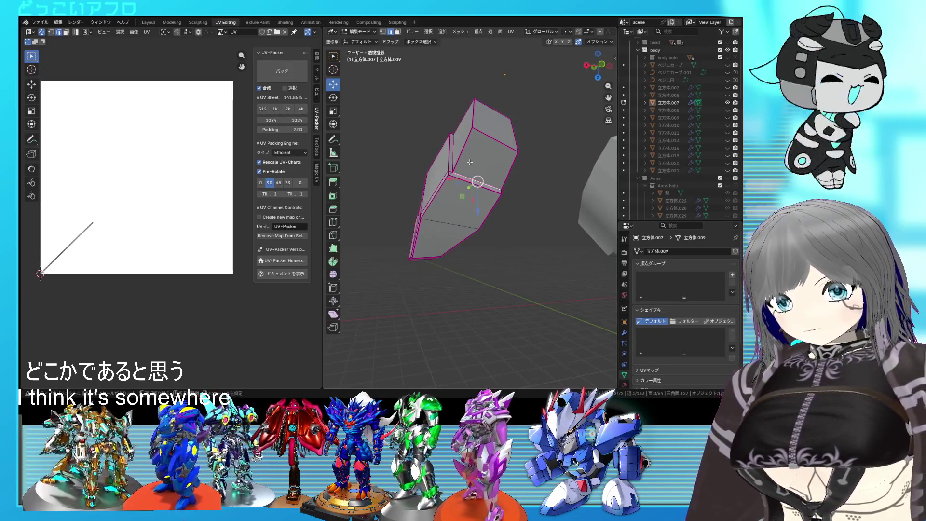
{"action": "right_click", "coordinate": [468, 160], "text": "shift"}
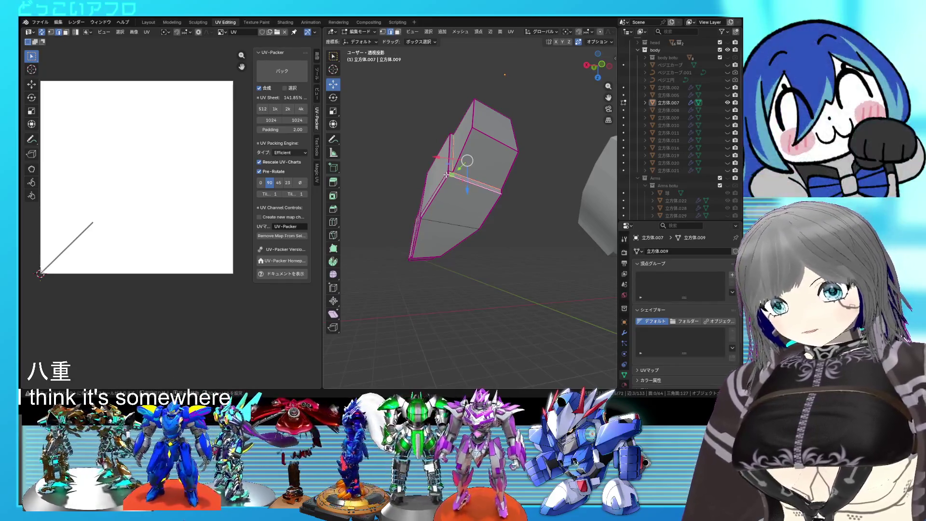
{"action": "middle_click_drag", "start_coordinate": [449, 160], "coordinate": [504, 175]}
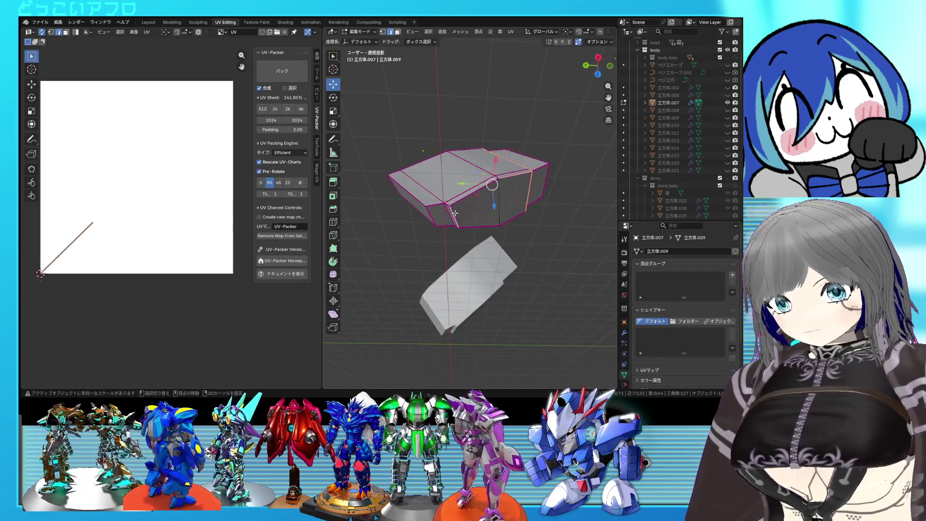
{"action": "mouse_move", "coordinate": [514, 219]}
{"action": "middle_mouse_down"}
{"action": "mouse_move", "coordinate": [515, 202]}
{"action": "mouse_move", "coordinate": [446, 210]}
{"action": "middle_mouse_up"}
{"action": "scroll", "coordinate": [514, 208], "scroll_direction": "up", "scroll_amount": 2}
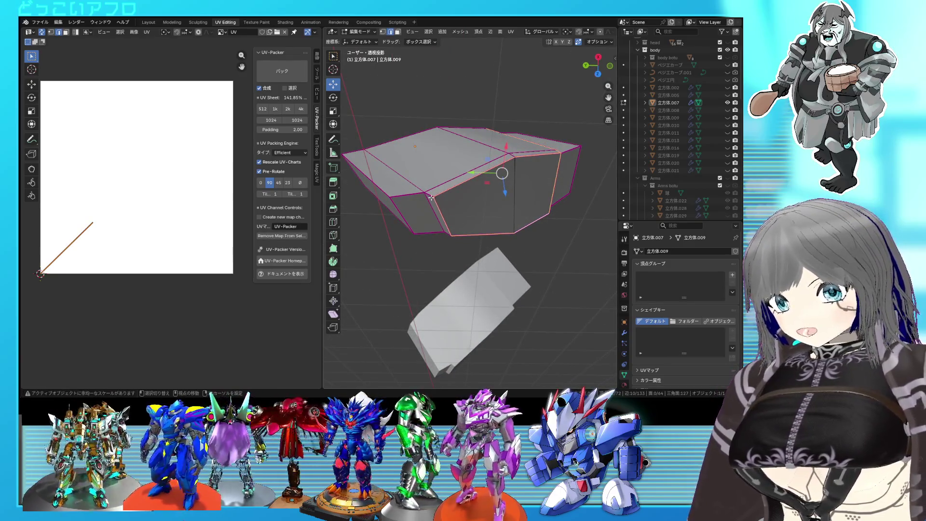
Select a front face of the plate and the edges that will become its new seams
{"action": "left_click", "coordinate": [421, 218]}
{"action": "middle_click_drag", "start_coordinate": [422, 219], "coordinate": [444, 179]}
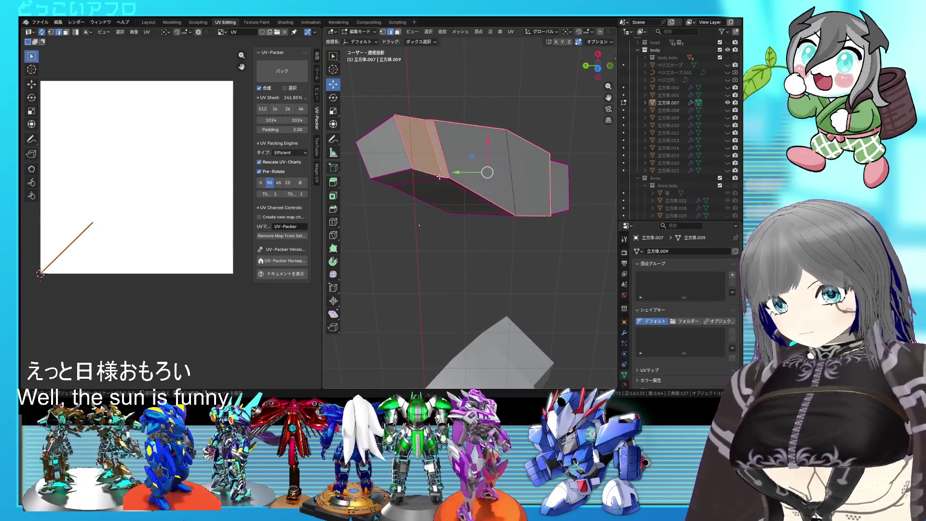
{"action": "middle_click_drag", "start_coordinate": [414, 146], "coordinate": [432, 212]}
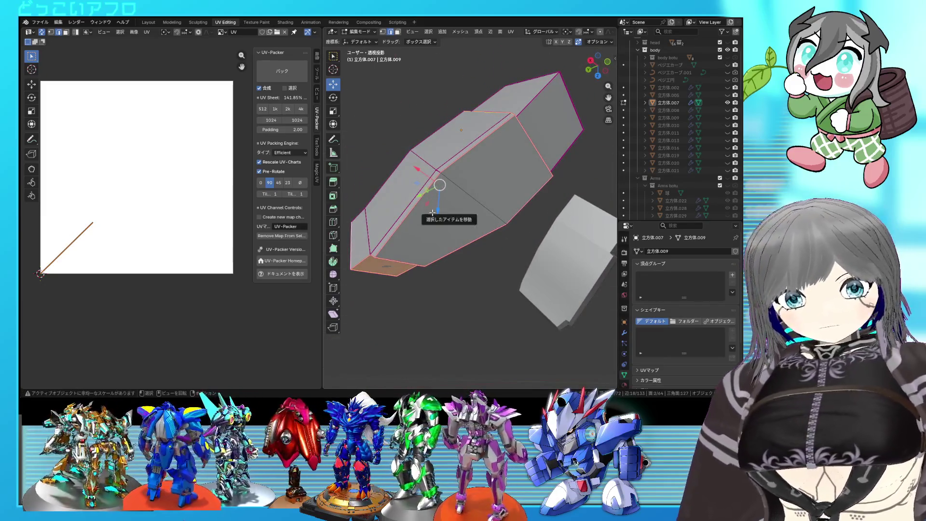
{"action": "right_click", "coordinate": [475, 210]}
{"action": "left_click", "coordinate": [475, 210]}
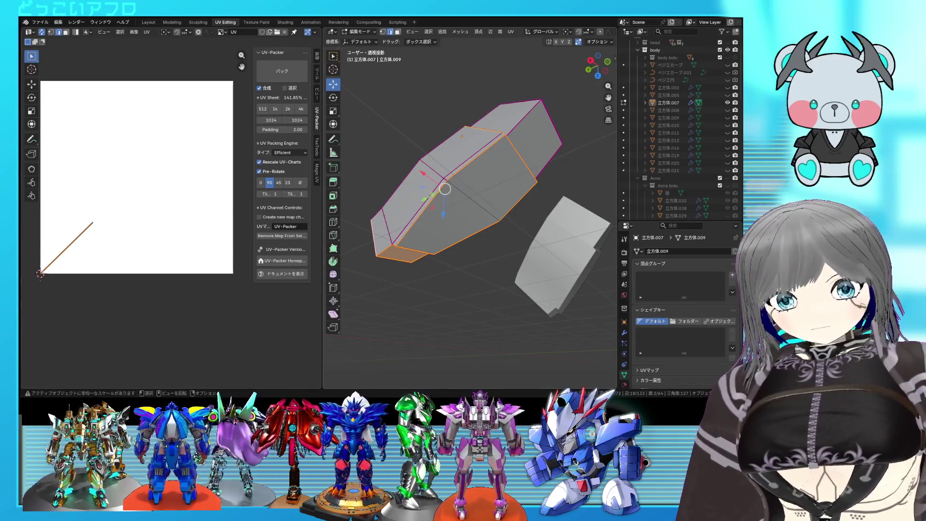
Mark the chosen edges as seams and unwrap the whole plate into UV islands
{"action": "middle_click_drag", "start_coordinate": [435, 203], "coordinate": [459, 211]}
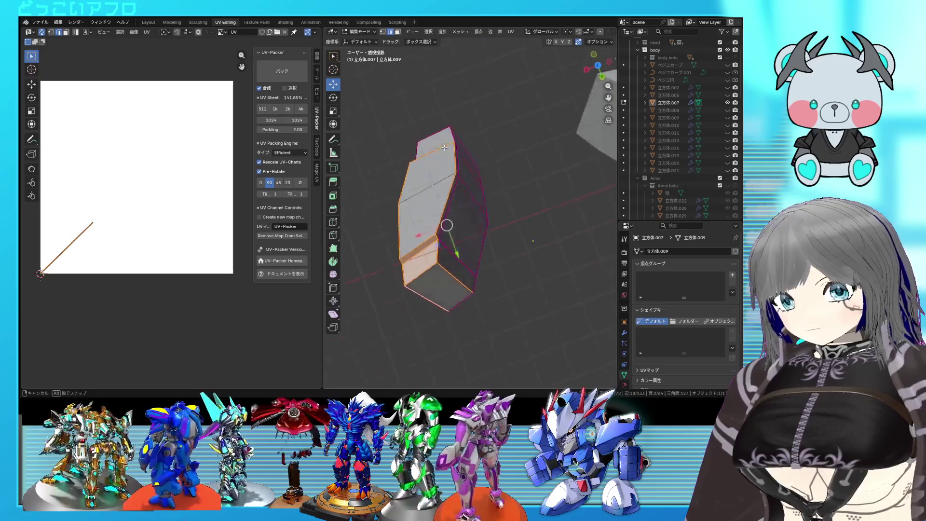
{"action": "scroll", "coordinate": [459, 210], "scroll_direction": "up", "scroll_amount": 2}
{"action": "mouse_move", "coordinate": [426, 270]}
{"action": "middle_mouse_down"}
{"action": "mouse_move", "coordinate": [379, 110]}
{"action": "mouse_move", "coordinate": [548, 184]}
{"action": "middle_mouse_up"}
{"action": "key", "text": "ctrl+e"}
{"action": "left_click", "coordinate": [547, 183]}
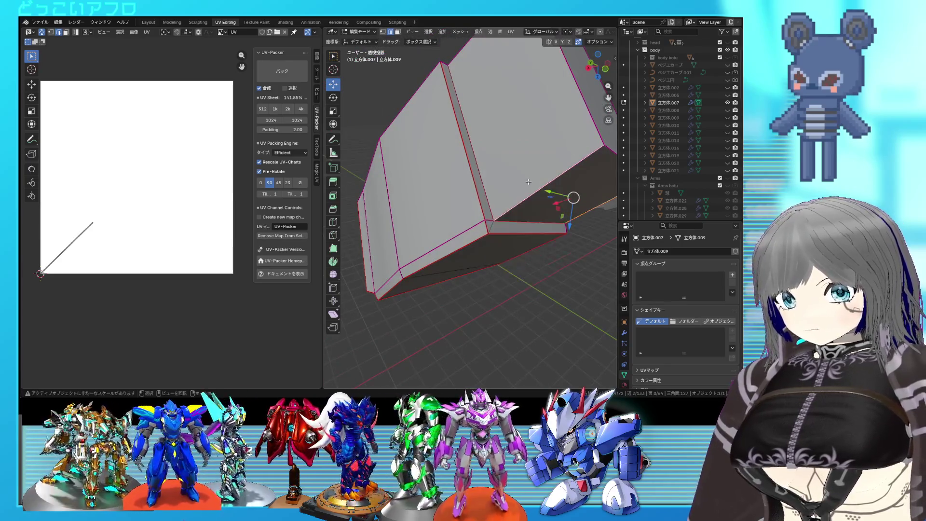
{"action": "scroll", "coordinate": [548, 184], "scroll_direction": "down", "scroll_amount": 3}
{"action": "key", "text": "a"}
{"action": "key", "text": "u"}
{"action": "left_click", "coordinate": [104, 140]}
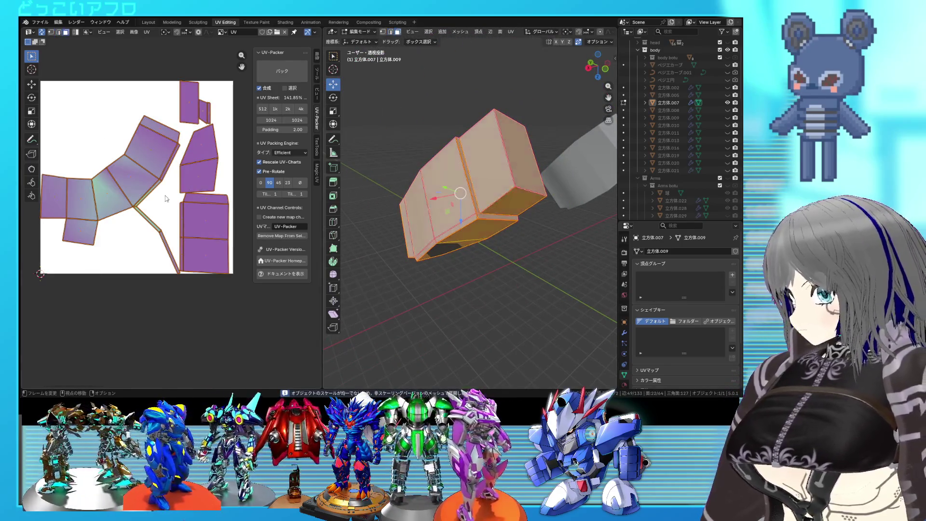
Deselect the plate and mark its upper-right edge as an extra seam
{"action": "key", "text": "alt+a"}
{"action": "mouse_move", "coordinate": [463, 218]}
{"action": "middle_mouse_down"}
{"action": "mouse_move", "coordinate": [405, 197]}
{"action": "mouse_move", "coordinate": [494, 230]}
{"action": "middle_mouse_up"}
{"action": "right_click", "coordinate": [494, 230]}
{"action": "left_click", "coordinate": [494, 230]}
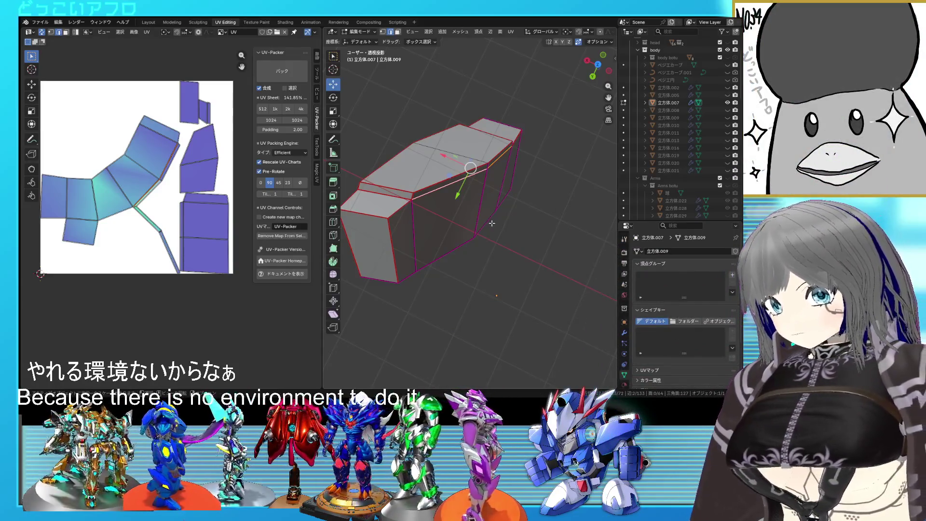
Select the whole plate and unwrap it into a new UV layout
{"action": "middle_click_drag", "start_coordinate": [492, 223], "coordinate": [492, 232]}
{"action": "key", "text": "a"}
{"action": "key", "text": "u"}
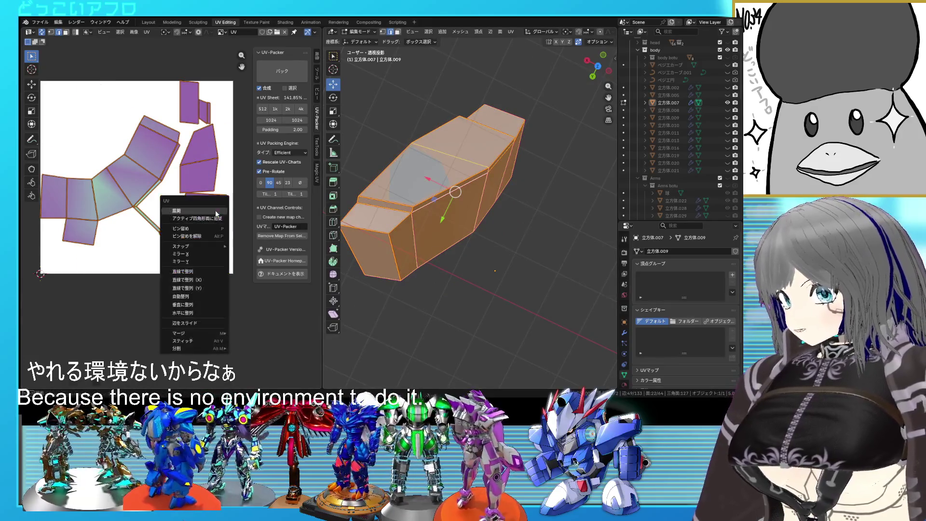
{"action": "left_click", "coordinate": [214, 212]}
{"action": "scroll", "coordinate": [212, 214], "scroll_direction": "down", "scroll_amount": 1}
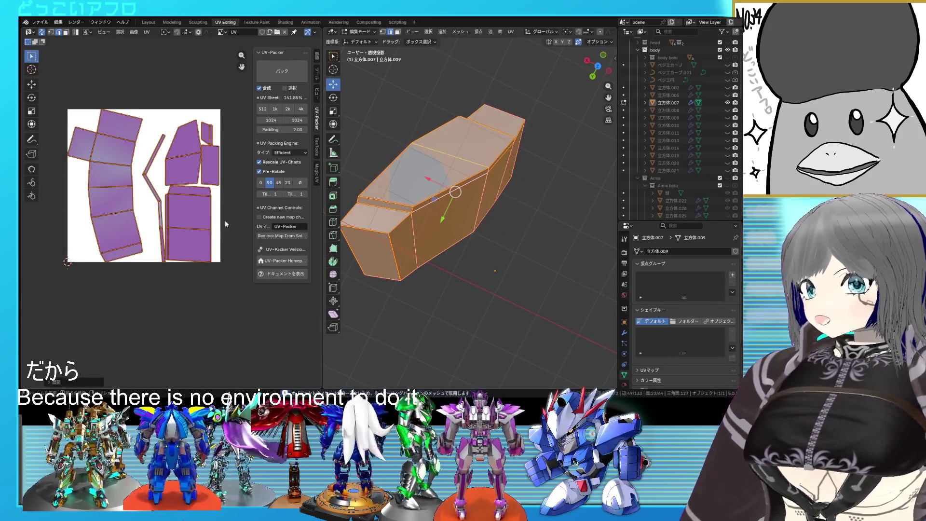
Reveal the plate's hidden faces and deselect everything
{"action": "mouse_move", "coordinate": [451, 228]}
{"action": "middle_mouse_down"}
{"action": "mouse_move", "coordinate": [526, 260]}
{"action": "mouse_move", "coordinate": [477, 253]}
{"action": "middle_mouse_up"}
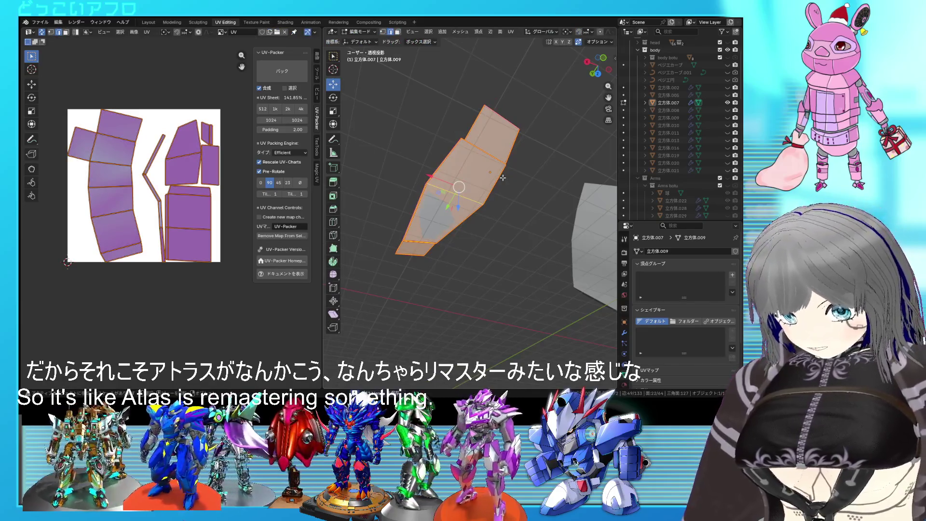
{"action": "key", "text": "alt+h"}
{"action": "key", "text": "alt+a"}
{"action": "mouse_move", "coordinate": [466, 158]}
{"action": "middle_mouse_down"}
{"action": "mouse_move", "coordinate": [430, 206]}
{"action": "mouse_move", "coordinate": [512, 178]}
{"action": "mouse_move", "coordinate": [567, 185]}
{"action": "middle_mouse_up"}
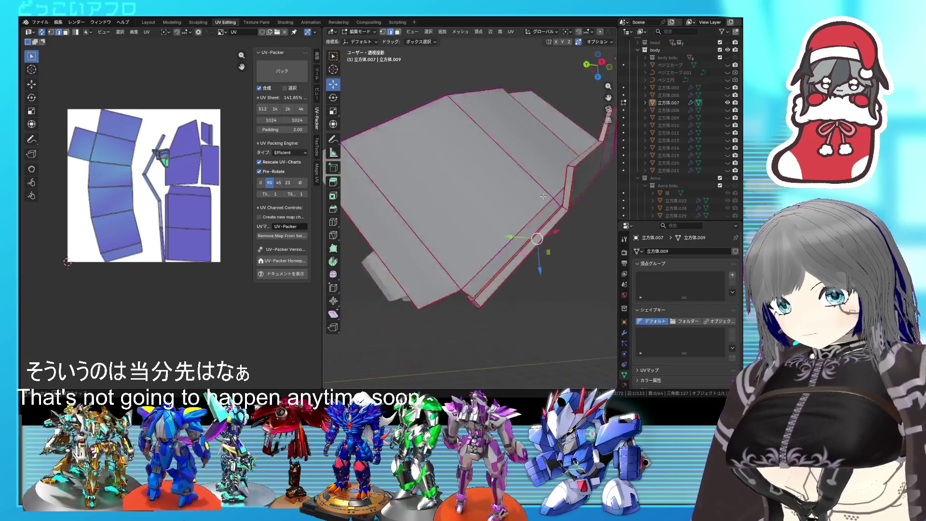
Check one connected part of the mesh with Select Linked and pick a vertex on the plate
{"action": "middle_click_drag", "start_coordinate": [570, 193], "coordinate": [506, 203]}
{"action": "key", "text": "a"}
{"action": "scroll", "coordinate": [201, 172], "scroll_direction": "up", "scroll_amount": 1}
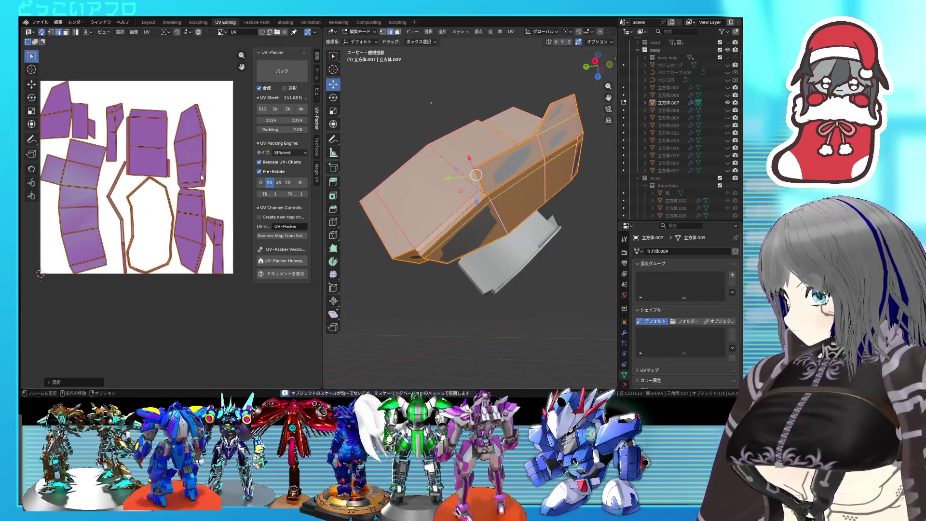
{"action": "scroll", "coordinate": [203, 181], "scroll_direction": "up", "scroll_amount": 1}
{"action": "key", "text": "alt+a"}
{"action": "middle_click_drag", "start_coordinate": [492, 218], "coordinate": [464, 214]}
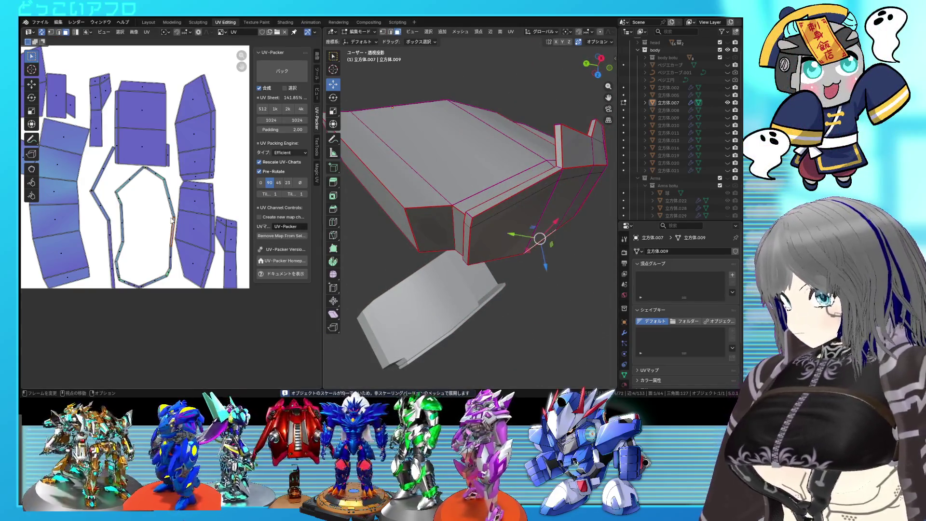
{"action": "key", "text": "l"}
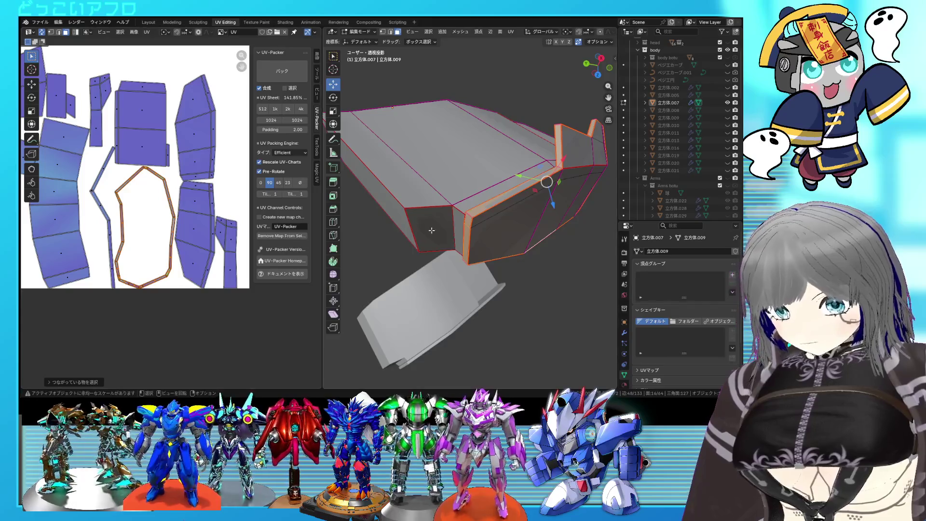
{"action": "left_click", "coordinate": [470, 216]}
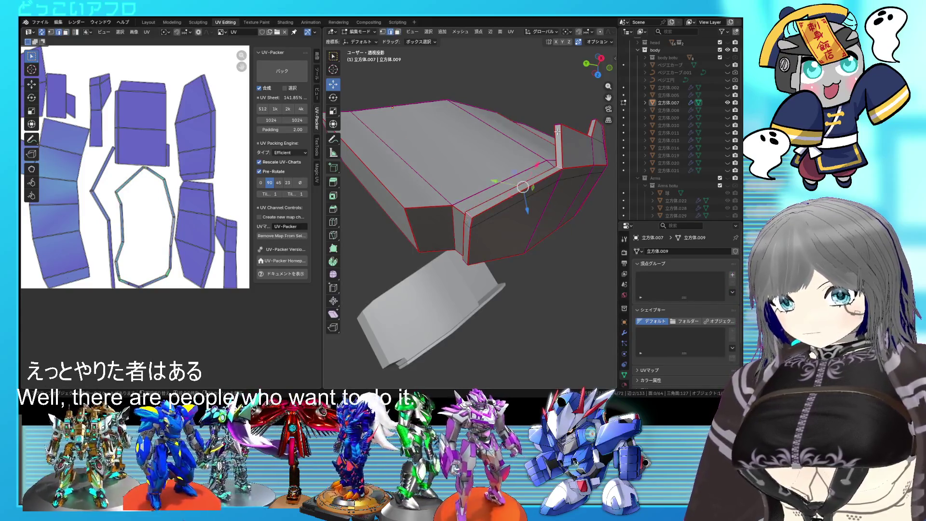
{"action": "scroll", "coordinate": [557, 126], "scroll_direction": "up", "scroll_amount": 3}
Mark the chosen inner edge as a seam and unwrap all geometry into a fresh UV layout
{"action": "middle_click_drag", "start_coordinate": [557, 125], "coordinate": [504, 172]}
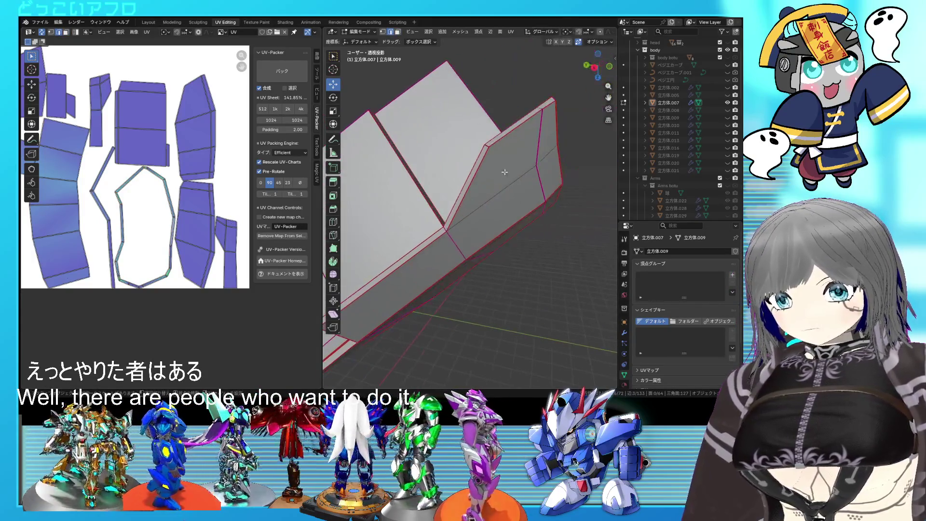
{"action": "scroll", "coordinate": [557, 96], "scroll_direction": "down", "scroll_amount": 3}
{"action": "mouse_move", "coordinate": [557, 96]}
{"action": "middle_mouse_down"}
{"action": "mouse_move", "coordinate": [428, 193]}
{"action": "mouse_move", "coordinate": [463, 258]}
{"action": "middle_mouse_up"}
{"action": "right_click", "coordinate": [467, 253]}
{"action": "left_click", "coordinate": [466, 253]}
{"action": "key", "text": "a"}
{"action": "key", "text": "u"}
{"action": "left_click", "coordinate": [173, 187]}
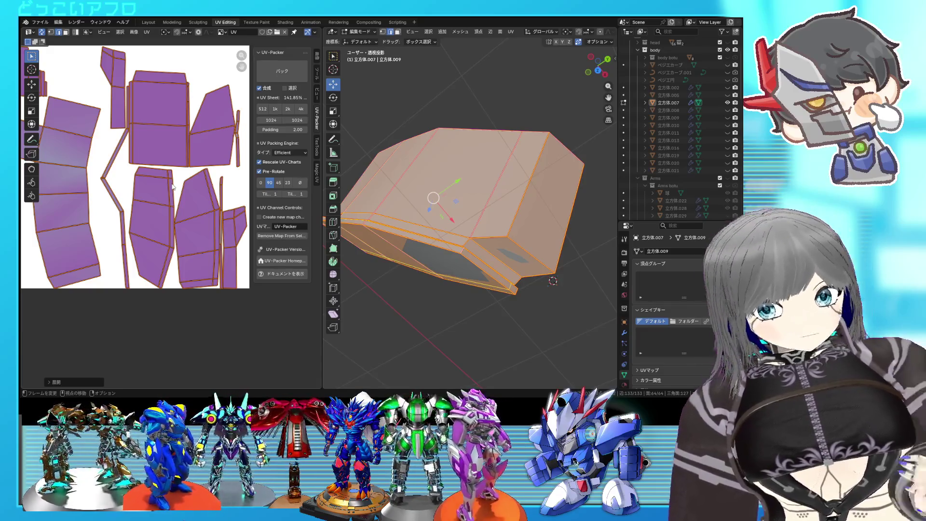
{"action": "mouse_move", "coordinate": [449, 217]}
{"action": "middle_mouse_down"}
{"action": "mouse_move", "coordinate": [613, 272]}
{"action": "mouse_move", "coordinate": [508, 213]}
{"action": "middle_mouse_up"}
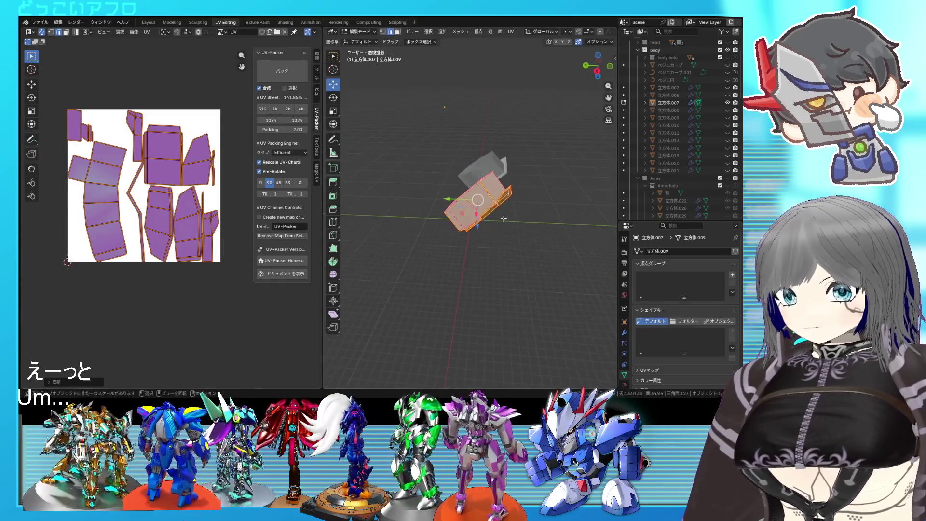
Leave edit mode, hide 立方体.007, exit Local View and unhide the helmet pieces
{"action": "key", "text": "Tab"}
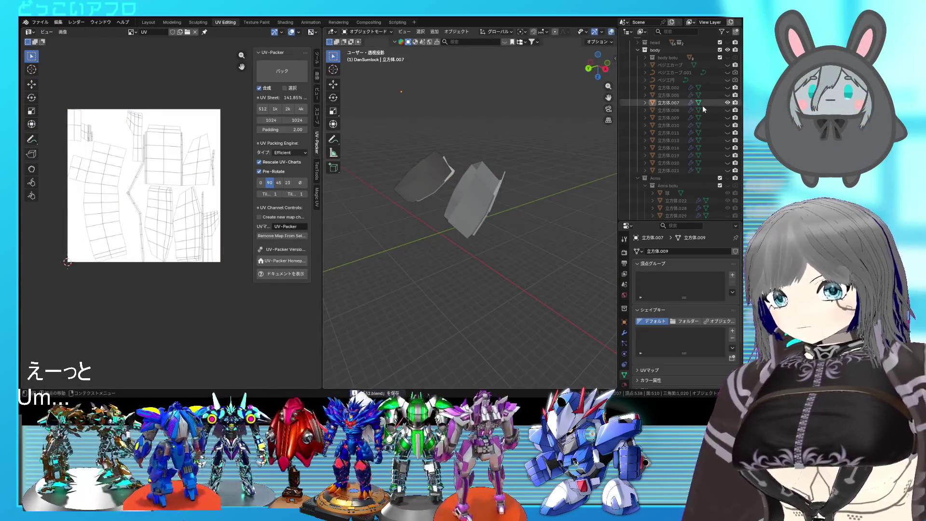
{"action": "left_click", "coordinate": [727, 103]}
{"action": "key", "text": "Tab"}
{"action": "mouse_move", "coordinate": [460, 211]}
{"action": "middle_mouse_down"}
{"action": "mouse_move", "coordinate": [541, 197]}
{"action": "mouse_move", "coordinate": [574, 292]}
{"action": "mouse_move", "coordinate": [539, 217]}
{"action": "middle_mouse_up"}
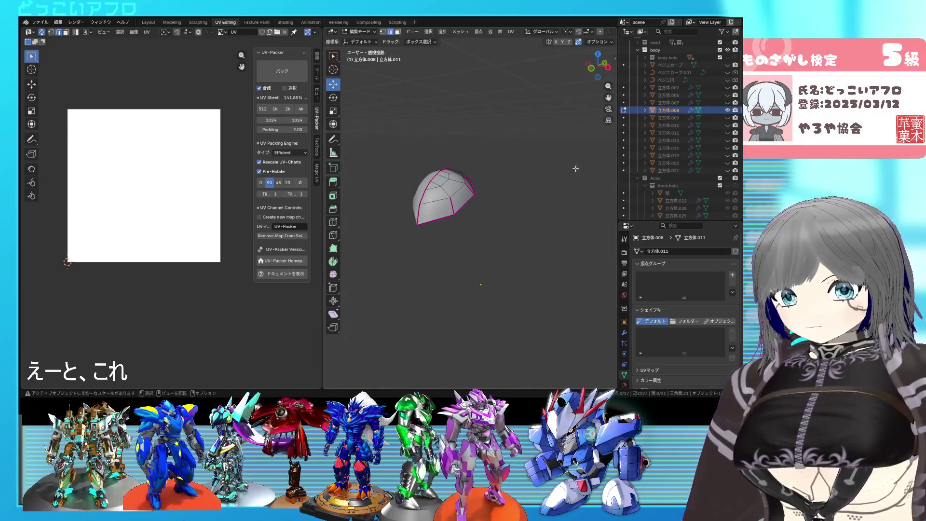
{"action": "key", "text": "Tab"}
{"action": "key", "text": "slash"}
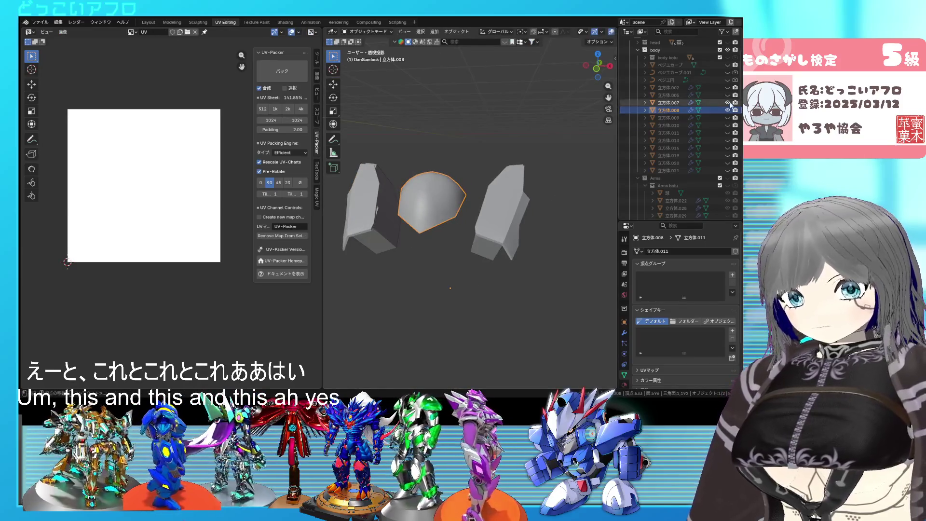
{"action": "left_click", "coordinate": [727, 95]}
Isolate the helmet's dome with Shift+H, save the file and start editing the dome mesh
{"action": "mouse_move", "coordinate": [563, 195]}
{"action": "middle_mouse_down"}
{"action": "mouse_move", "coordinate": [595, 173]}
{"action": "mouse_move", "coordinate": [507, 175]}
{"action": "middle_mouse_up"}
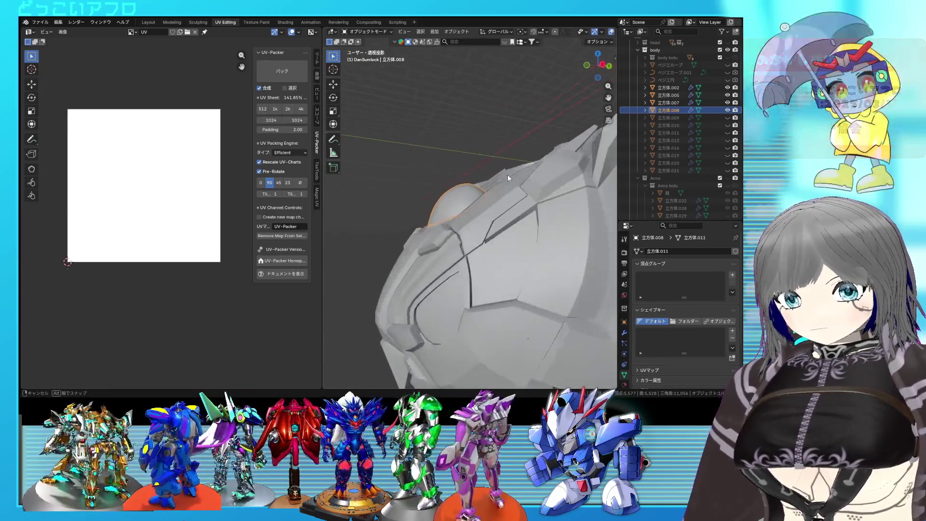
{"action": "middle_click_drag", "start_coordinate": [507, 174], "coordinate": [545, 195]}
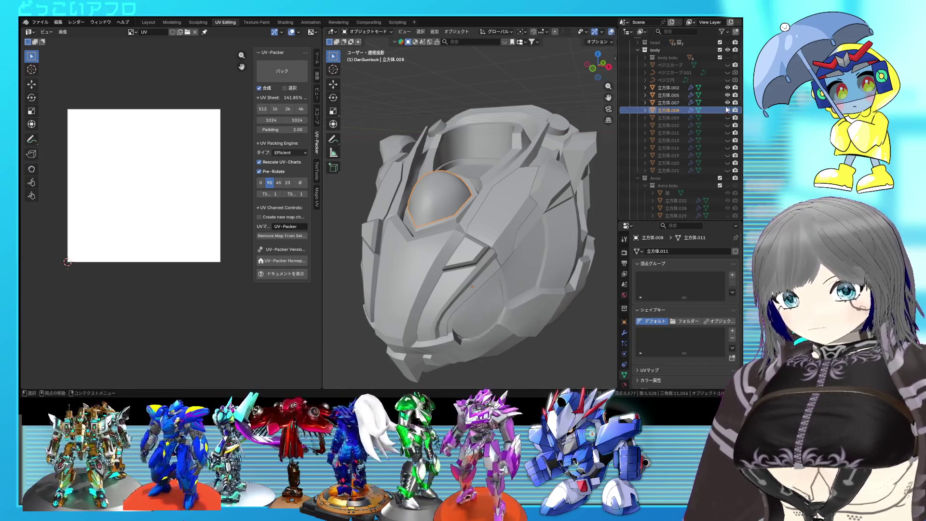
{"action": "key", "text": "shift+h"}
{"action": "key", "text": "ctrl+s"}
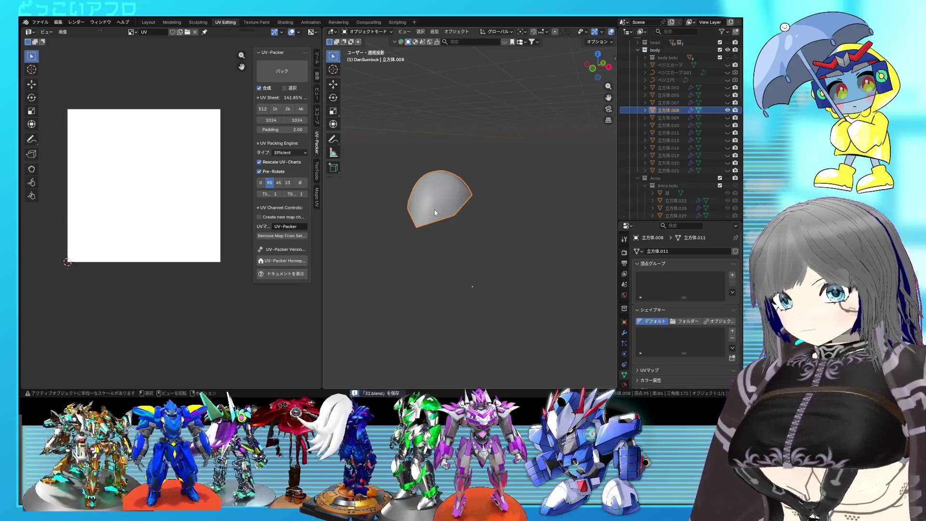
{"action": "key", "text": "Tab"}
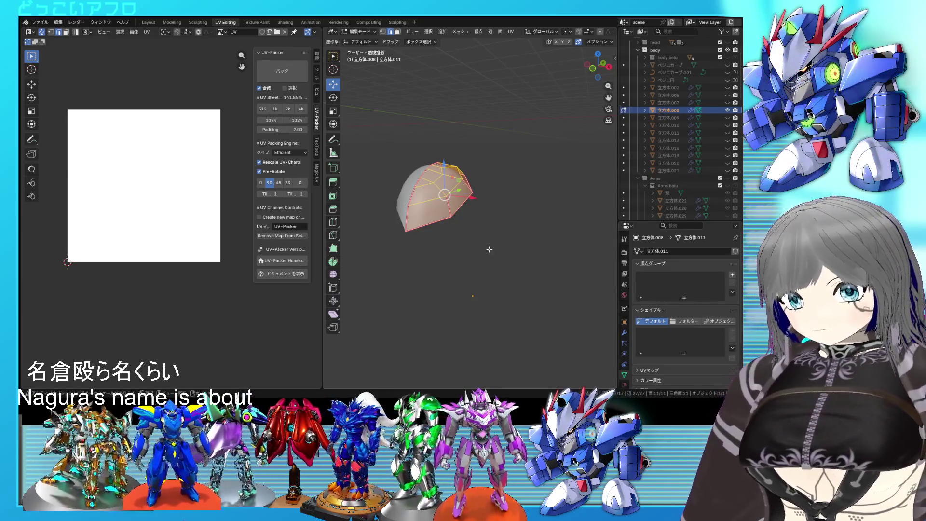
{"action": "scroll", "coordinate": [505, 229], "scroll_direction": "up", "scroll_amount": 2}
Select the whole dome mesh and unwrap it into a single fan-shaped UV island
{"action": "mouse_move", "coordinate": [457, 239]}
{"action": "middle_mouse_down"}
{"action": "mouse_move", "coordinate": [526, 259]}
{"action": "mouse_move", "coordinate": [471, 214]}
{"action": "middle_mouse_up"}
{"action": "scroll", "coordinate": [493, 255], "scroll_direction": "up", "scroll_amount": 3}
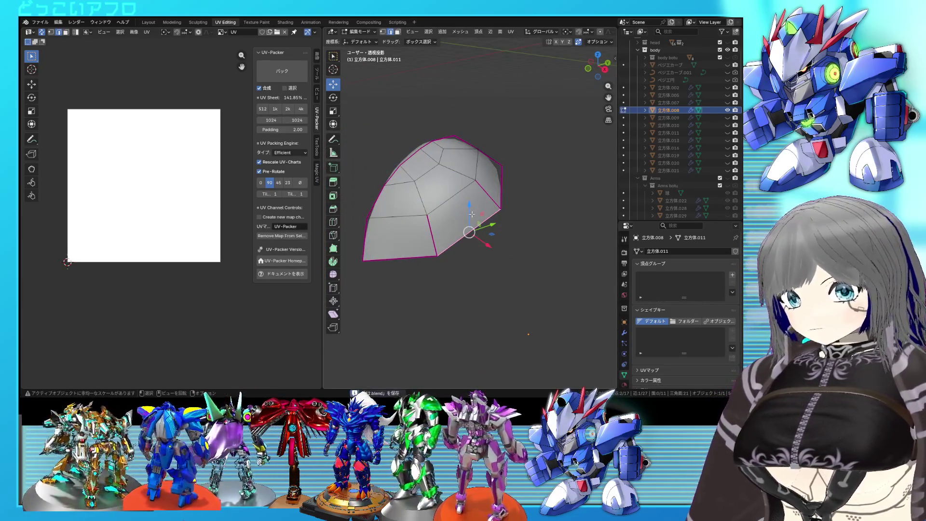
{"action": "key", "text": "a"}
{"action": "key", "text": "u"}
{"action": "left_click", "coordinate": [198, 186]}
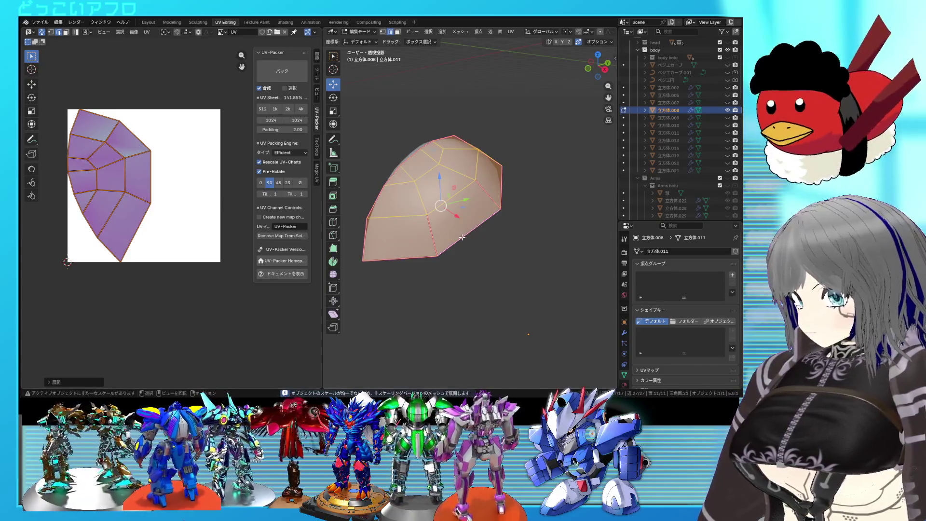
{"action": "middle_click_drag", "start_coordinate": [529, 333], "coordinate": [524, 324]}
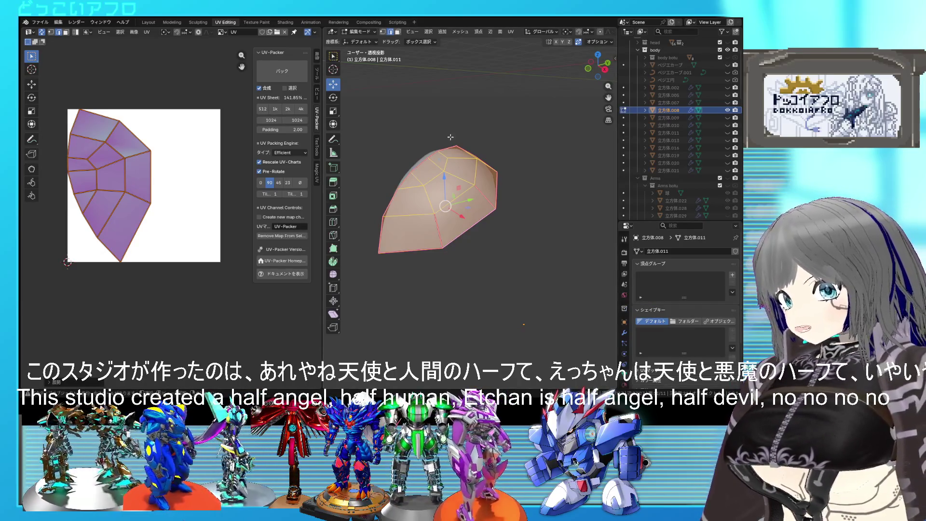
{"action": "scroll", "coordinate": [450, 137], "scroll_direction": "up", "scroll_amount": 3}
Leave edit mode and hide the dome piece from the scene
{"action": "mouse_move", "coordinate": [490, 254]}
{"action": "middle_mouse_down"}
{"action": "mouse_move", "coordinate": [537, 237]}
{"action": "mouse_move", "coordinate": [525, 189]}
{"action": "mouse_move", "coordinate": [527, 214]}
{"action": "mouse_move", "coordinate": [517, 214]}
{"action": "middle_mouse_up"}
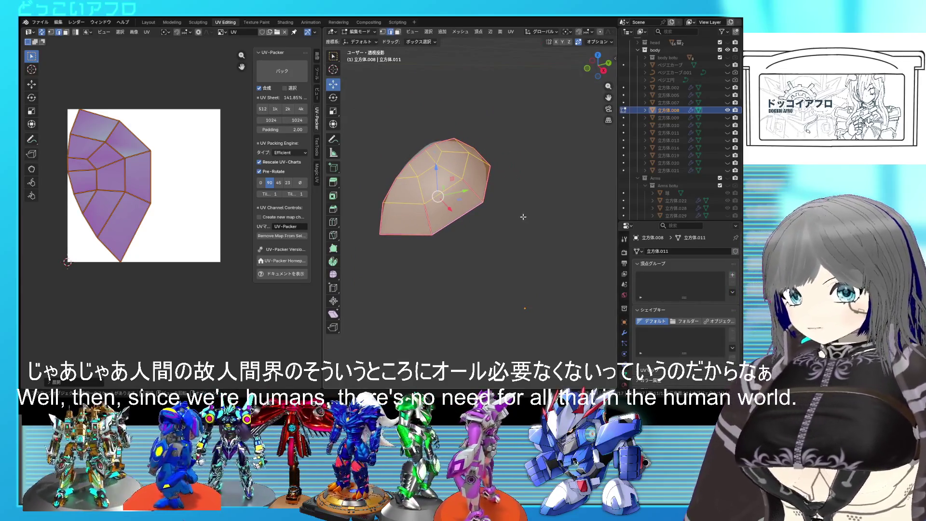
{"action": "scroll", "coordinate": [523, 216], "scroll_direction": "up", "scroll_amount": 2}
{"action": "key", "text": "Tab"}
{"action": "key", "text": "Tab"}
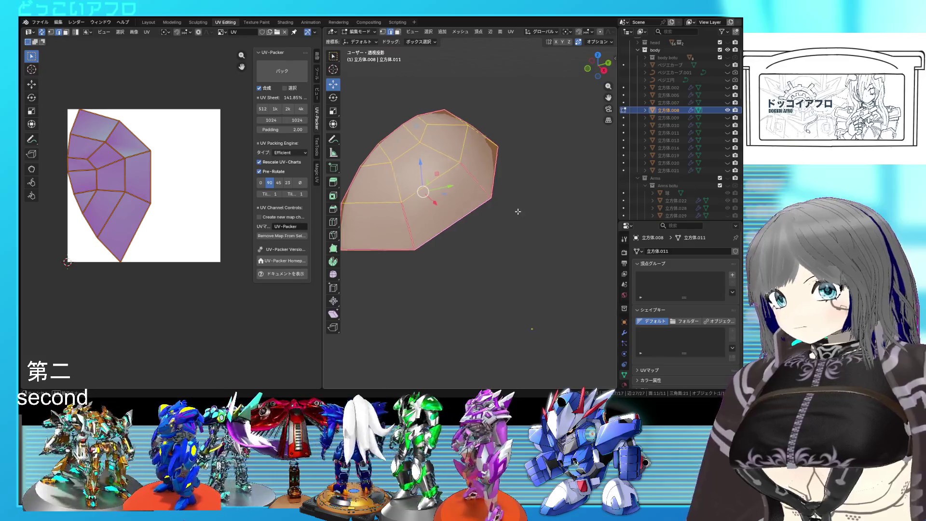
{"action": "middle_click_drag", "start_coordinate": [518, 211], "coordinate": [535, 203]}
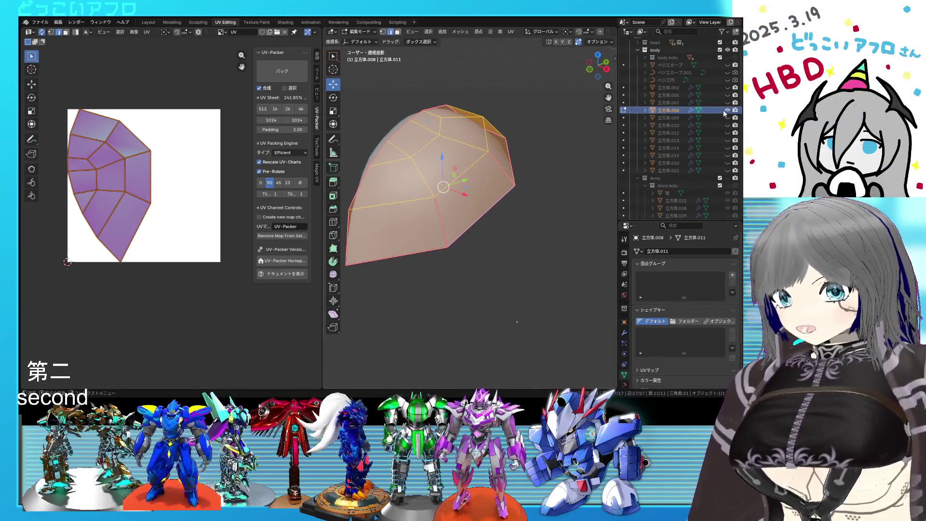
{"action": "left_click", "coordinate": [727, 110]}
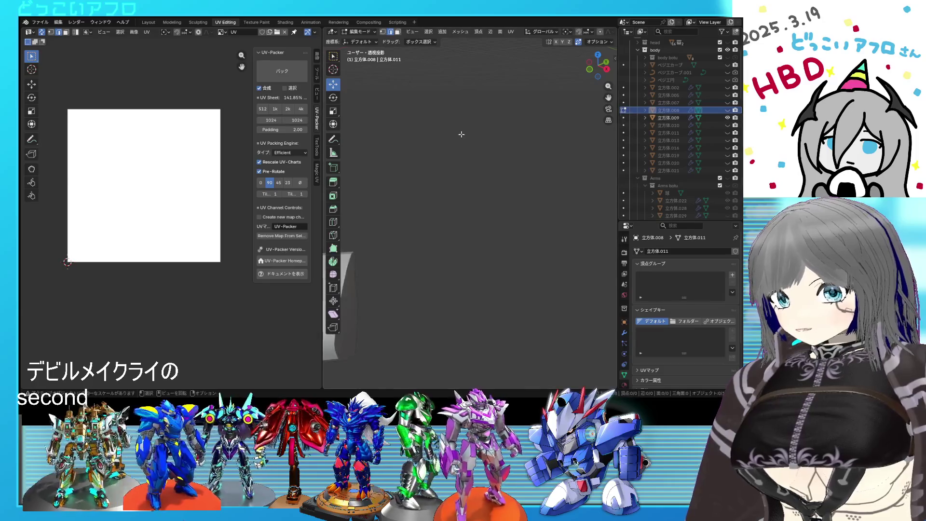
Select the armor piece 立方体.009, enter edit mode and select its connected geometry
{"action": "key", "text": "Tab"}
{"action": "mouse_move", "coordinate": [461, 133]}
{"action": "middle_mouse_down"}
{"action": "mouse_move", "coordinate": [527, 226]}
{"action": "mouse_move", "coordinate": [516, 155]}
{"action": "middle_mouse_up"}
{"action": "left_click", "coordinate": [509, 192]}
{"action": "mouse_move", "coordinate": [509, 191]}
{"action": "middle_mouse_down"}
{"action": "mouse_move", "coordinate": [437, 197]}
{"action": "mouse_move", "coordinate": [500, 204]}
{"action": "mouse_move", "coordinate": [488, 206]}
{"action": "mouse_move", "coordinate": [430, 198]}
{"action": "mouse_move", "coordinate": [480, 207]}
{"action": "mouse_move", "coordinate": [524, 202]}
{"action": "mouse_move", "coordinate": [536, 182]}
{"action": "mouse_move", "coordinate": [585, 188]}
{"action": "mouse_move", "coordinate": [507, 190]}
{"action": "mouse_move", "coordinate": [535, 192]}
{"action": "middle_mouse_up"}
{"action": "key", "text": "Tab"}
{"action": "key", "text": "ctrl+l"}
Adjust the plate selection and isolate 立方体.009 alone in Local View
{"action": "left_click", "coordinate": [455, 208]}
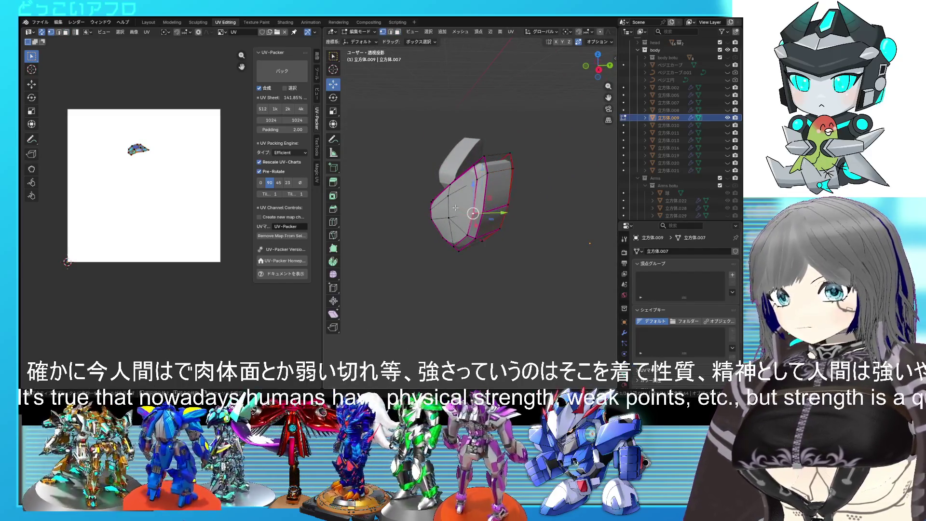
{"action": "mouse_move", "coordinate": [488, 203]}
{"action": "middle_mouse_down"}
{"action": "mouse_move", "coordinate": [548, 199]}
{"action": "mouse_move", "coordinate": [466, 194]}
{"action": "mouse_move", "coordinate": [476, 97]}
{"action": "mouse_move", "coordinate": [507, 123]}
{"action": "middle_mouse_up"}
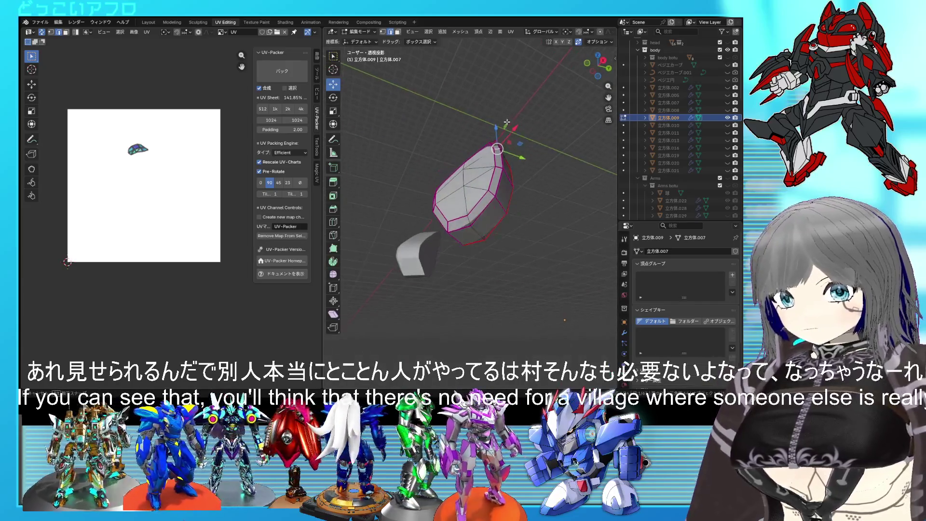
{"action": "key", "text": "KP_Divide"}
{"action": "key", "text": "Tab"}
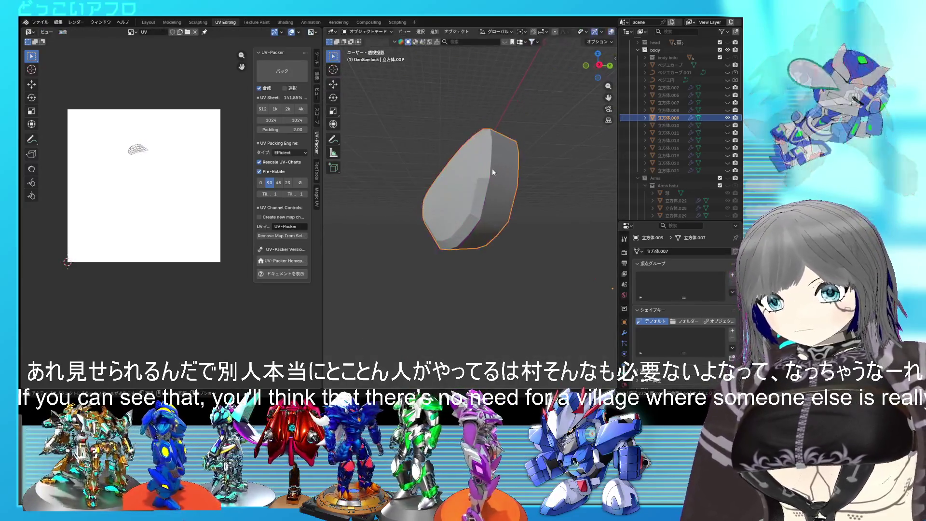
Select the whole plate, mark its seams and pick the box-shaped part of the mesh
{"action": "middle_click_drag", "start_coordinate": [492, 168], "coordinate": [485, 176]}
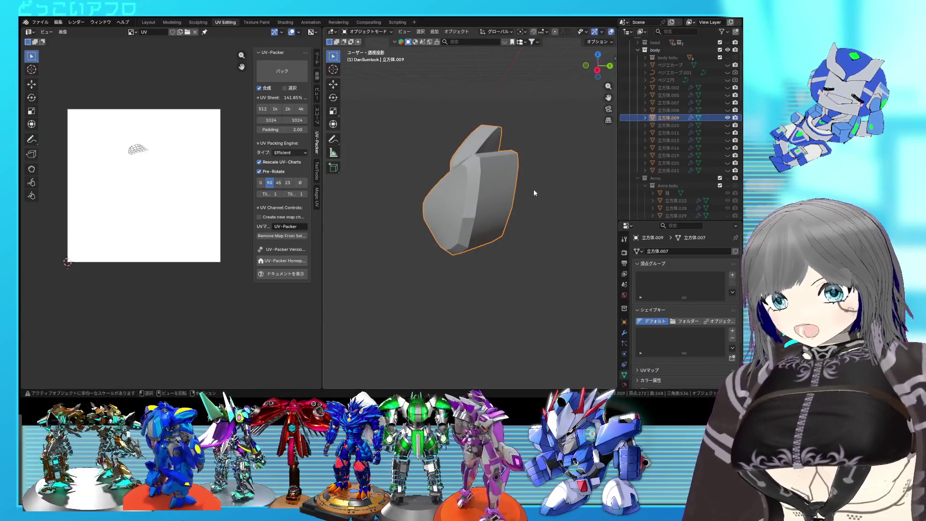
{"action": "key", "text": "Tab"}
{"action": "key", "text": "a"}
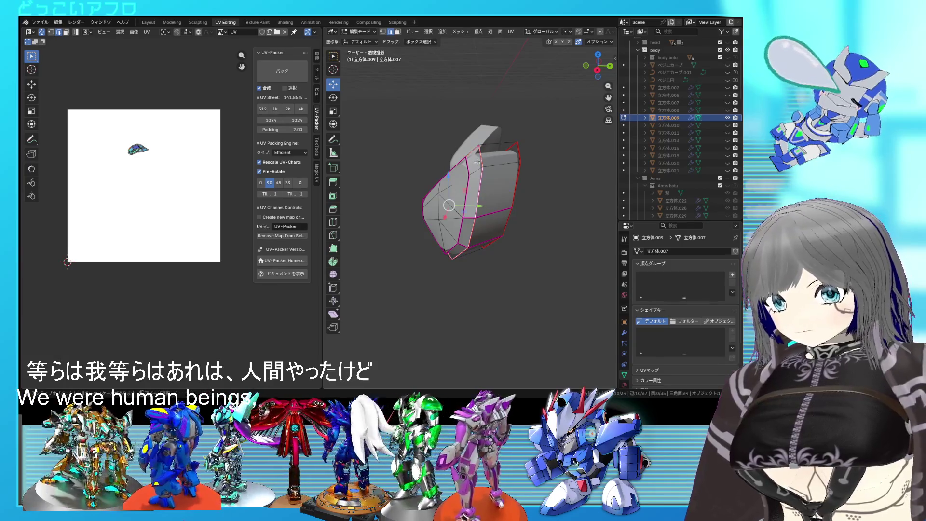
{"action": "mouse_move", "coordinate": [461, 225]}
{"action": "middle_mouse_down"}
{"action": "mouse_move", "coordinate": [485, 201]}
{"action": "mouse_move", "coordinate": [492, 175]}
{"action": "mouse_move", "coordinate": [583, 157]}
{"action": "mouse_move", "coordinate": [434, 148]}
{"action": "mouse_move", "coordinate": [435, 131]}
{"action": "middle_mouse_up"}
{"action": "right_click", "coordinate": [500, 176]}
{"action": "left_click", "coordinate": [500, 176]}
{"action": "left_click", "coordinate": [434, 149]}
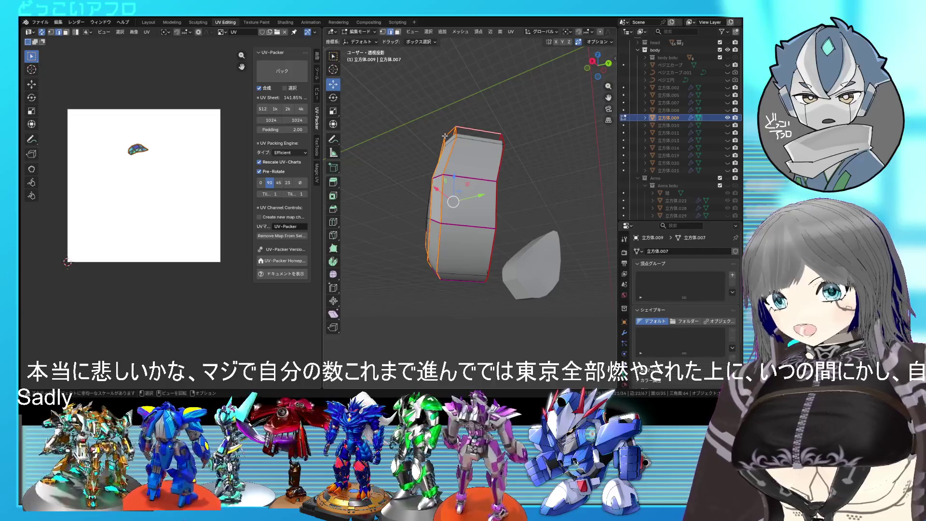
{"action": "mouse_move", "coordinate": [463, 167]}
{"action": "middle_mouse_down"}
{"action": "mouse_move", "coordinate": [482, 186]}
{"action": "mouse_move", "coordinate": [467, 185]}
{"action": "mouse_move", "coordinate": [556, 187]}
{"action": "mouse_move", "coordinate": [592, 205]}
{"action": "mouse_move", "coordinate": [511, 218]}
{"action": "mouse_move", "coordinate": [475, 191]}
{"action": "mouse_move", "coordinate": [490, 166]}
{"action": "mouse_move", "coordinate": [554, 191]}
{"action": "middle_mouse_up"}
Show 立方体.010 again and unwrap the plate so its islands fill the texture square
{"action": "key", "text": "Tab"}
{"action": "key", "text": "Tab"}
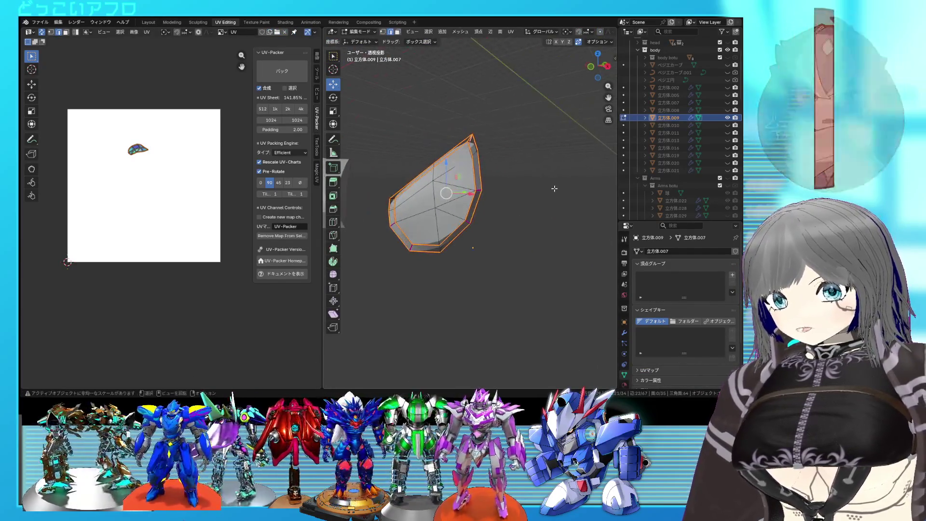
{"action": "key", "text": "Tab"}
{"action": "scroll", "coordinate": [552, 191], "scroll_direction": "down", "scroll_amount": 3}
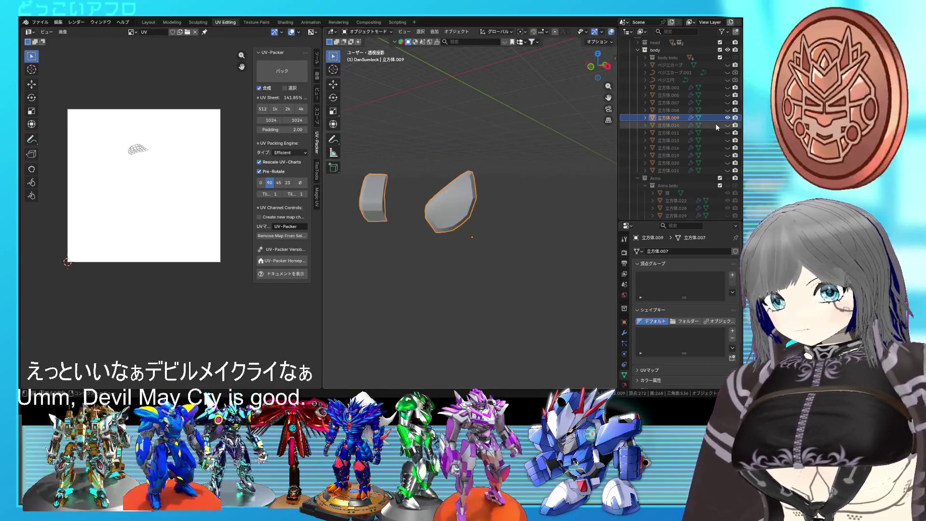
{"action": "left_click", "coordinate": [727, 126]}
{"action": "middle_click_drag", "start_coordinate": [543, 166], "coordinate": [471, 171]}
{"action": "mouse_move", "coordinate": [460, 138]}
{"action": "middle_mouse_down"}
{"action": "mouse_move", "coordinate": [468, 115]}
{"action": "mouse_move", "coordinate": [522, 125]}
{"action": "mouse_move", "coordinate": [543, 150]}
{"action": "mouse_move", "coordinate": [540, 162]}
{"action": "middle_mouse_up"}
{"action": "key", "text": "Tab"}
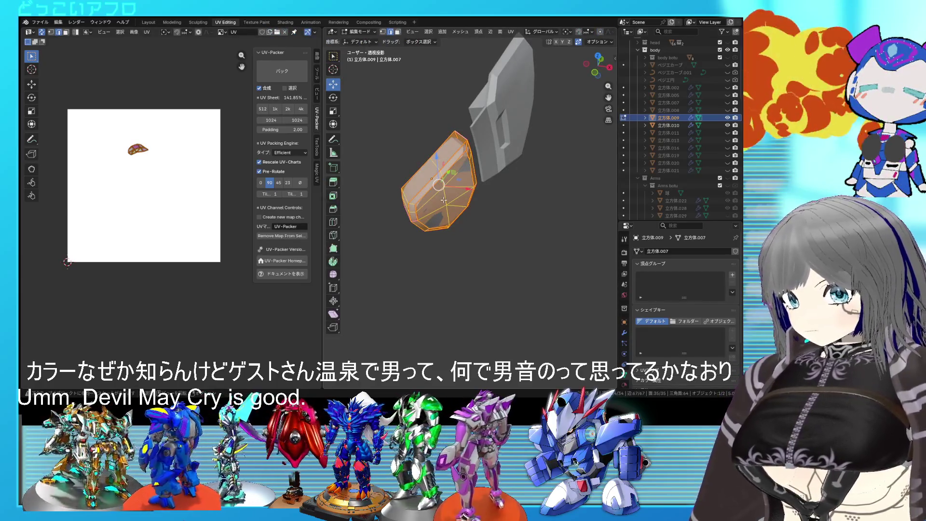
{"action": "key", "text": "ctrl+p"}
{"action": "scroll", "coordinate": [190, 164], "scroll_direction": "up", "scroll_amount": 1}
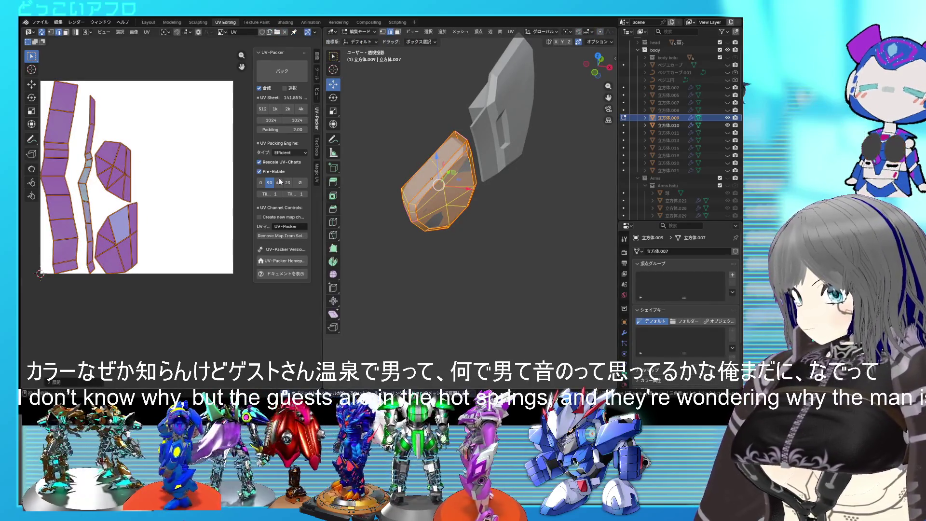
Mark a further plate edge as a seam and re-unwrap the whole plate with the new seams
{"action": "key", "text": "alt+a"}
{"action": "middle_click_drag", "start_coordinate": [449, 181], "coordinate": [418, 200]}
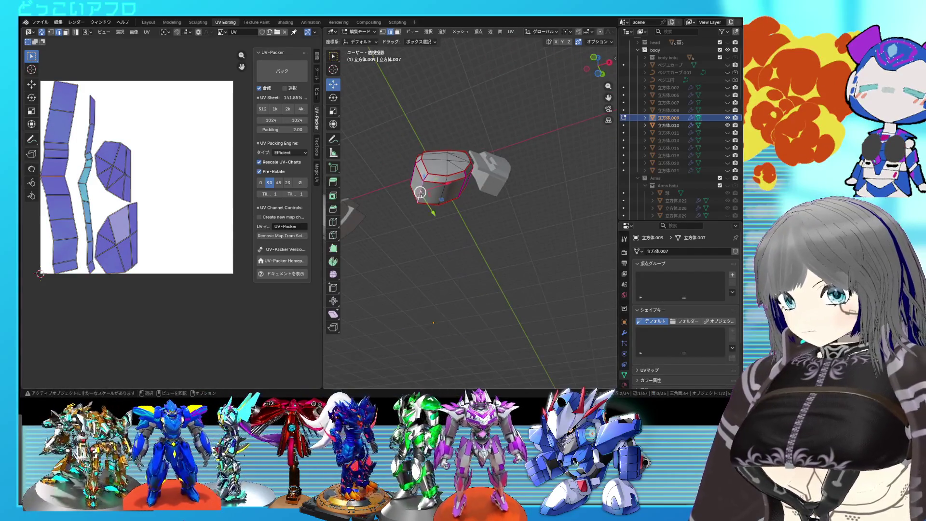
{"action": "right_click", "coordinate": [445, 196]}
{"action": "left_click", "coordinate": [446, 196]}
{"action": "key", "text": "a"}
{"action": "key", "text": "u"}
{"action": "left_click", "coordinate": [226, 185]}
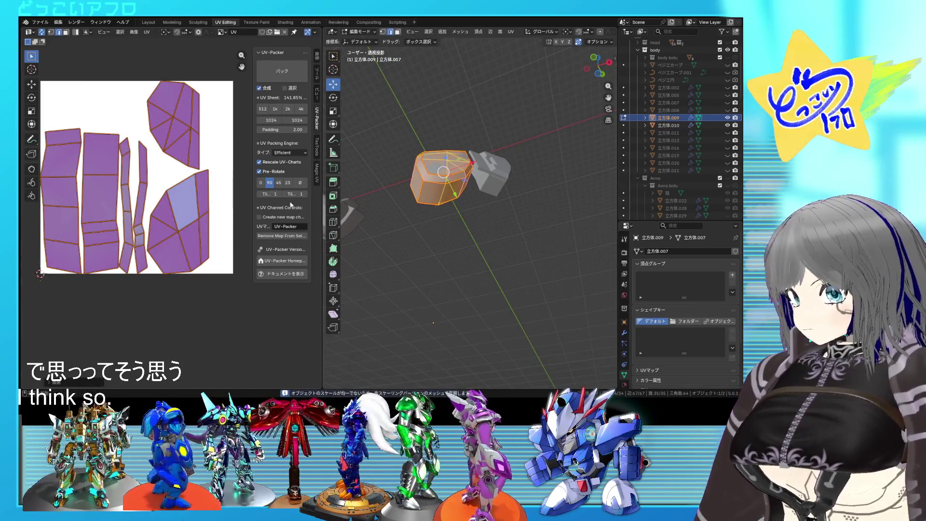
Delete the selected group of faces from the plate
{"action": "middle_click_drag", "start_coordinate": [449, 181], "coordinate": [474, 186]}
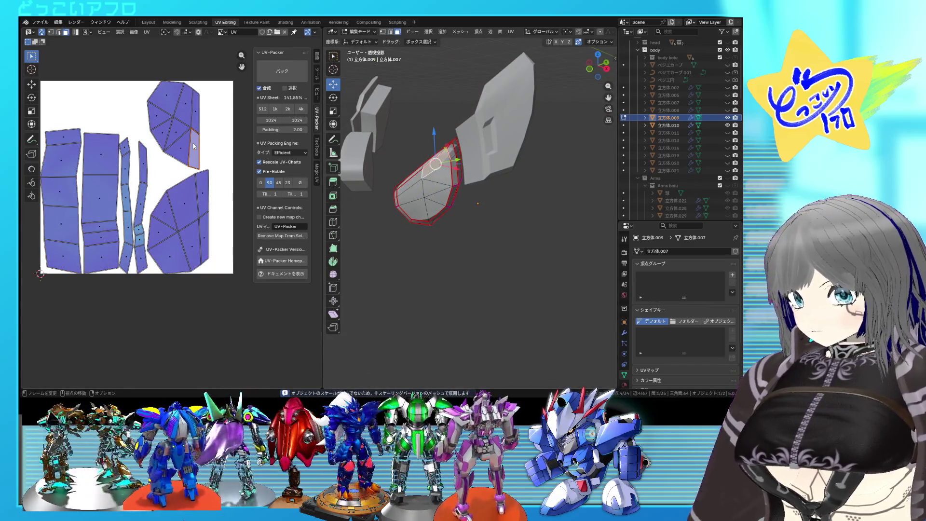
{"action": "middle_click_drag", "start_coordinate": [434, 181], "coordinate": [485, 188]}
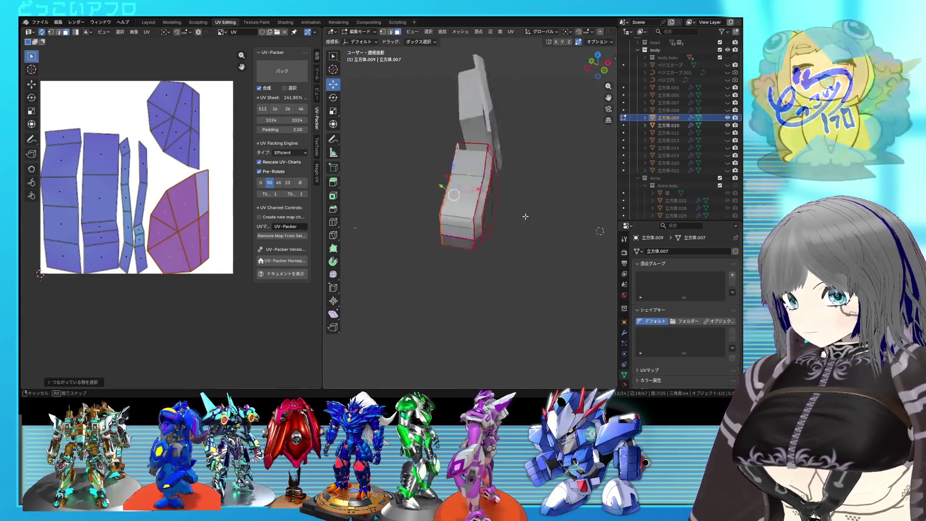
{"action": "scroll", "coordinate": [490, 186], "scroll_direction": "up", "scroll_amount": 3}
{"action": "scroll", "coordinate": [490, 186], "scroll_direction": "down", "scroll_amount": 3}
{"action": "key", "text": "x"}
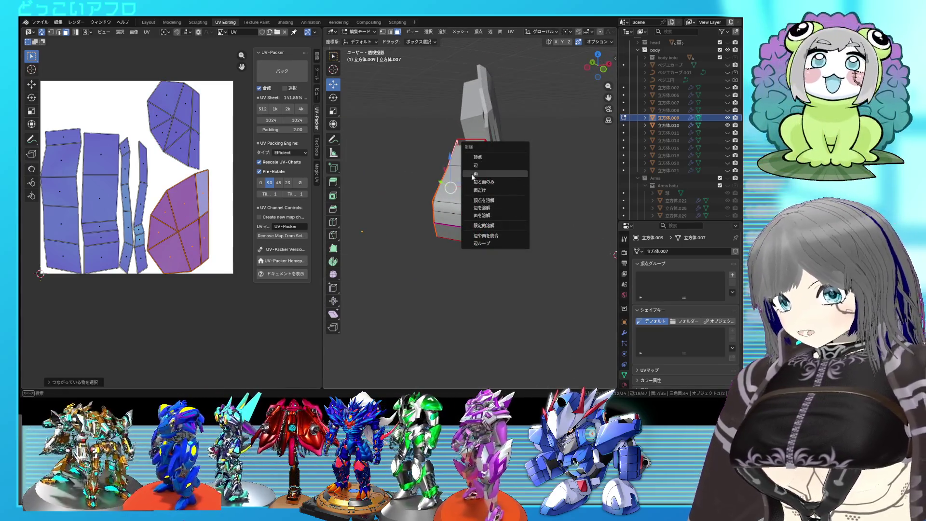
{"action": "left_click", "coordinate": [474, 173]}
{"action": "middle_click_drag", "start_coordinate": [474, 174], "coordinate": [418, 198]}
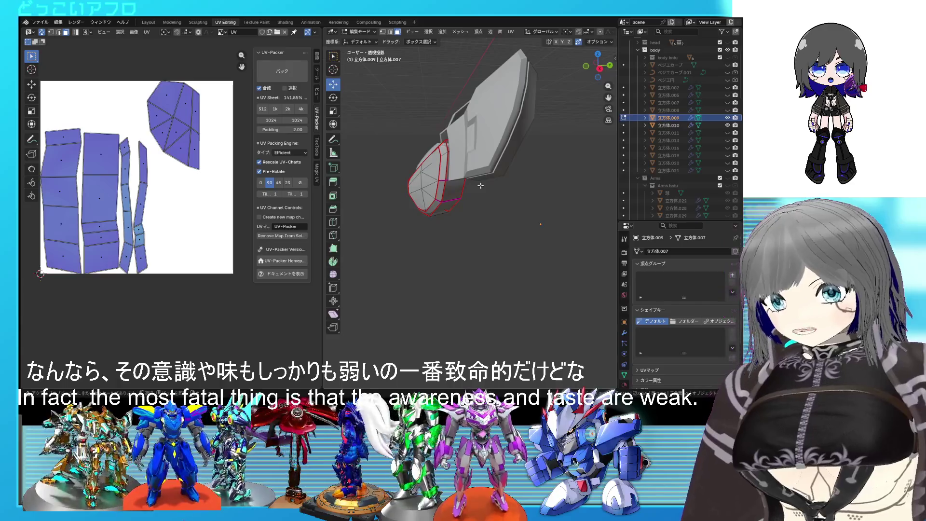
Inspect the unwrapped piece 立方体.009 from several angles and top-down with X-ray
{"action": "middle_click_drag", "start_coordinate": [481, 185], "coordinate": [513, 176]}
{"action": "scroll", "coordinate": [513, 176], "scroll_direction": "up", "scroll_amount": 2}
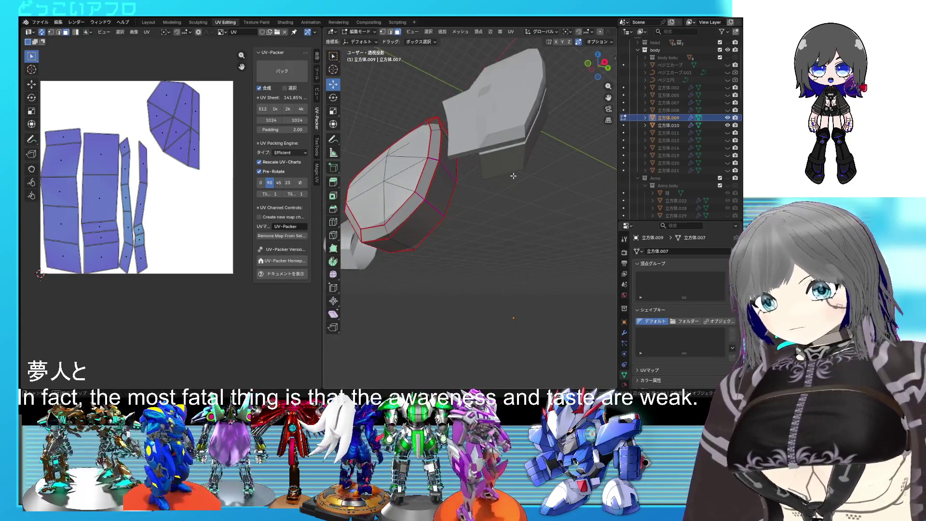
{"action": "scroll", "coordinate": [454, 174], "scroll_direction": "up", "scroll_amount": 2}
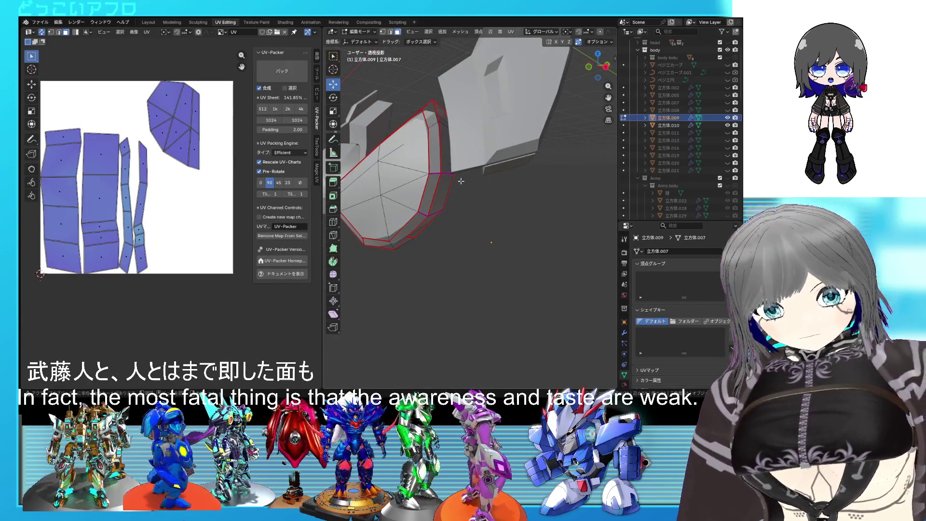
{"action": "mouse_move", "coordinate": [461, 181]}
{"action": "middle_mouse_down"}
{"action": "mouse_move", "coordinate": [492, 250]}
{"action": "mouse_move", "coordinate": [528, 276]}
{"action": "mouse_move", "coordinate": [494, 174]}
{"action": "mouse_move", "coordinate": [506, 150]}
{"action": "mouse_move", "coordinate": [595, 207]}
{"action": "mouse_move", "coordinate": [478, 252]}
{"action": "mouse_move", "coordinate": [513, 164]}
{"action": "middle_mouse_up"}
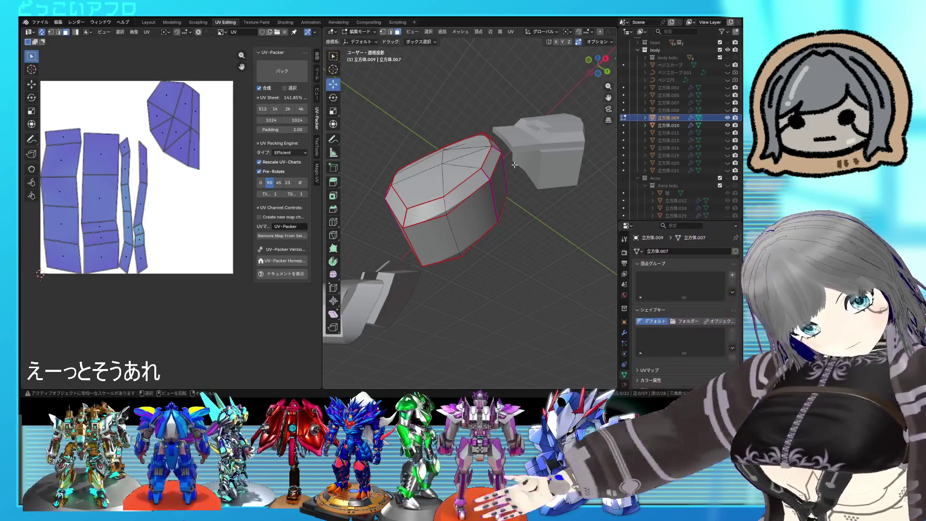
{"action": "mouse_move", "coordinate": [507, 174]}
{"action": "middle_mouse_down"}
{"action": "mouse_move", "coordinate": [491, 242]}
{"action": "mouse_move", "coordinate": [465, 213]}
{"action": "middle_mouse_up"}
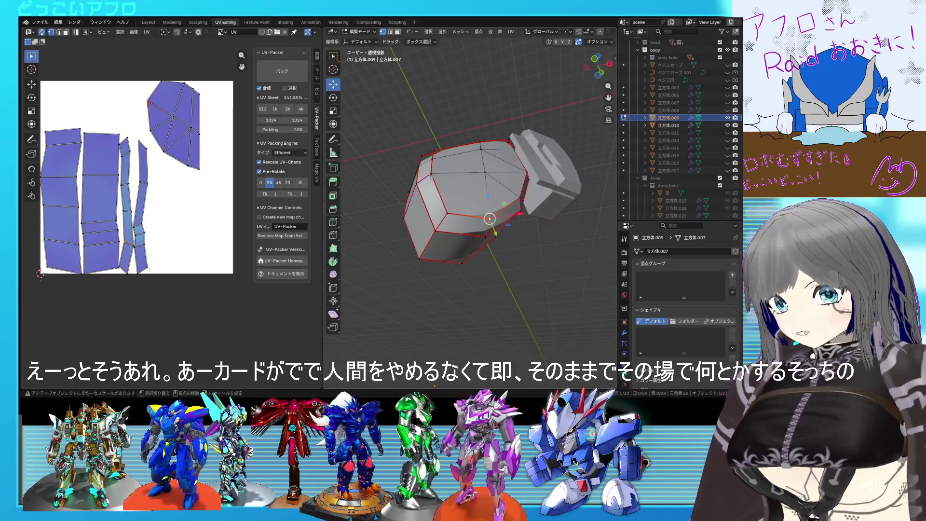
{"action": "mouse_move", "coordinate": [499, 172]}
{"action": "middle_mouse_down"}
{"action": "mouse_move", "coordinate": [465, 225]}
{"action": "mouse_move", "coordinate": [469, 201]}
{"action": "mouse_move", "coordinate": [454, 154]}
{"action": "mouse_move", "coordinate": [463, 242]}
{"action": "middle_mouse_up"}
{"action": "key", "text": "alt+z"}
{"action": "key", "text": "alt+z"}
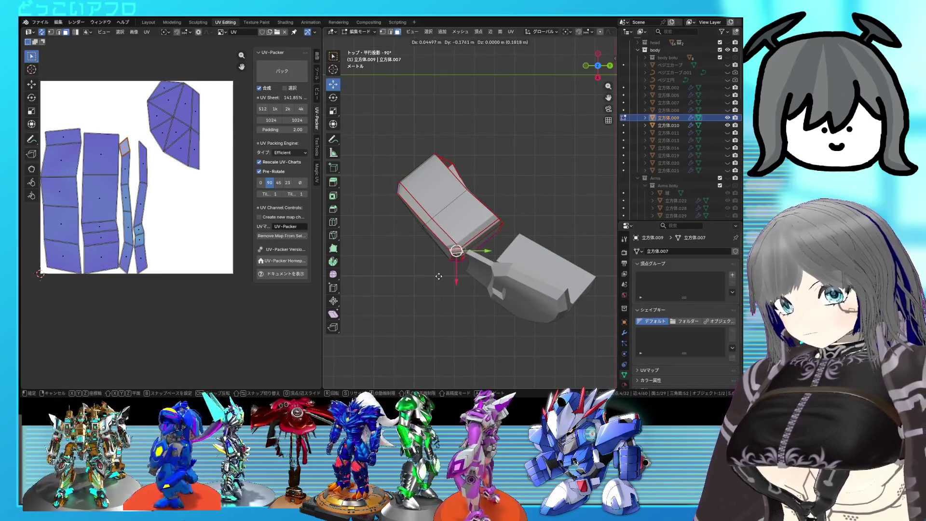
{"action": "mouse_move", "coordinate": [404, 293]}
{"action": "middle_mouse_down"}
{"action": "mouse_move", "coordinate": [506, 242]}
{"action": "mouse_move", "coordinate": [455, 276]}
{"action": "mouse_move", "coordinate": [487, 264]}
{"action": "mouse_move", "coordinate": [538, 288]}
{"action": "mouse_move", "coordinate": [515, 214]}
{"action": "mouse_move", "coordinate": [495, 186]}
{"action": "mouse_move", "coordinate": [502, 223]}
{"action": "mouse_move", "coordinate": [550, 269]}
{"action": "mouse_move", "coordinate": [544, 256]}
{"action": "mouse_move", "coordinate": [596, 251]}
{"action": "mouse_move", "coordinate": [552, 257]}
{"action": "mouse_move", "coordinate": [487, 138]}
{"action": "mouse_move", "coordinate": [495, 228]}
{"action": "mouse_move", "coordinate": [523, 227]}
{"action": "mouse_move", "coordinate": [518, 206]}
{"action": "middle_mouse_up"}
Check its UV islands in edit mode, return to object mode and hide 立方体.009 in the Outliner
{"action": "key", "text": "Tab"}
{"action": "key", "text": "Tab"}
{"action": "key", "text": "Tab"}
{"action": "key", "text": "Tab"}
{"action": "scroll", "coordinate": [477, 215], "scroll_direction": "up", "scroll_amount": 2}
{"action": "key", "text": "Tab"}
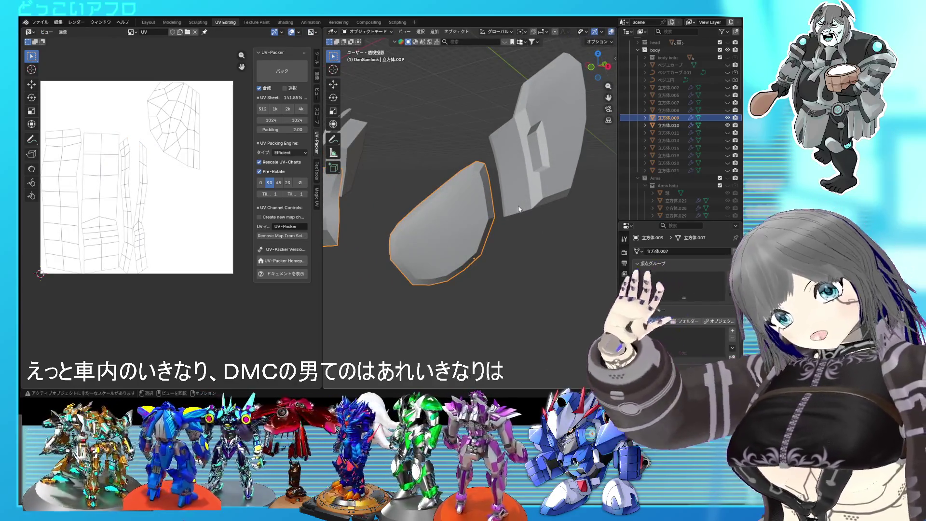
{"action": "key", "text": "Tab"}
{"action": "middle_click_drag", "start_coordinate": [522, 203], "coordinate": [495, 179]}
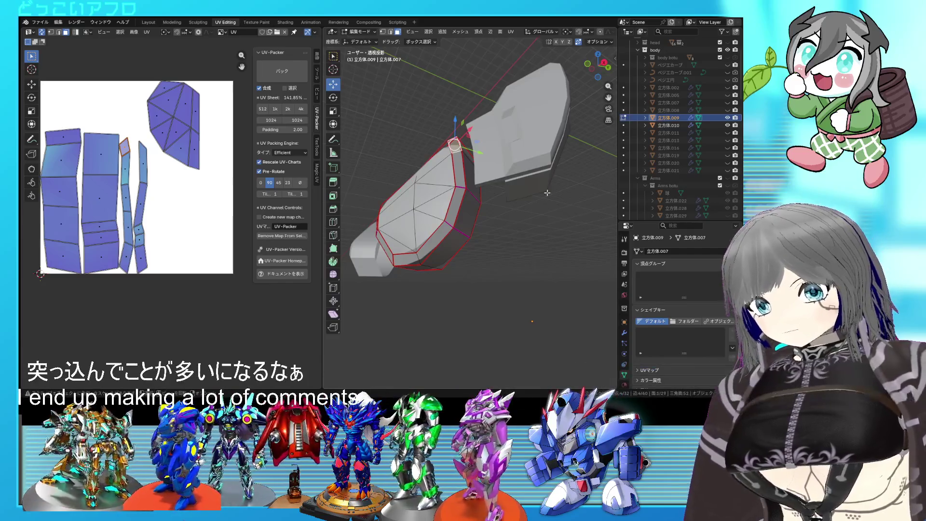
{"action": "middle_click_drag", "start_coordinate": [414, 235], "coordinate": [450, 217]}
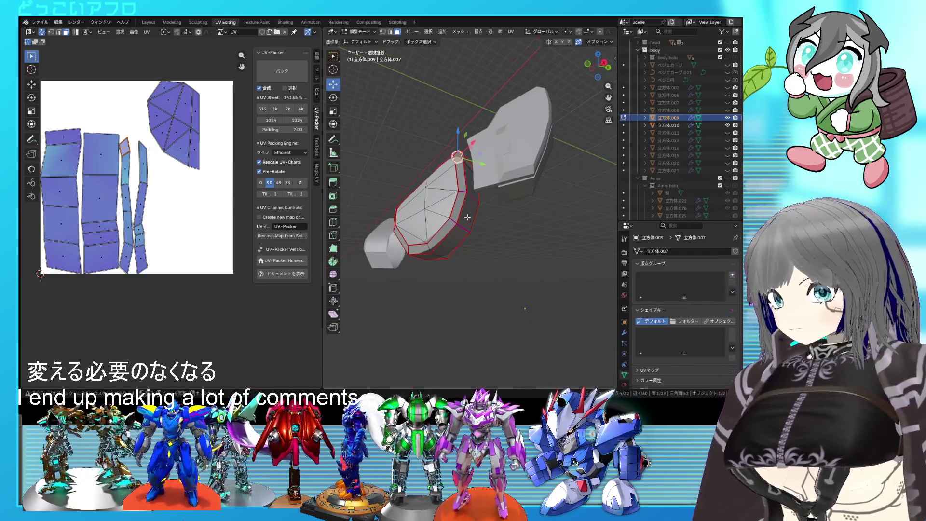
{"action": "scroll", "coordinate": [449, 217], "scroll_direction": "down", "scroll_amount": 2}
{"action": "key", "text": "Tab"}
{"action": "left_click", "coordinate": [727, 119]}
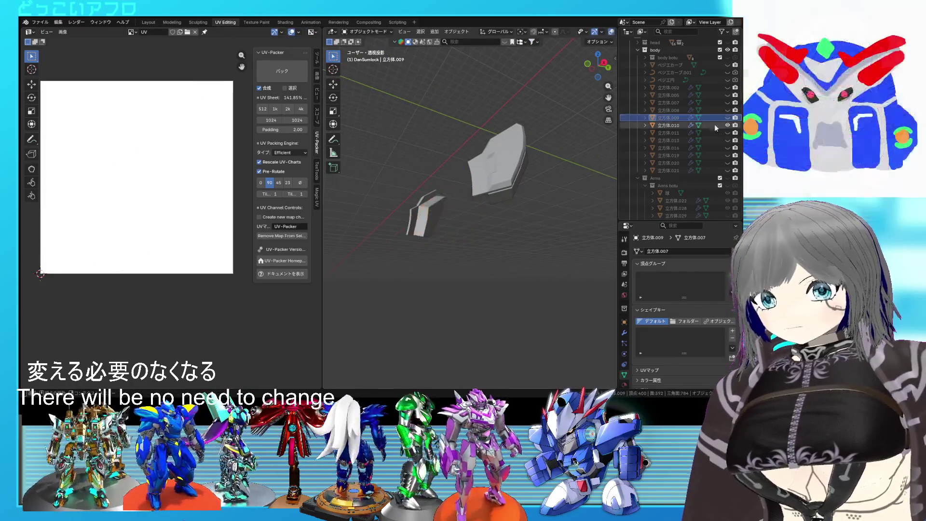
Select the angular armor plate 立方体.010 and enter edit mode on it
{"action": "left_click", "coordinate": [506, 183]}
{"action": "key", "text": "Tab"}
{"action": "mouse_move", "coordinate": [507, 183]}
{"action": "middle_mouse_down"}
{"action": "mouse_move", "coordinate": [519, 230]}
{"action": "mouse_move", "coordinate": [477, 208]}
{"action": "mouse_move", "coordinate": [451, 169]}
{"action": "mouse_move", "coordinate": [400, 179]}
{"action": "mouse_move", "coordinate": [467, 131]}
{"action": "mouse_move", "coordinate": [464, 170]}
{"action": "middle_mouse_up"}
{"action": "scroll", "coordinate": [519, 230], "scroll_direction": "up", "scroll_amount": 3}
{"action": "scroll", "coordinate": [460, 209], "scroll_direction": "up", "scroll_amount": 2}
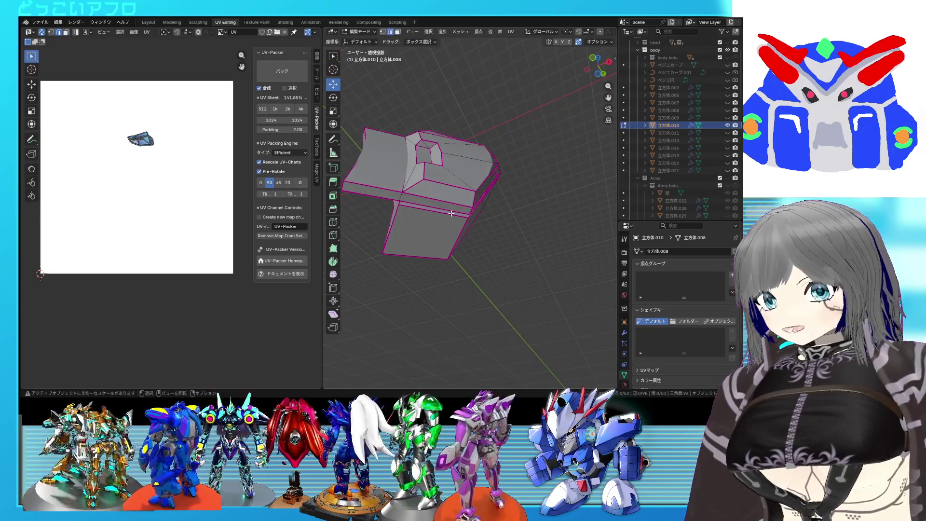
{"action": "middle_click_drag", "start_coordinate": [452, 215], "coordinate": [538, 267]}
{"action": "middle_click_drag", "start_coordinate": [485, 171], "coordinate": [455, 149]}
Select faces on the plate and inspect them from several sides
{"action": "left_click", "coordinate": [455, 150]}
{"action": "left_click", "coordinate": [487, 218], "text": "shift"}
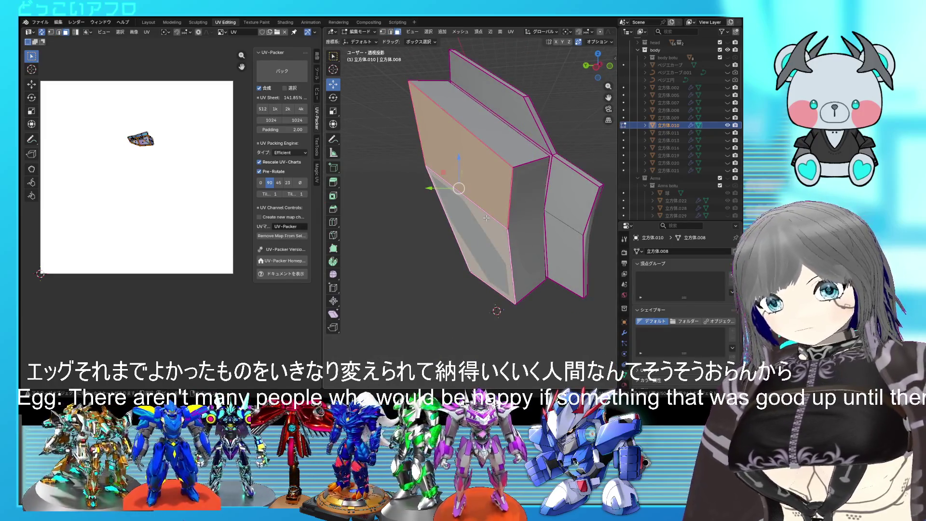
{"action": "mouse_move", "coordinate": [503, 200]}
{"action": "middle_mouse_down"}
{"action": "mouse_move", "coordinate": [598, 197]}
{"action": "mouse_move", "coordinate": [511, 208]}
{"action": "mouse_move", "coordinate": [512, 161]}
{"action": "middle_mouse_up"}
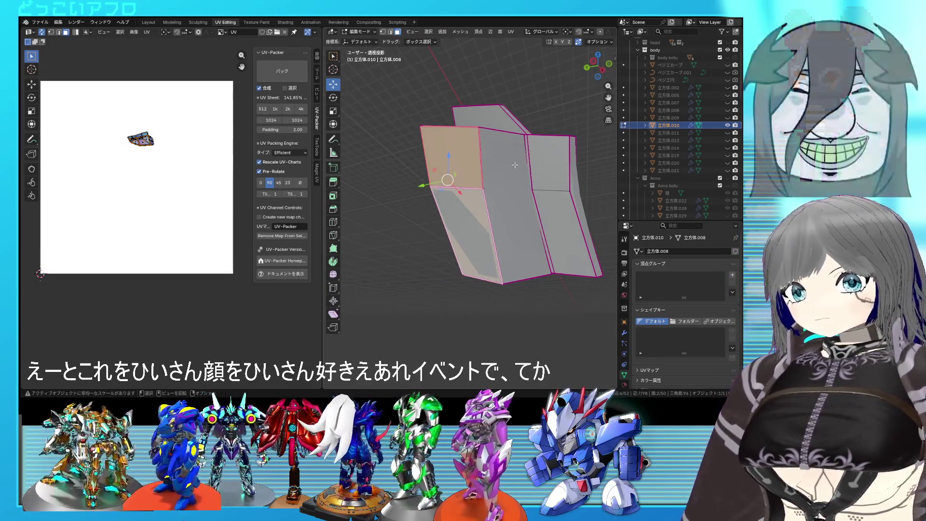
{"action": "scroll", "coordinate": [513, 168], "scroll_direction": "up", "scroll_amount": 4}
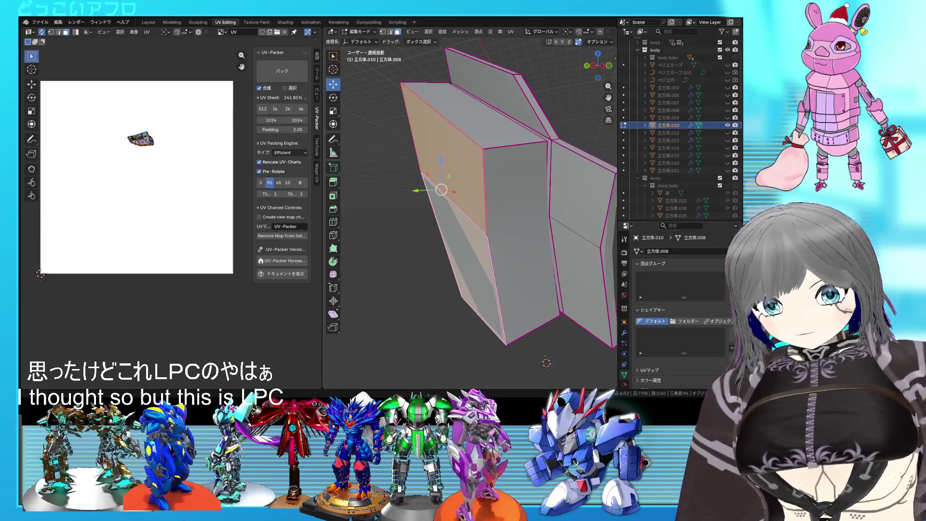
{"action": "mouse_move", "coordinate": [507, 217]}
{"action": "middle_mouse_down"}
{"action": "mouse_move", "coordinate": [487, 234]}
{"action": "mouse_move", "coordinate": [426, 236]}
{"action": "mouse_move", "coordinate": [567, 243]}
{"action": "middle_mouse_up"}
{"action": "mouse_move", "coordinate": [583, 239]}
{"action": "middle_mouse_down"}
{"action": "mouse_move", "coordinate": [522, 219]}
{"action": "mouse_move", "coordinate": [535, 214]}
{"action": "mouse_move", "coordinate": [365, 243]}
{"action": "middle_mouse_up"}
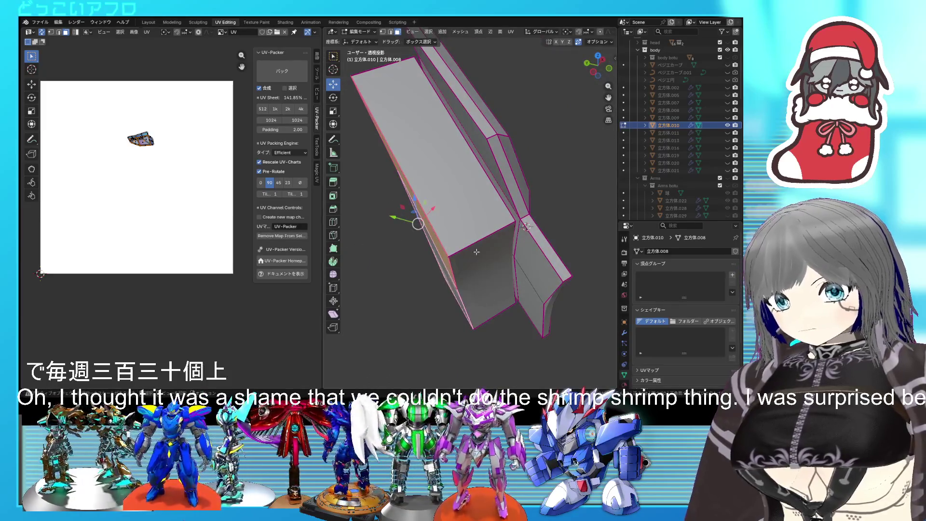
Examine the plate's slot and side faces, selecting then clearing the left face
{"action": "middle_click_drag", "start_coordinate": [477, 251], "coordinate": [491, 221]}
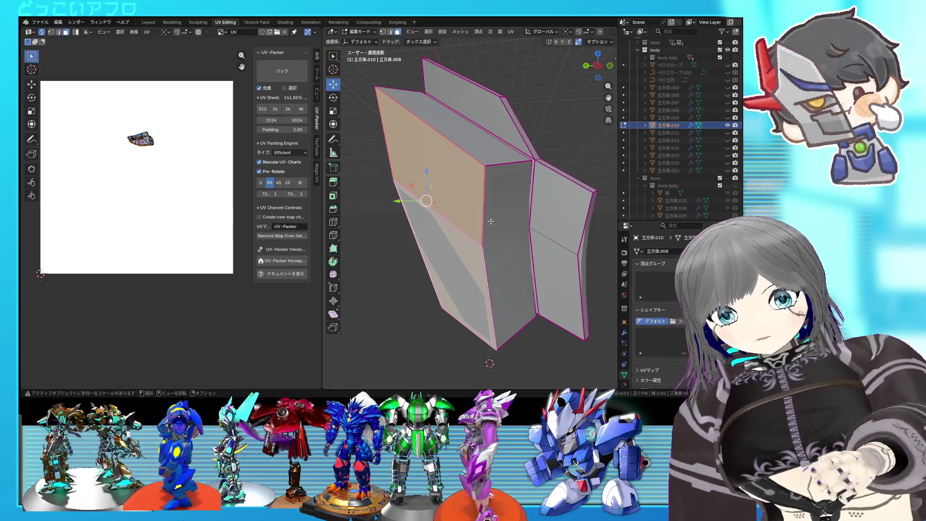
{"action": "mouse_move", "coordinate": [490, 220]}
{"action": "middle_mouse_down"}
{"action": "mouse_move", "coordinate": [471, 208]}
{"action": "mouse_move", "coordinate": [464, 262]}
{"action": "middle_mouse_up"}
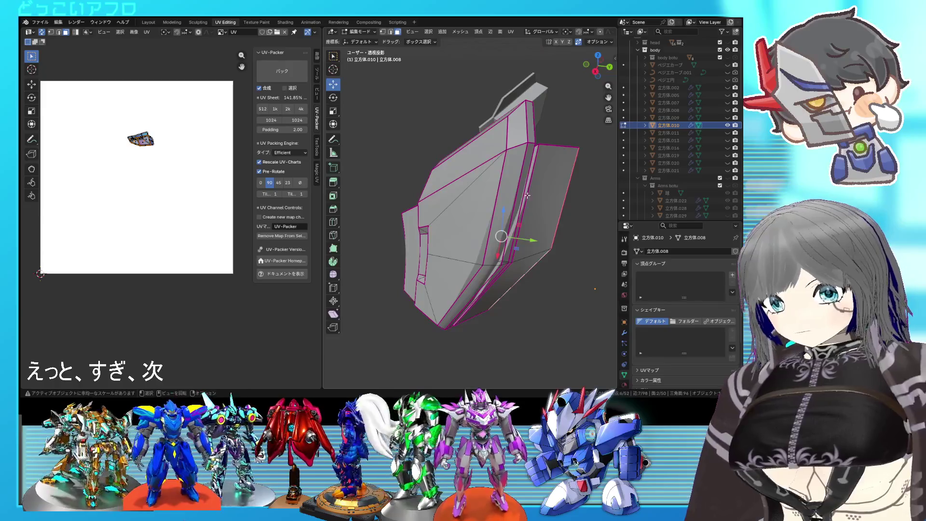
{"action": "mouse_move", "coordinate": [541, 219]}
{"action": "middle_mouse_down"}
{"action": "mouse_move", "coordinate": [351, 182]}
{"action": "mouse_move", "coordinate": [434, 240]}
{"action": "mouse_move", "coordinate": [503, 263]}
{"action": "mouse_move", "coordinate": [543, 256]}
{"action": "mouse_move", "coordinate": [436, 265]}
{"action": "mouse_move", "coordinate": [419, 247]}
{"action": "mouse_move", "coordinate": [409, 268]}
{"action": "middle_mouse_up"}
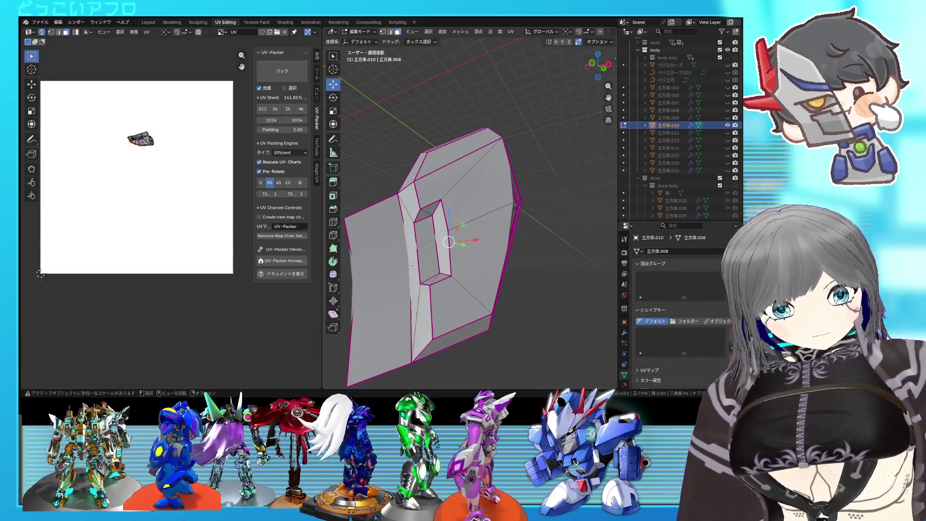
{"action": "mouse_move", "coordinate": [419, 219]}
{"action": "middle_mouse_down"}
{"action": "mouse_move", "coordinate": [475, 204]}
{"action": "mouse_move", "coordinate": [513, 218]}
{"action": "mouse_move", "coordinate": [434, 254]}
{"action": "middle_mouse_up"}
{"action": "left_click", "coordinate": [428, 257]}
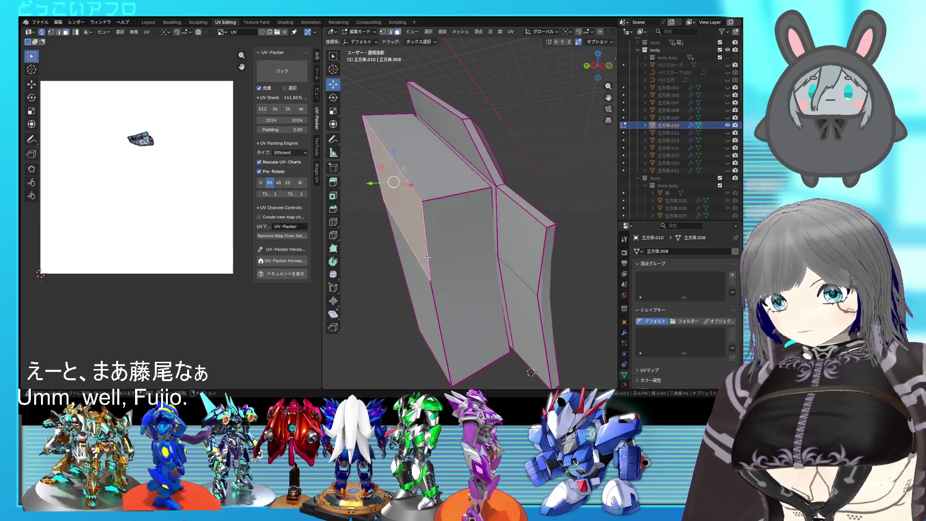
{"action": "scroll", "coordinate": [491, 243], "scroll_direction": "down", "scroll_amount": 2}
{"action": "middle_click_drag", "start_coordinate": [510, 246], "coordinate": [518, 243]}
{"action": "right_click", "coordinate": [518, 243]}
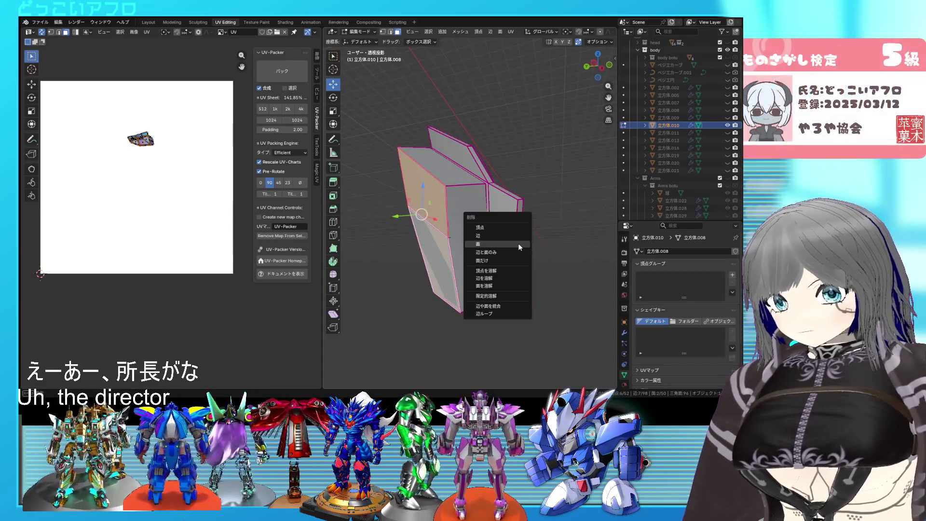
{"action": "left_click", "coordinate": [519, 244]}
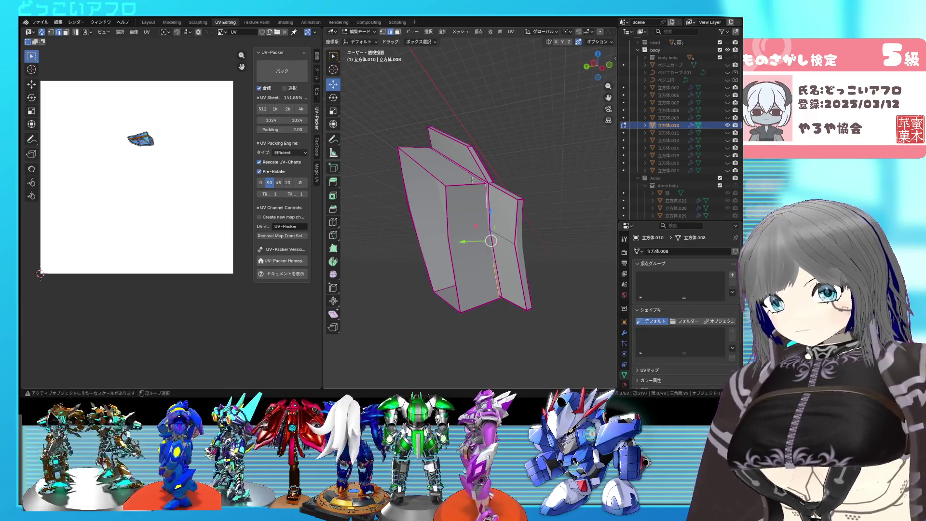
Select the edges for the new seams, checking hidden ones with X-ray, and bring up edge operations
{"action": "mouse_move", "coordinate": [455, 221]}
{"action": "middle_mouse_down"}
{"action": "mouse_move", "coordinate": [438, 217]}
{"action": "mouse_move", "coordinate": [464, 221]}
{"action": "middle_mouse_up"}
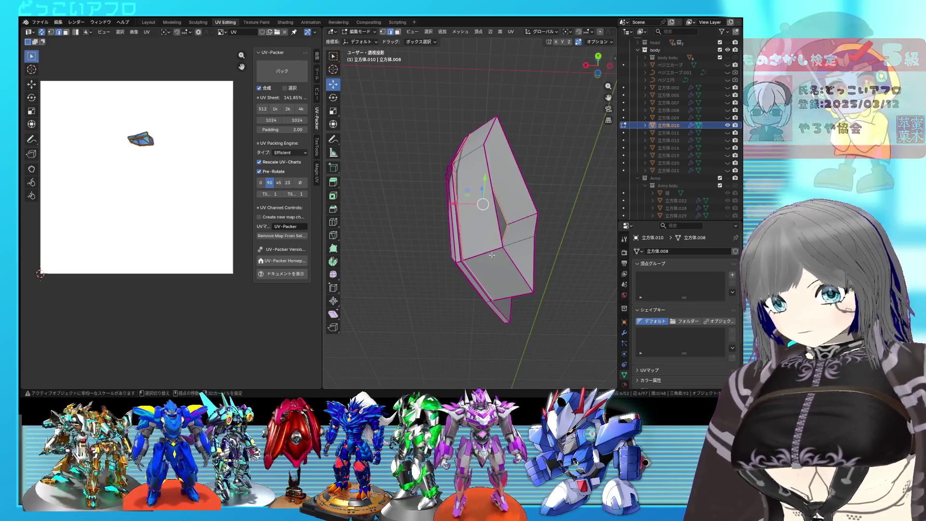
{"action": "middle_click_drag", "start_coordinate": [499, 251], "coordinate": [405, 257]}
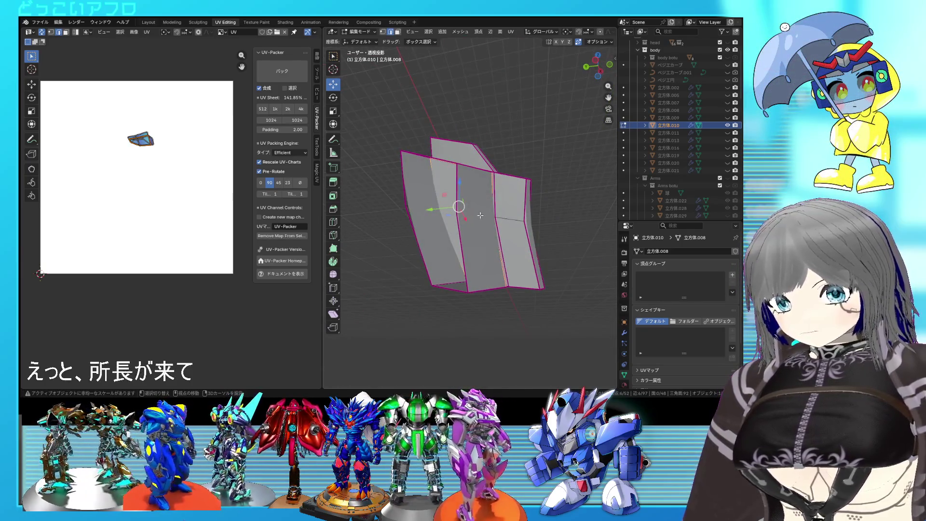
{"action": "key", "text": "alt+z"}
{"action": "middle_click_drag", "start_coordinate": [476, 194], "coordinate": [468, 216]}
{"action": "key", "text": "alt+z"}
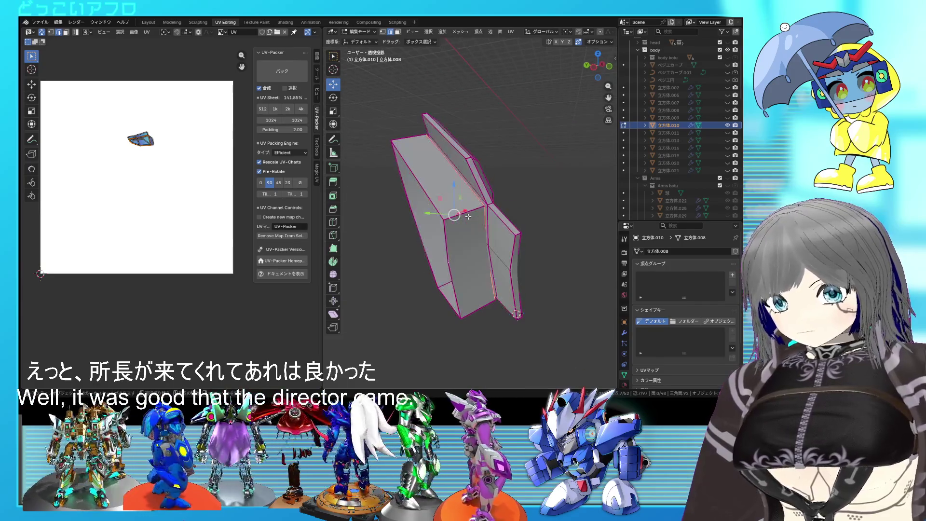
{"action": "right_click", "coordinate": [476, 302]}
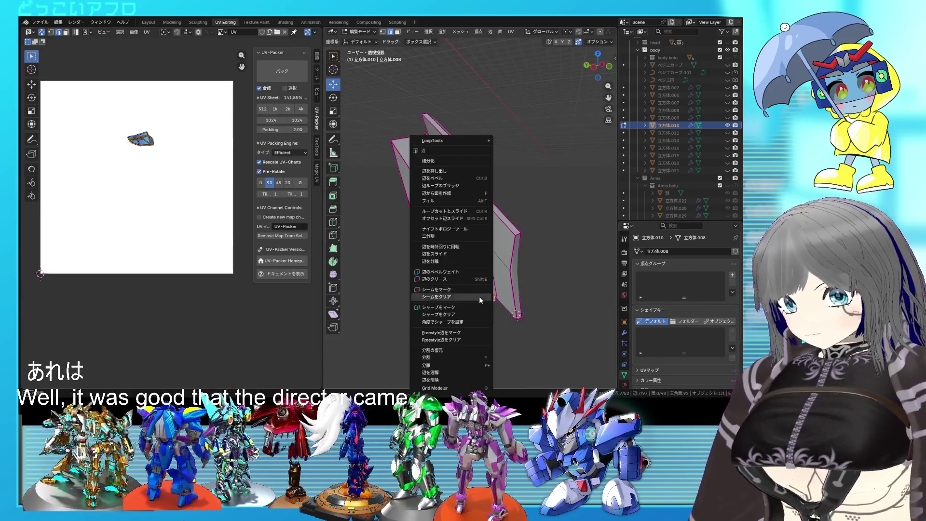
Mark the selected edges of the plate as seams and check the result
{"action": "left_click", "coordinate": [480, 295]}
{"action": "middle_click_drag", "start_coordinate": [438, 237], "coordinate": [457, 219]}
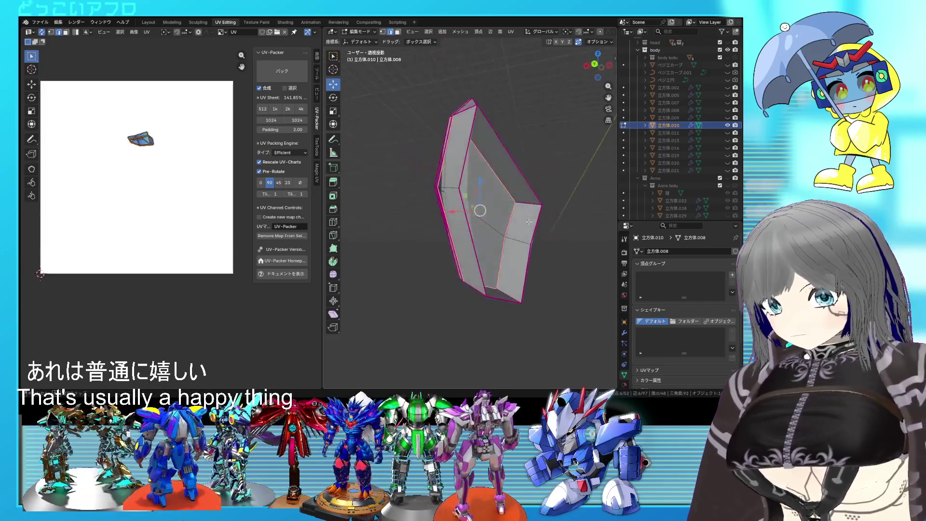
{"action": "key", "text": "ctrl+e"}
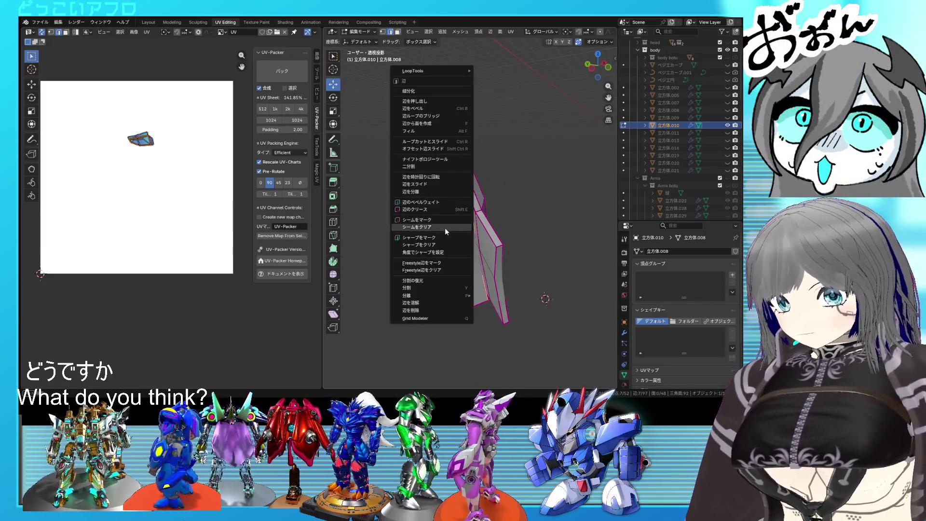
{"action": "left_click", "coordinate": [448, 220]}
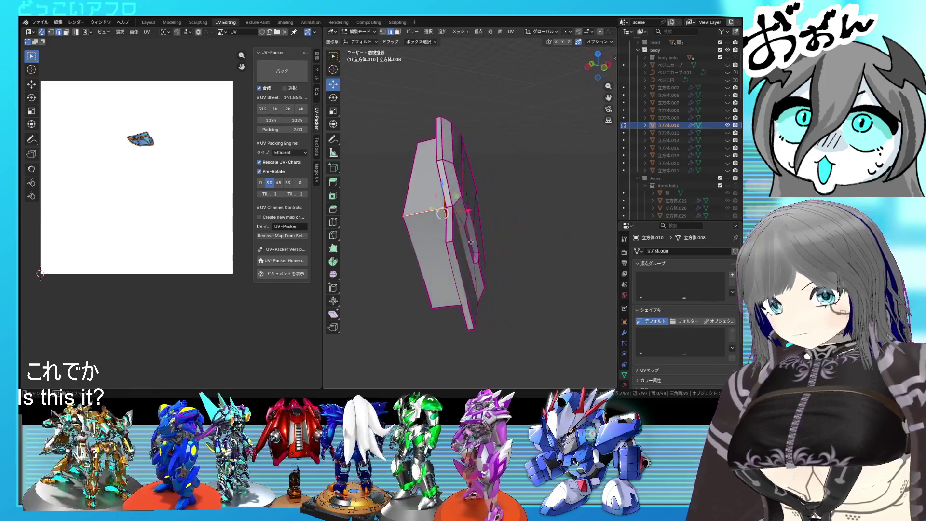
{"action": "middle_click_drag", "start_coordinate": [495, 245], "coordinate": [504, 241]}
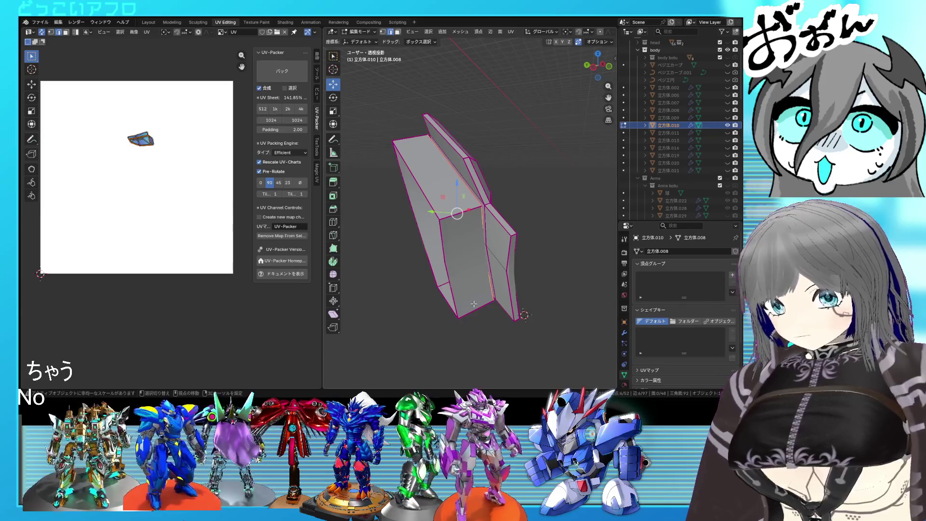
Mark the plate's top edge as a seam and select another edge
{"action": "key", "text": "ctrl+e"}
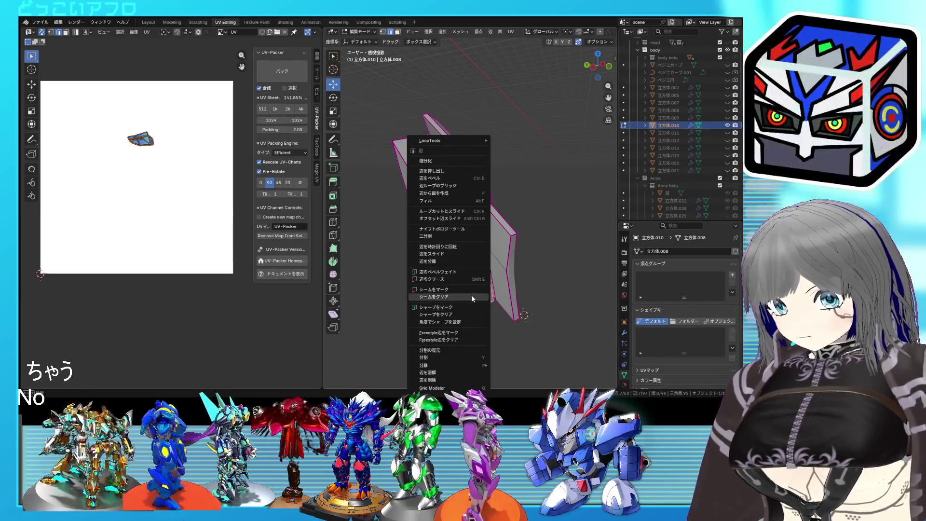
{"action": "left_click", "coordinate": [472, 294]}
{"action": "middle_click_drag", "start_coordinate": [474, 284], "coordinate": [524, 273]}
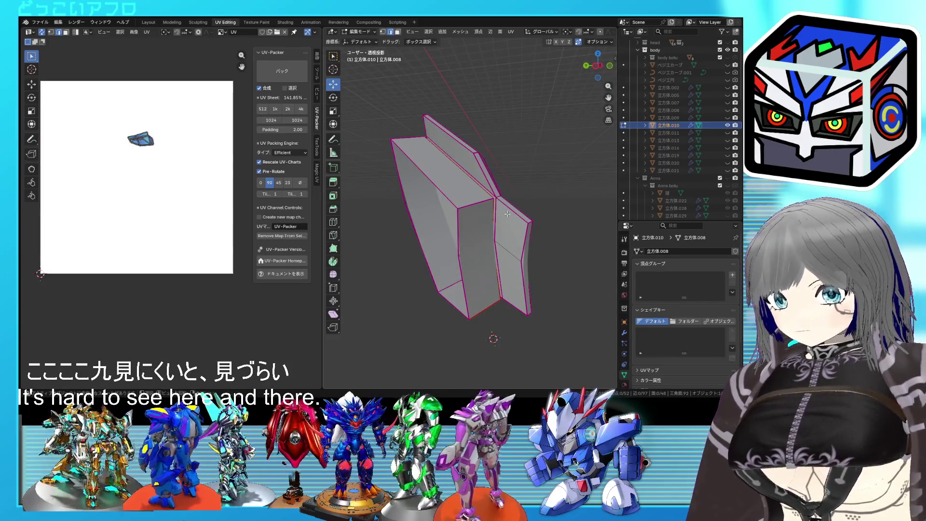
{"action": "left_click", "coordinate": [502, 234]}
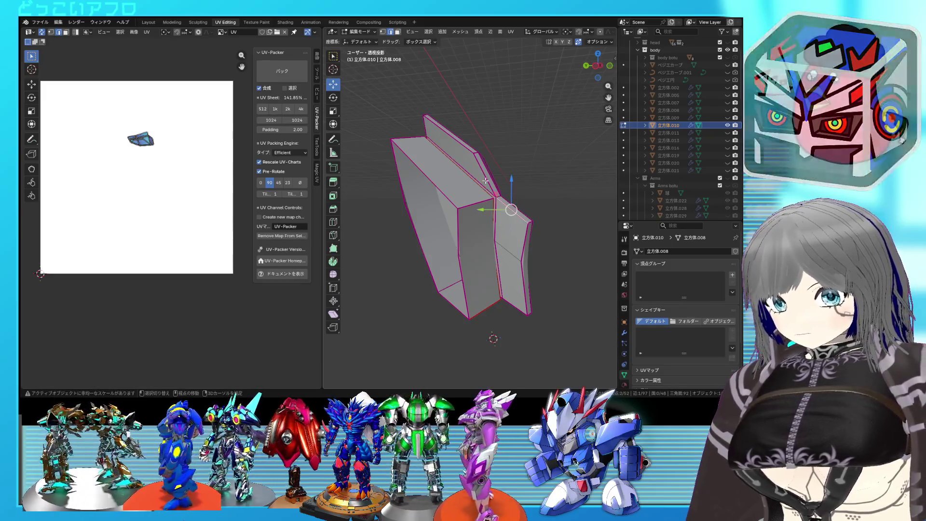
Mark the selected edge loop of the plate as a seam after checking it from several angles
{"action": "middle_click_drag", "start_coordinate": [500, 171], "coordinate": [553, 191]}
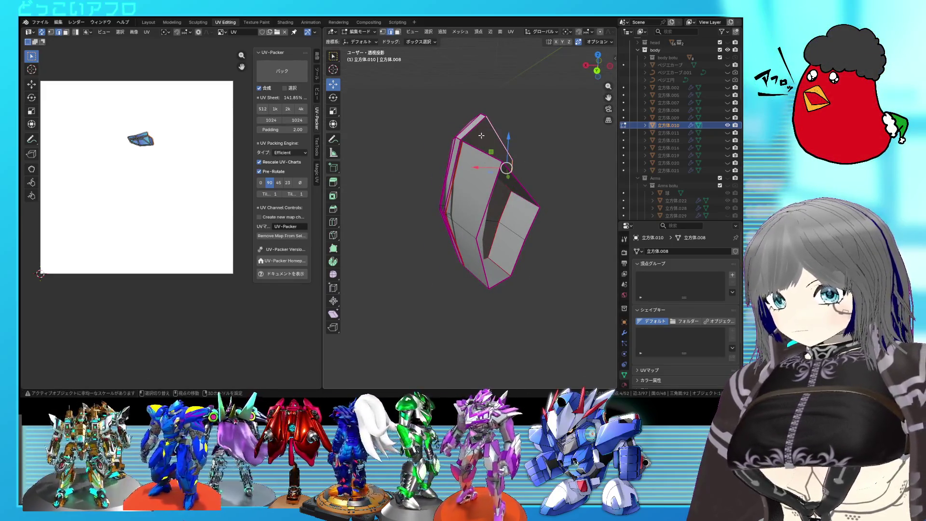
{"action": "middle_click_drag", "start_coordinate": [456, 155], "coordinate": [464, 244]}
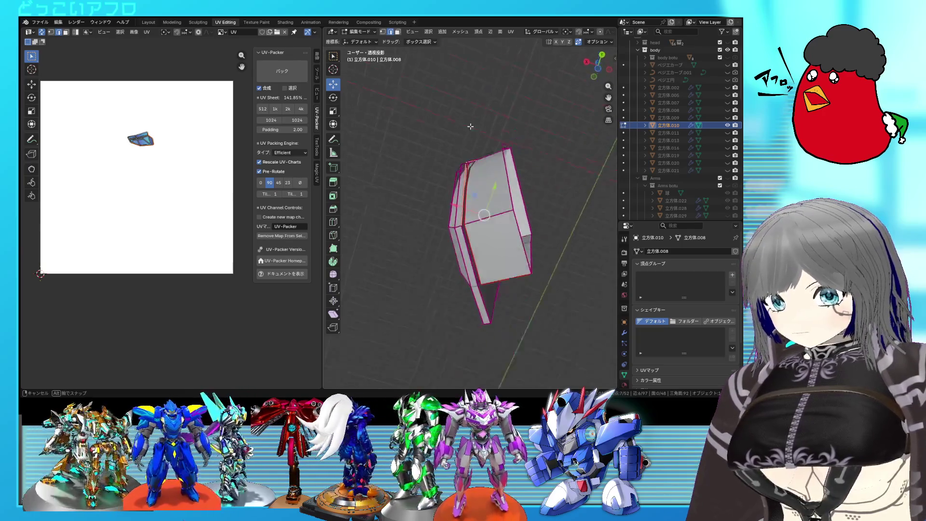
{"action": "mouse_move", "coordinate": [507, 280]}
{"action": "middle_mouse_down"}
{"action": "mouse_move", "coordinate": [502, 273]}
{"action": "mouse_move", "coordinate": [534, 253]}
{"action": "mouse_move", "coordinate": [490, 249]}
{"action": "middle_mouse_up"}
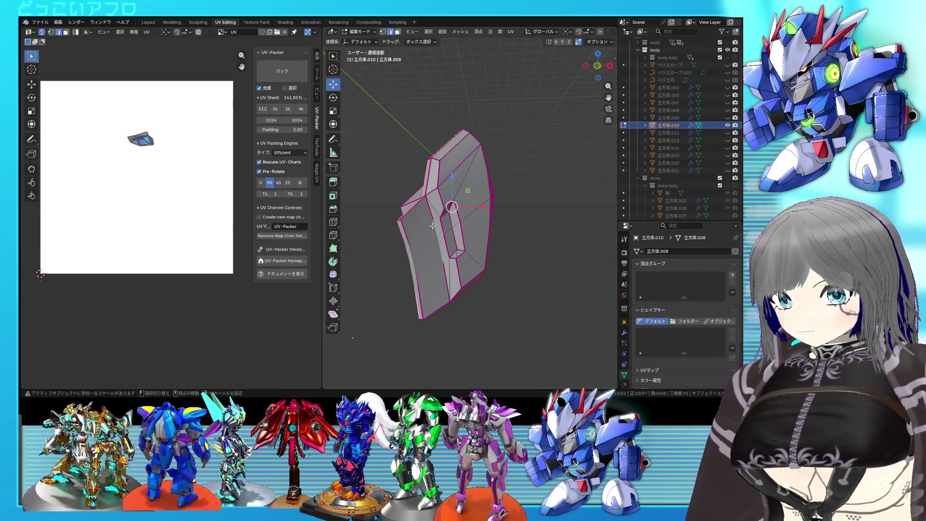
{"action": "middle_click_drag", "start_coordinate": [437, 221], "coordinate": [424, 241]}
{"action": "right_click", "coordinate": [425, 233]}
{"action": "left_click", "coordinate": [439, 243]}
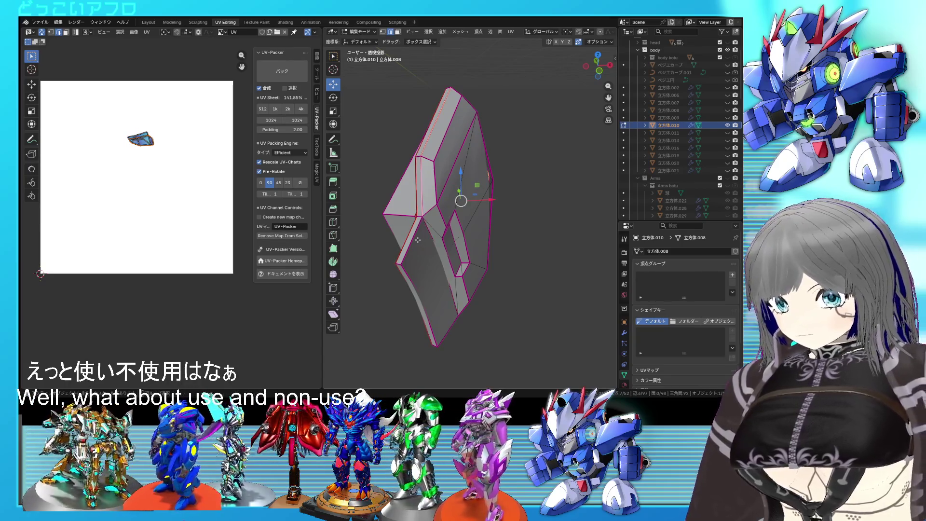
Select edge loops on the plate's left side in solid display and mark them as seams
{"action": "left_click", "coordinate": [444, 323], "text": "alt+shift"}
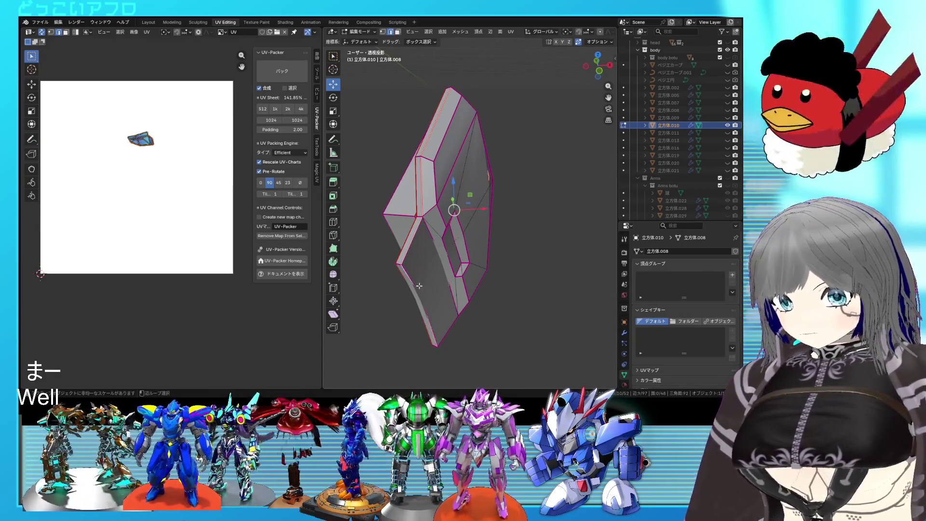
{"action": "middle_click_drag", "start_coordinate": [445, 323], "coordinate": [492, 257]}
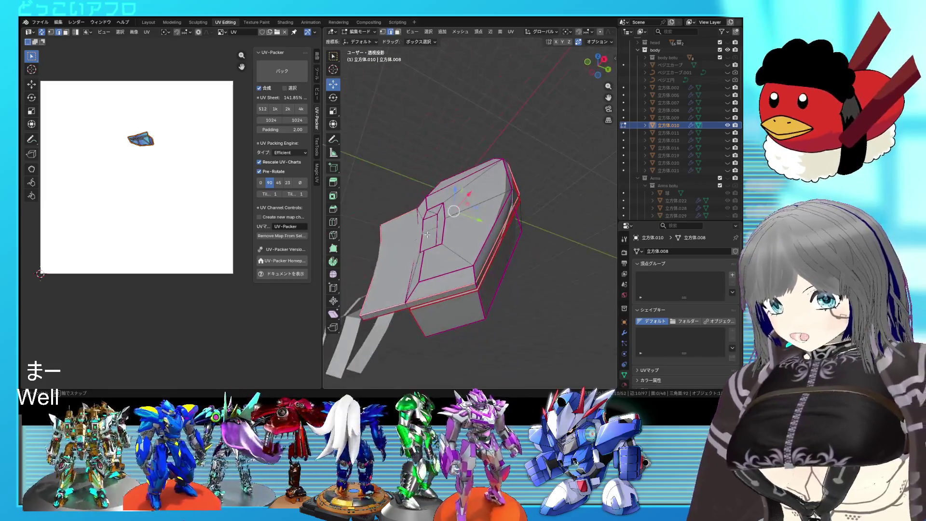
{"action": "key", "text": "alt+z"}
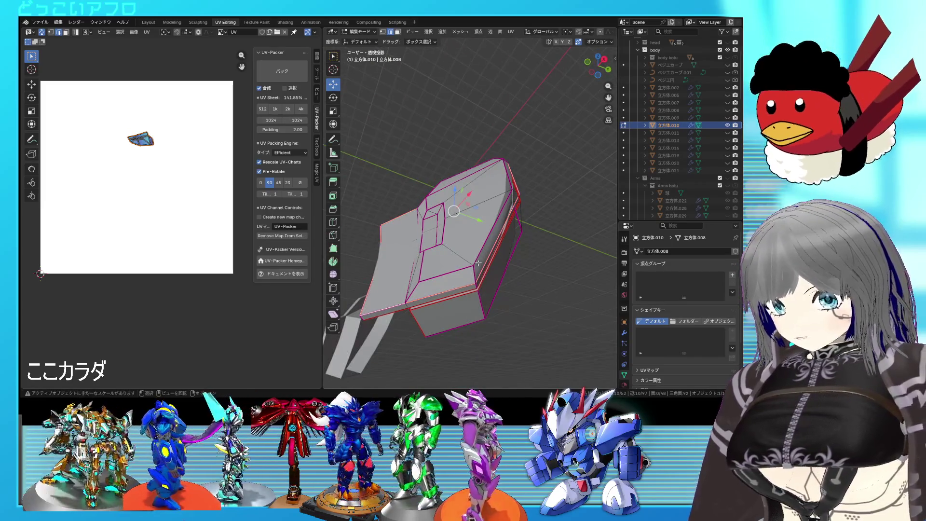
{"action": "middle_click_drag", "start_coordinate": [492, 257], "coordinate": [490, 290]}
{"action": "left_click", "coordinate": [429, 214], "text": "alt+shift"}
{"action": "right_click", "coordinate": [430, 215]}
{"action": "left_click", "coordinate": [429, 215]}
Mark further selected edge sets as seams while inspecting the plate
{"action": "mouse_move", "coordinate": [430, 215]}
{"action": "middle_mouse_down"}
{"action": "mouse_move", "coordinate": [442, 210]}
{"action": "mouse_move", "coordinate": [469, 226]}
{"action": "middle_mouse_up"}
{"action": "middle_click_drag", "start_coordinate": [504, 200], "coordinate": [519, 182]}
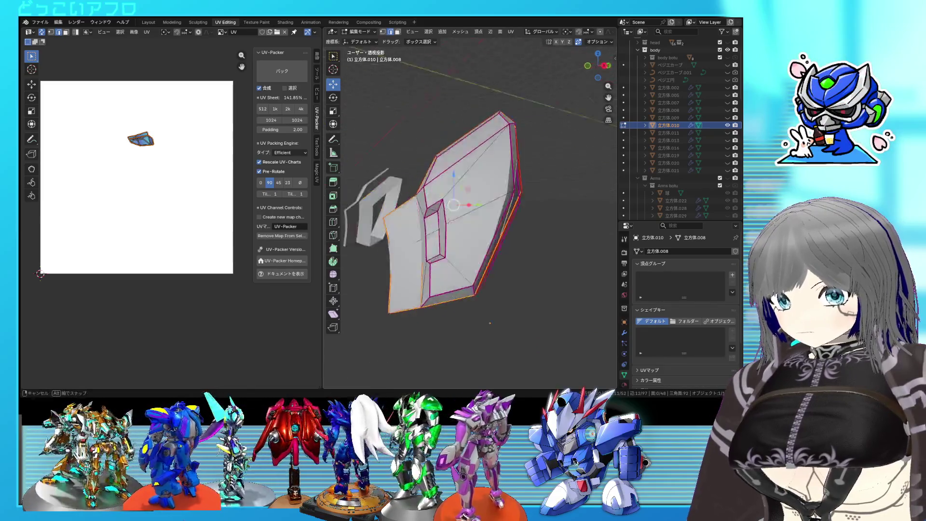
{"action": "mouse_move", "coordinate": [529, 230]}
{"action": "middle_mouse_down"}
{"action": "mouse_move", "coordinate": [541, 215]}
{"action": "mouse_move", "coordinate": [509, 163]}
{"action": "mouse_move", "coordinate": [510, 216]}
{"action": "mouse_move", "coordinate": [511, 202]}
{"action": "mouse_move", "coordinate": [471, 205]}
{"action": "mouse_move", "coordinate": [612, 273]}
{"action": "middle_mouse_up"}
{"action": "right_click", "coordinate": [541, 214]}
{"action": "left_click", "coordinate": [540, 214]}
{"action": "right_click", "coordinate": [511, 215]}
{"action": "left_click", "coordinate": [511, 216]}
{"action": "right_click", "coordinate": [471, 204]}
{"action": "key", "text": "Escape"}
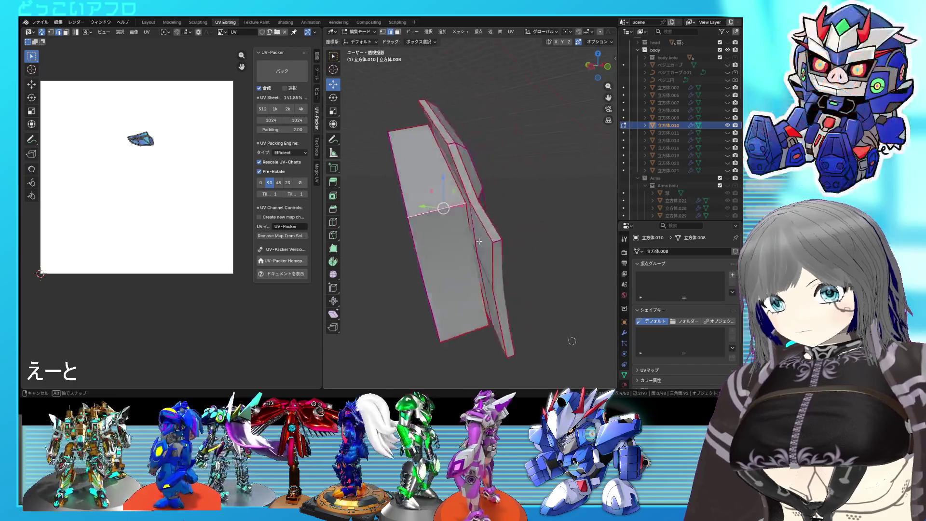
Move the 3D cursor onto the plate and review the seams from new angles
{"action": "mouse_move", "coordinate": [527, 161]}
{"action": "middle_mouse_down"}
{"action": "mouse_move", "coordinate": [495, 188]}
{"action": "mouse_move", "coordinate": [494, 220]}
{"action": "mouse_move", "coordinate": [477, 189]}
{"action": "mouse_move", "coordinate": [451, 211]}
{"action": "middle_mouse_up"}
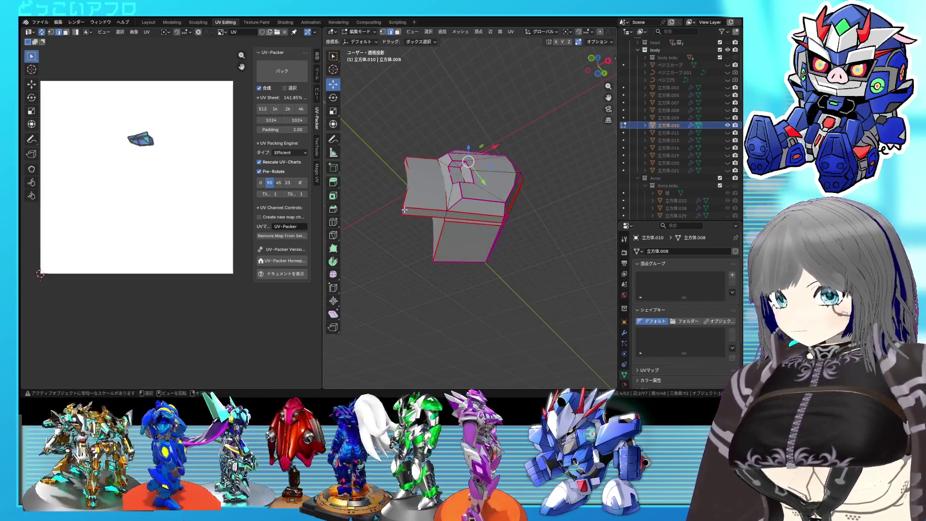
{"action": "right_click", "coordinate": [426, 209], "text": "shift"}
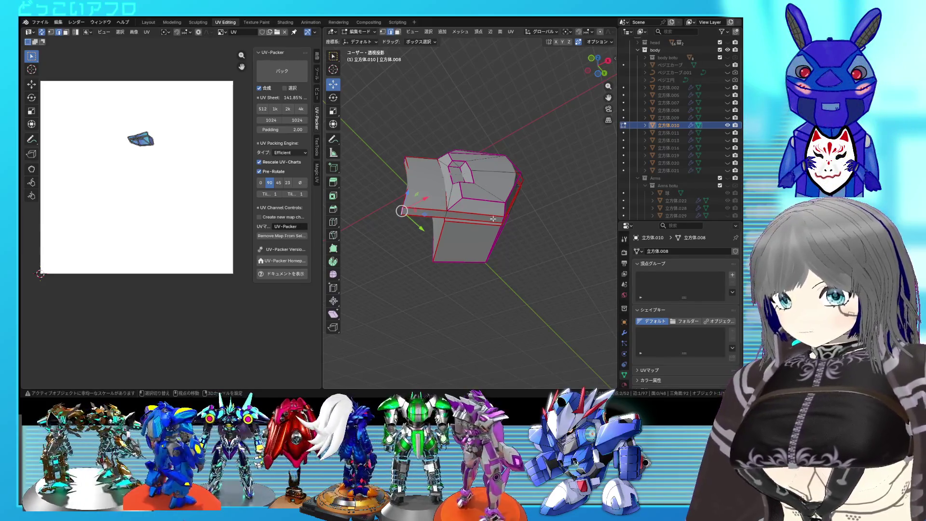
{"action": "right_click", "coordinate": [501, 220]}
{"action": "mouse_move", "coordinate": [502, 219]}
{"action": "middle_mouse_down"}
{"action": "mouse_move", "coordinate": [506, 251]}
{"action": "mouse_move", "coordinate": [475, 228]}
{"action": "middle_mouse_up"}
{"action": "scroll", "coordinate": [476, 229], "scroll_direction": "up", "scroll_amount": 3}
{"action": "right_click", "coordinate": [450, 241], "text": "shift"}
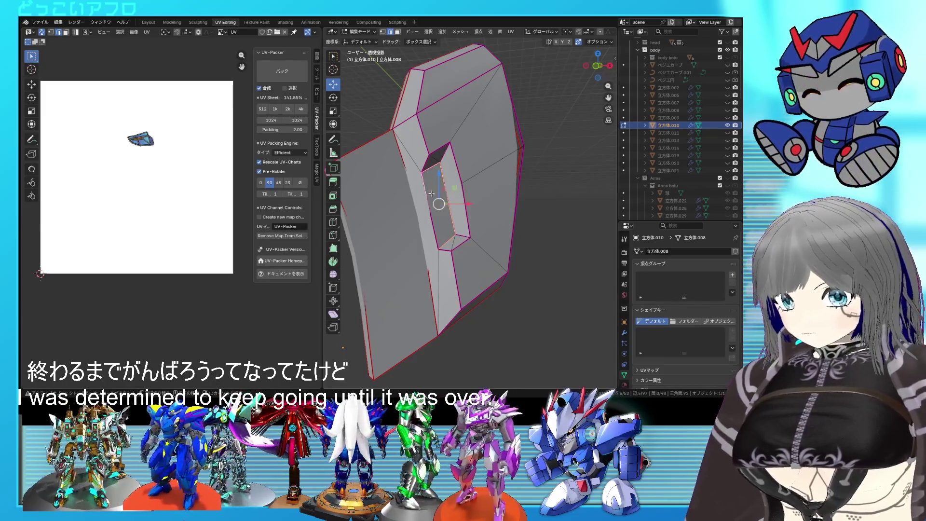
Select the face inside the rectangular hole and mark its edges as seams
{"action": "key", "text": "alt+z"}
{"action": "left_click", "coordinate": [445, 218]}
{"action": "key", "text": "alt+z"}
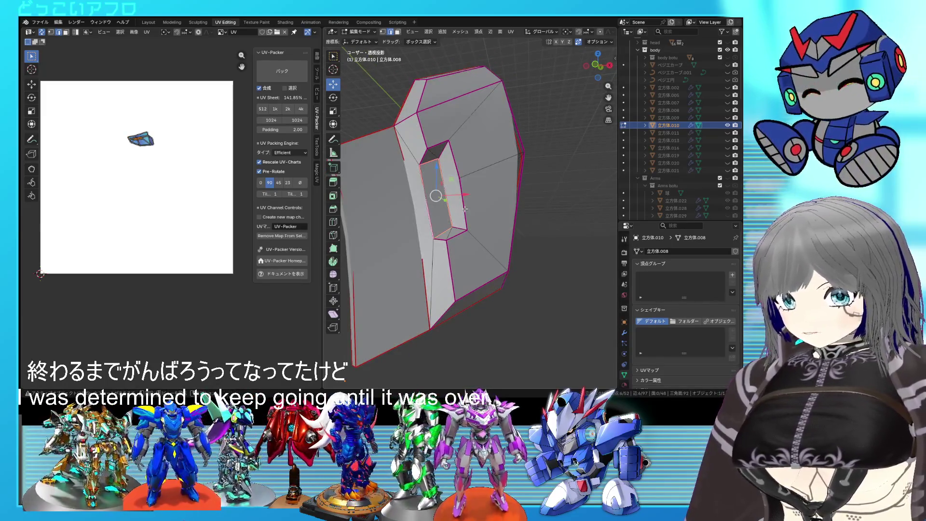
{"action": "key", "text": "ctrl+e"}
{"action": "left_click", "coordinate": [468, 205]}
{"action": "mouse_move", "coordinate": [468, 205]}
{"action": "middle_mouse_down"}
{"action": "mouse_move", "coordinate": [451, 215]}
{"action": "mouse_move", "coordinate": [435, 195]}
{"action": "middle_mouse_up"}
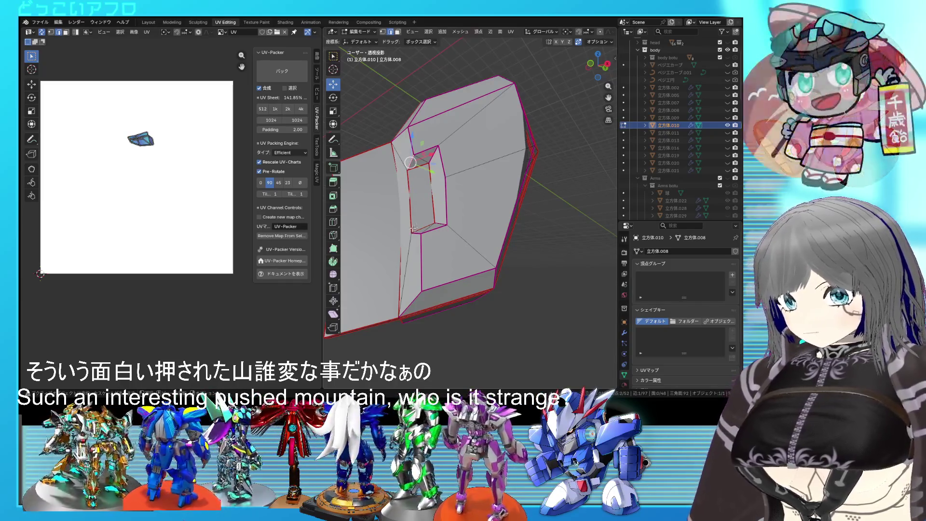
Mark the inner hole edges as seams and select the face below the hole
{"action": "right_click", "coordinate": [432, 203], "text": "shift"}
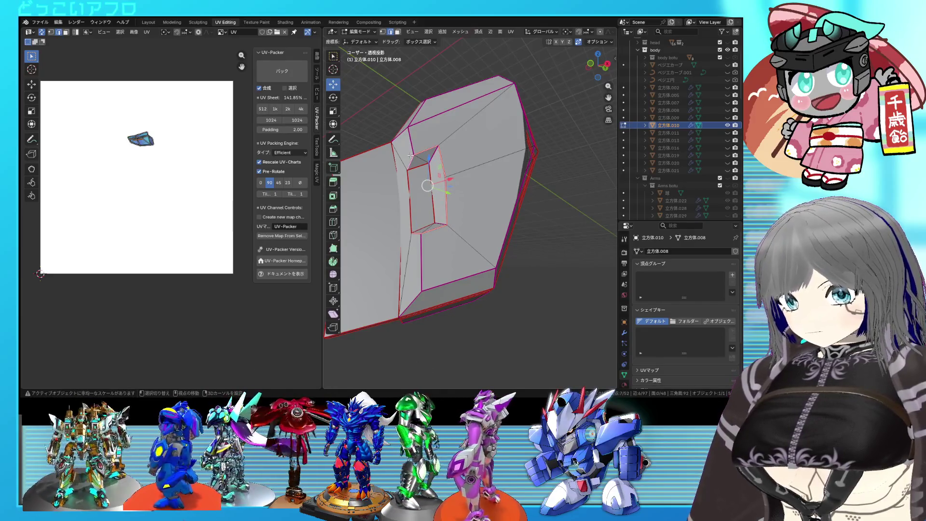
{"action": "right_click", "coordinate": [404, 176]}
{"action": "left_click", "coordinate": [449, 181]}
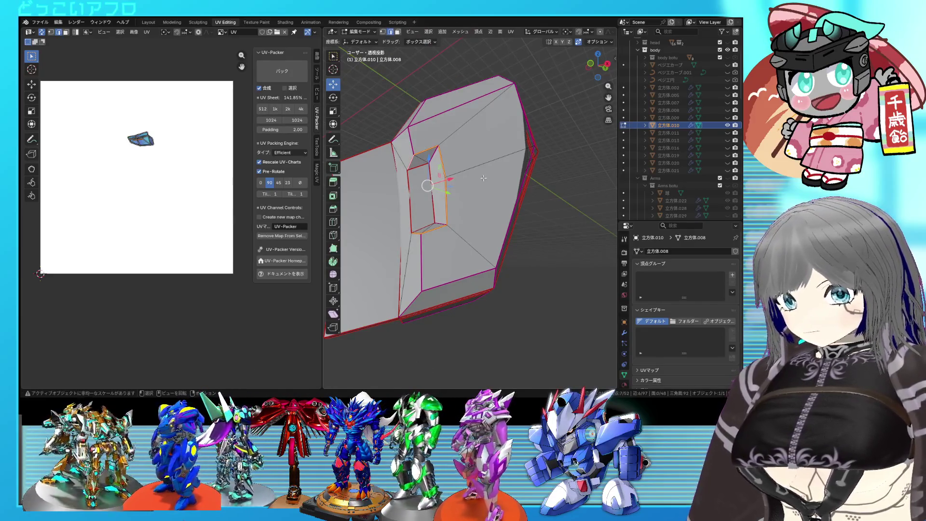
{"action": "middle_click_drag", "start_coordinate": [483, 179], "coordinate": [416, 241]}
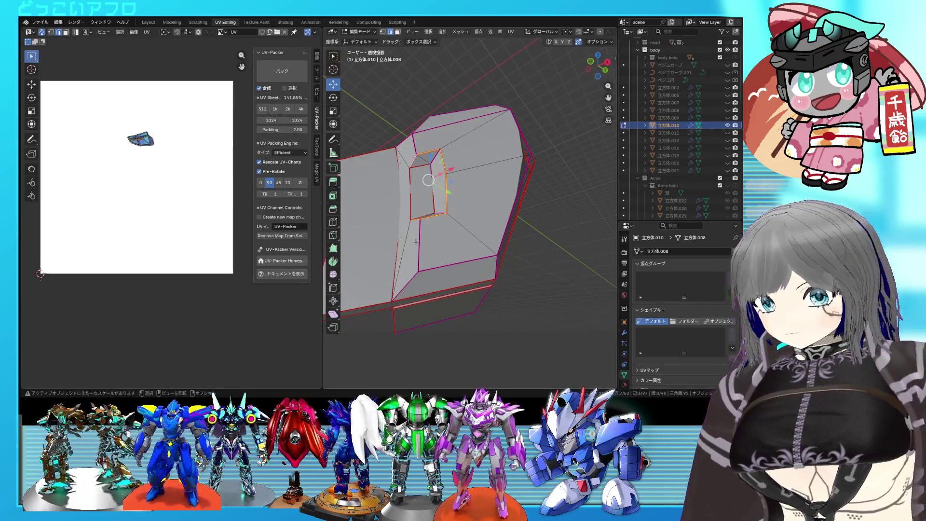
{"action": "left_click", "coordinate": [416, 242]}
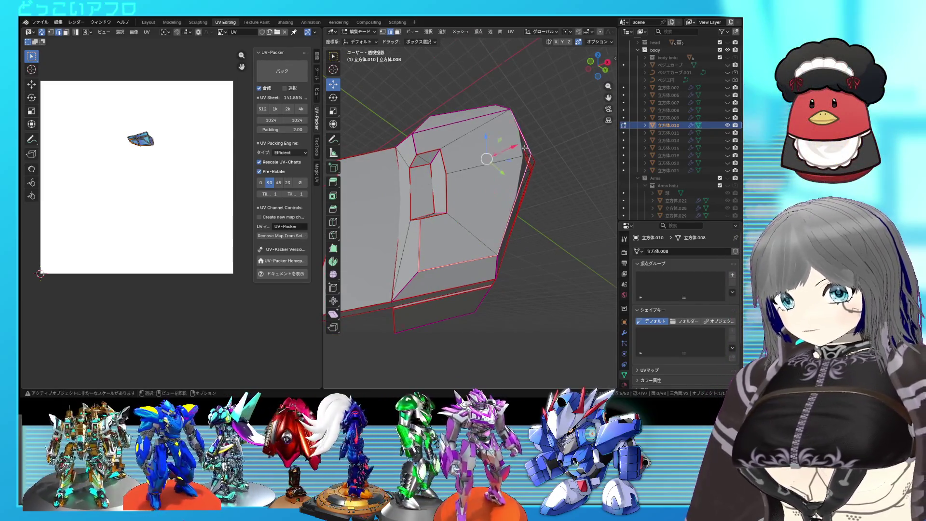
{"action": "middle_click_drag", "start_coordinate": [526, 148], "coordinate": [571, 214]}
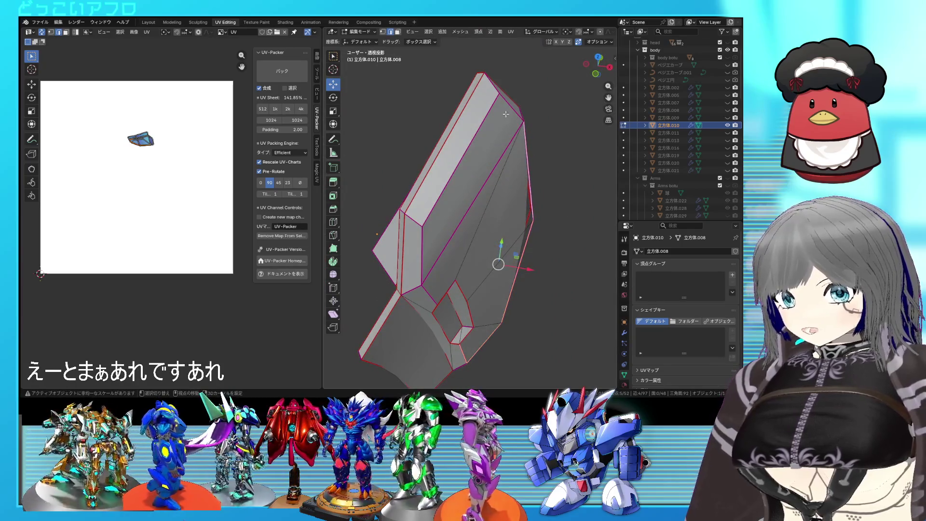
{"action": "mouse_move", "coordinate": [458, 292]}
{"action": "middle_mouse_down"}
{"action": "mouse_move", "coordinate": [441, 218]}
{"action": "mouse_move", "coordinate": [483, 272]}
{"action": "mouse_move", "coordinate": [533, 270]}
{"action": "mouse_move", "coordinate": [489, 259]}
{"action": "mouse_move", "coordinate": [524, 232]}
{"action": "mouse_move", "coordinate": [513, 153]}
{"action": "mouse_move", "coordinate": [525, 208]}
{"action": "mouse_move", "coordinate": [523, 199]}
{"action": "mouse_move", "coordinate": [482, 225]}
{"action": "middle_mouse_up"}
{"action": "right_click", "coordinate": [449, 102]}
Review the plate in object mode, then select the whole mesh and unwrap it into UV islands
{"action": "key", "text": "Tab"}
{"action": "key", "text": "Tab"}
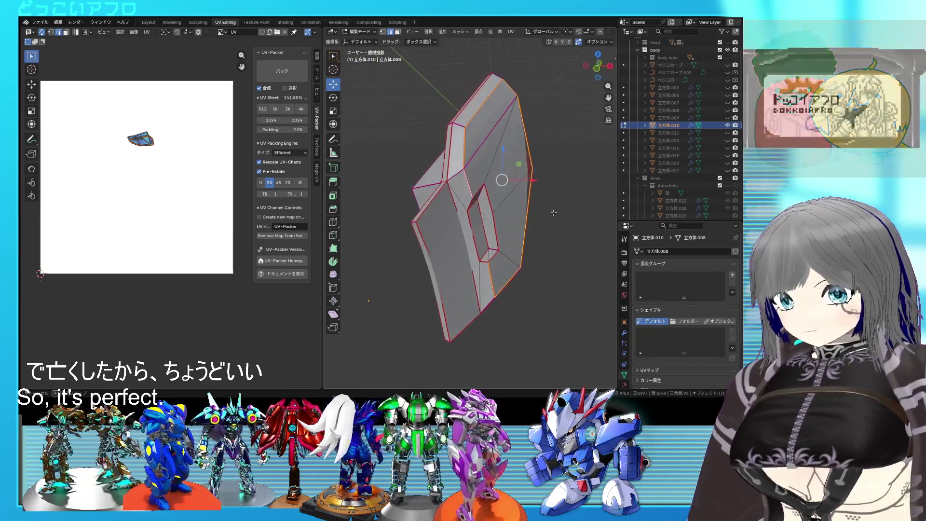
{"action": "middle_click_drag", "start_coordinate": [523, 87], "coordinate": [521, 160]}
{"action": "mouse_move", "coordinate": [424, 278]}
{"action": "middle_mouse_down"}
{"action": "mouse_move", "coordinate": [522, 251]}
{"action": "mouse_move", "coordinate": [517, 172]}
{"action": "mouse_move", "coordinate": [509, 219]}
{"action": "middle_mouse_up"}
{"action": "right_click", "coordinate": [522, 251]}
{"action": "key", "text": "Escape"}
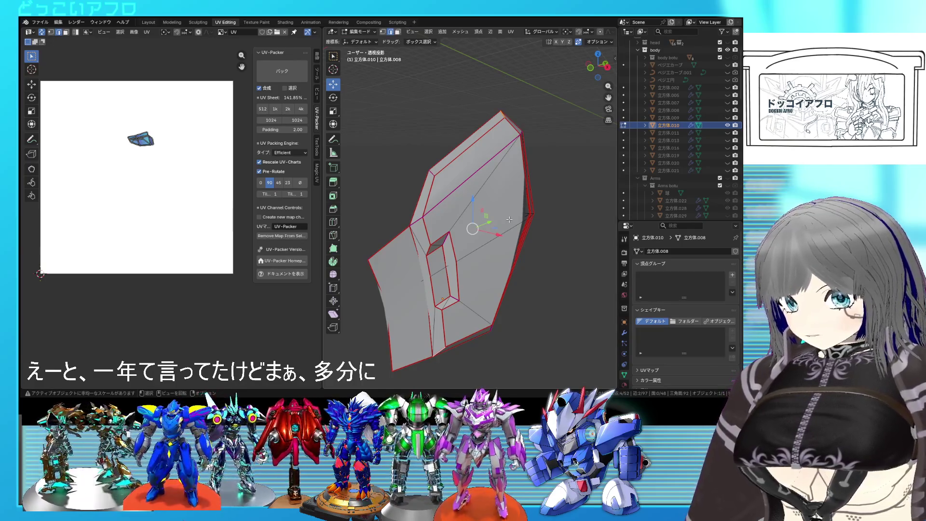
{"action": "middle_click_drag", "start_coordinate": [509, 219], "coordinate": [499, 210]}
{"action": "key", "text": "a"}
{"action": "key", "text": "u"}
{"action": "left_click", "coordinate": [232, 174]}
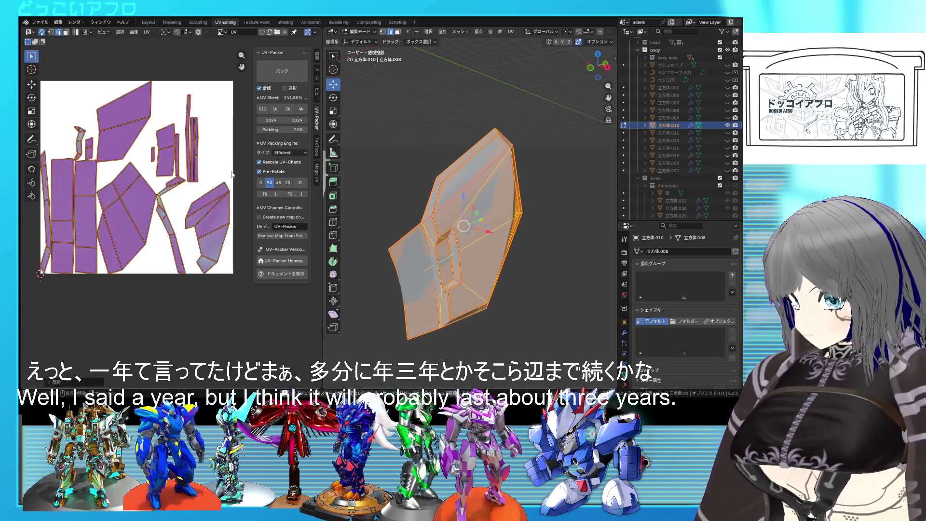
{"action": "scroll", "coordinate": [232, 174], "scroll_direction": "up", "scroll_amount": 1}
Deselect, check with X-ray, reselect the whole plate and re-unwrap it into packed islands
{"action": "key", "text": "alt+a"}
{"action": "middle_click_drag", "start_coordinate": [467, 242], "coordinate": [520, 217]}
{"action": "key", "text": "alt+z"}
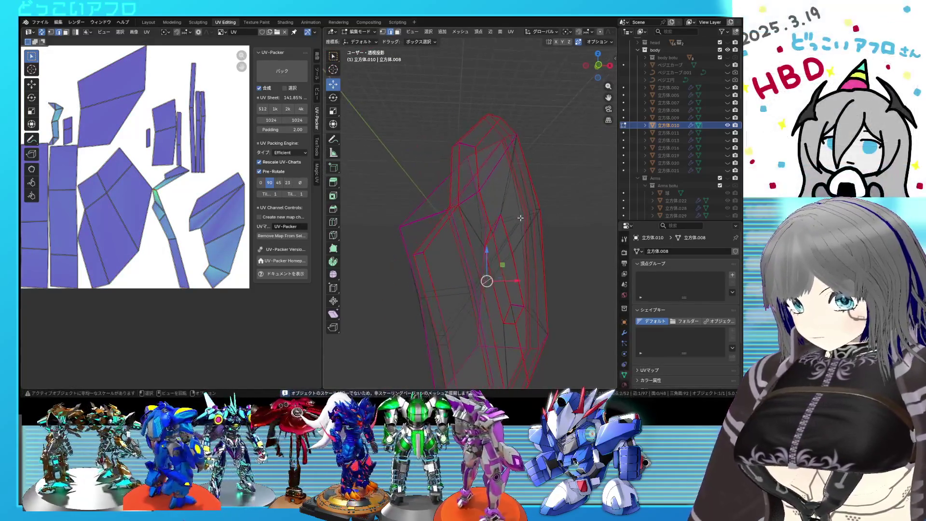
{"action": "key", "text": "alt+z"}
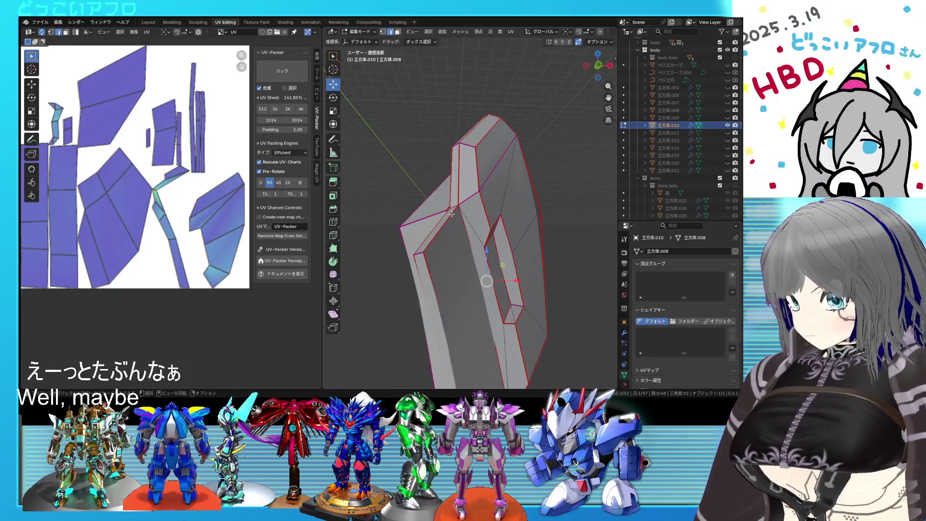
{"action": "right_click", "coordinate": [501, 214]}
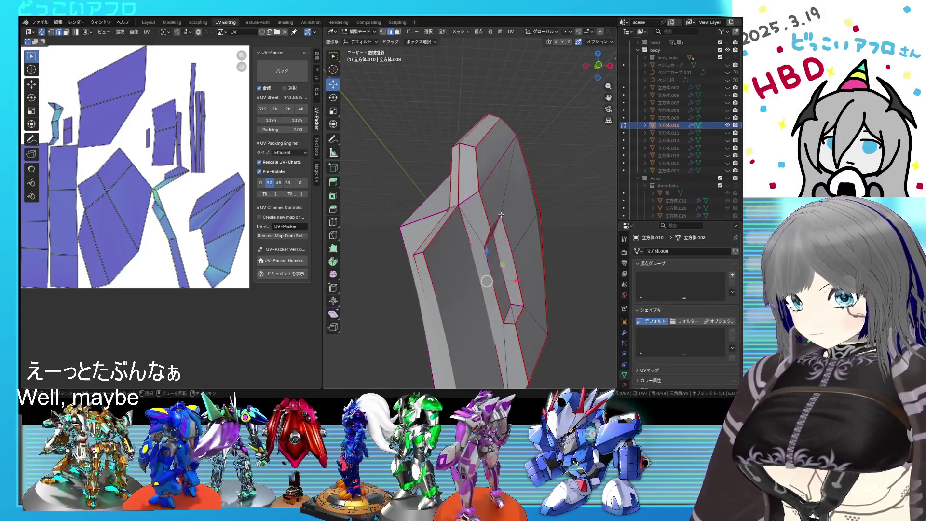
{"action": "key", "text": "a"}
{"action": "right_click", "coordinate": [209, 194]}
{"action": "left_click", "coordinate": [209, 193]}
{"action": "scroll", "coordinate": [223, 201], "scroll_direction": "down", "scroll_amount": 4}
{"action": "middle_click_drag", "start_coordinate": [472, 233], "coordinate": [499, 258]}
{"action": "scroll", "coordinate": [476, 247], "scroll_direction": "down", "scroll_amount": 3}
{"action": "middle_click_drag", "start_coordinate": [504, 272], "coordinate": [545, 276]}
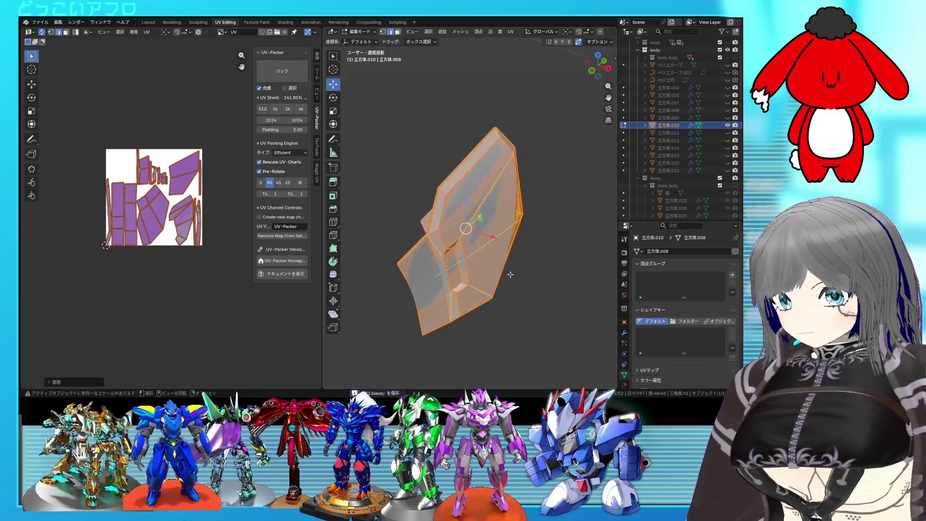
{"action": "key", "text": "Tab"}
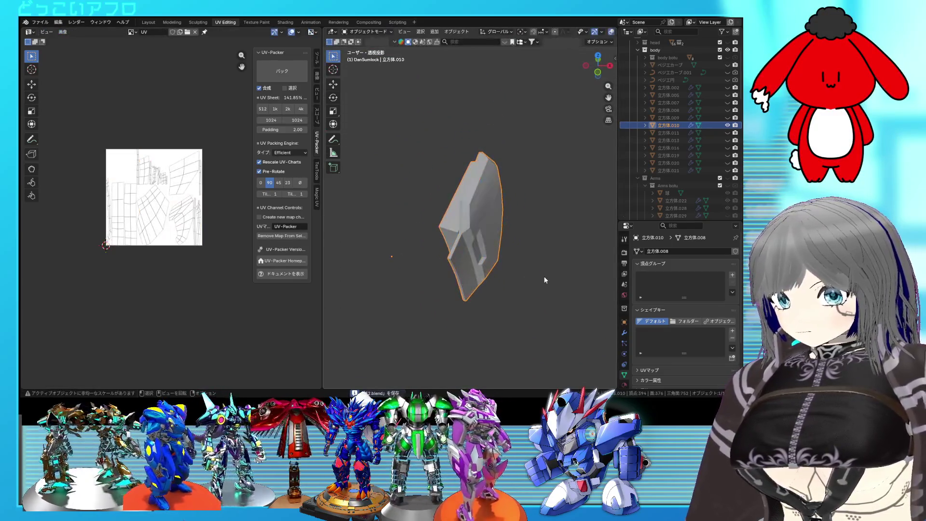
{"action": "middle_click_drag", "start_coordinate": [541, 274], "coordinate": [469, 250]}
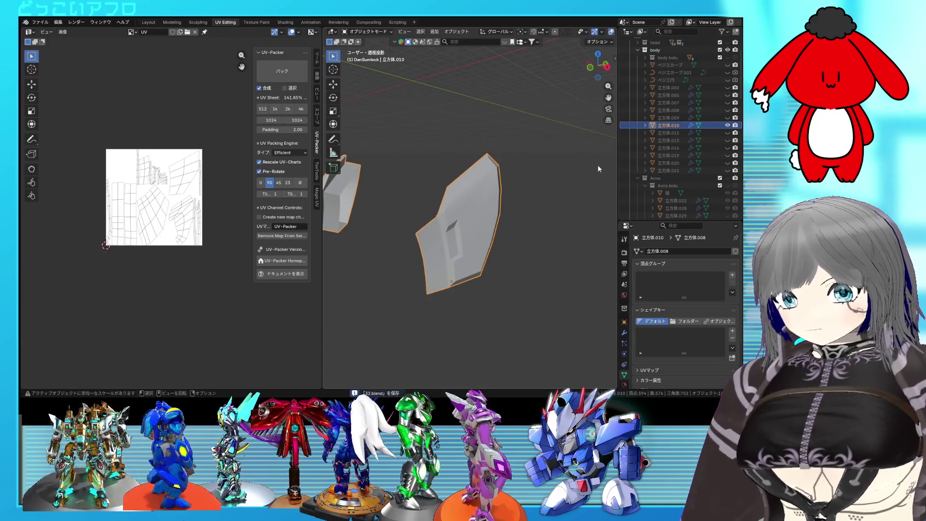
{"action": "key", "text": "Tab"}
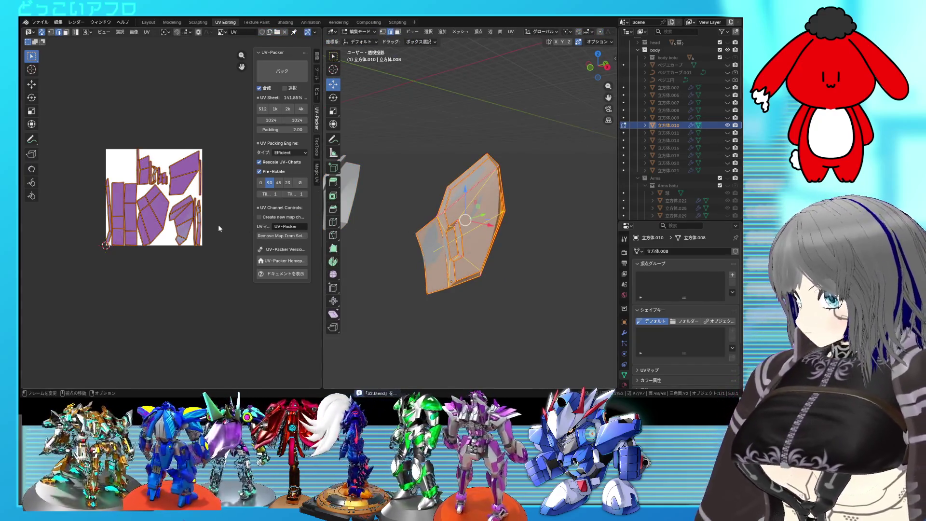
{"action": "left_click", "coordinate": [212, 224]}
{"action": "scroll", "coordinate": [210, 224], "scroll_direction": "up", "scroll_amount": 3}
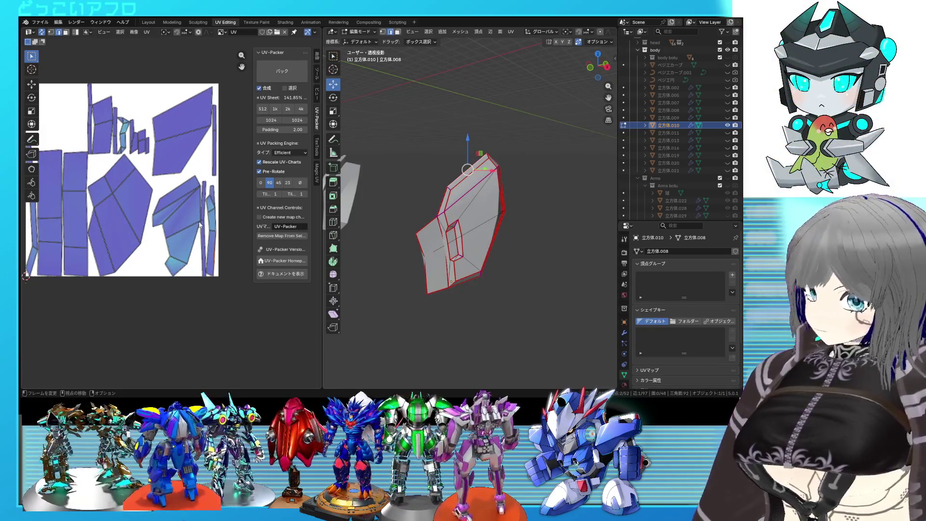
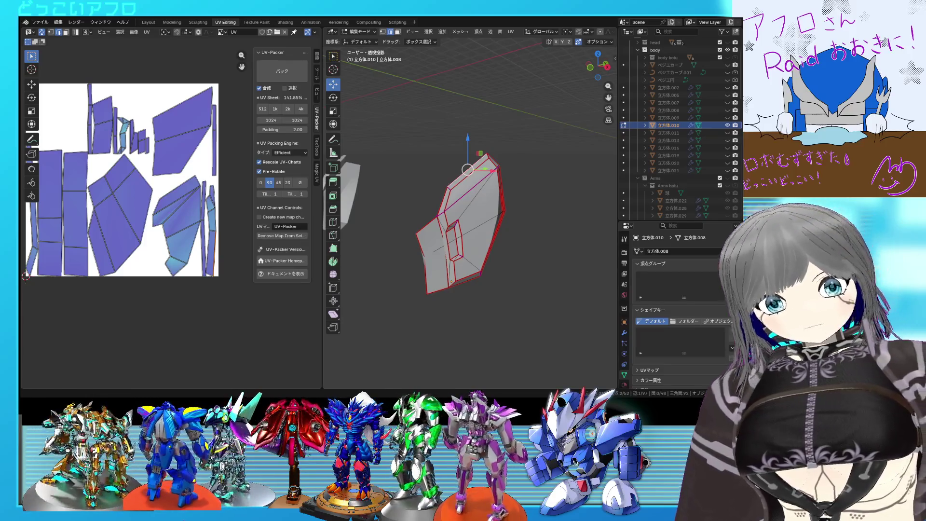
{"action": "scroll", "coordinate": [468, 217], "scroll_direction": "up", "scroll_amount": 1}
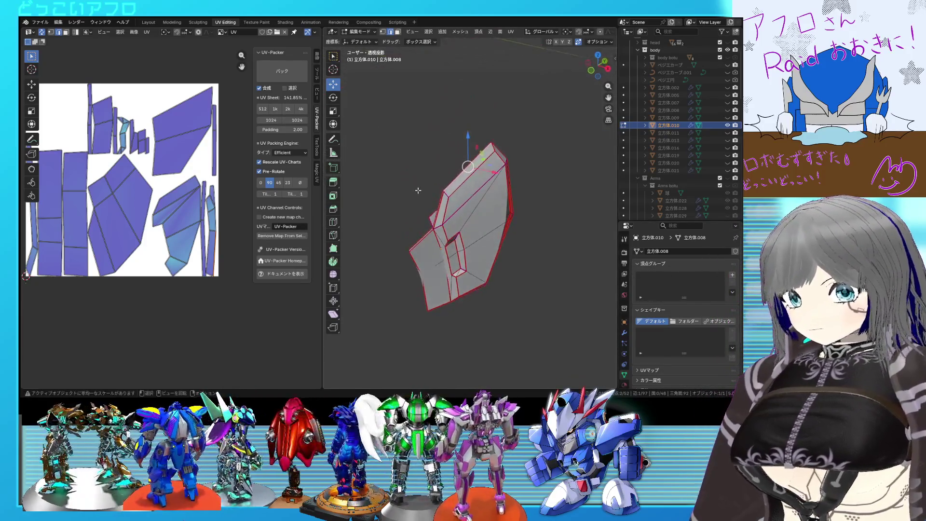
Hide 立方体.010, show 立方体.011 and enter Edit Mode on it
{"action": "left_click", "coordinate": [728, 125]}
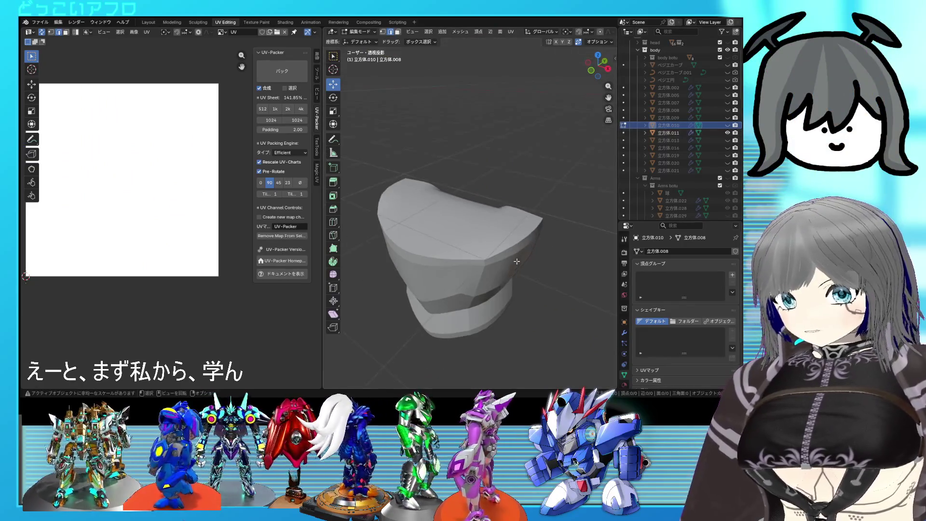
{"action": "scroll", "coordinate": [507, 253], "scroll_direction": "down", "scroll_amount": 2}
{"action": "key", "text": "Tab"}
{"action": "left_click", "coordinate": [505, 253]}
{"action": "key", "text": "Tab"}
{"action": "scroll", "coordinate": [500, 257], "scroll_direction": "up", "scroll_amount": 2}
{"action": "middle_click_drag", "start_coordinate": [488, 263], "coordinate": [543, 160]}
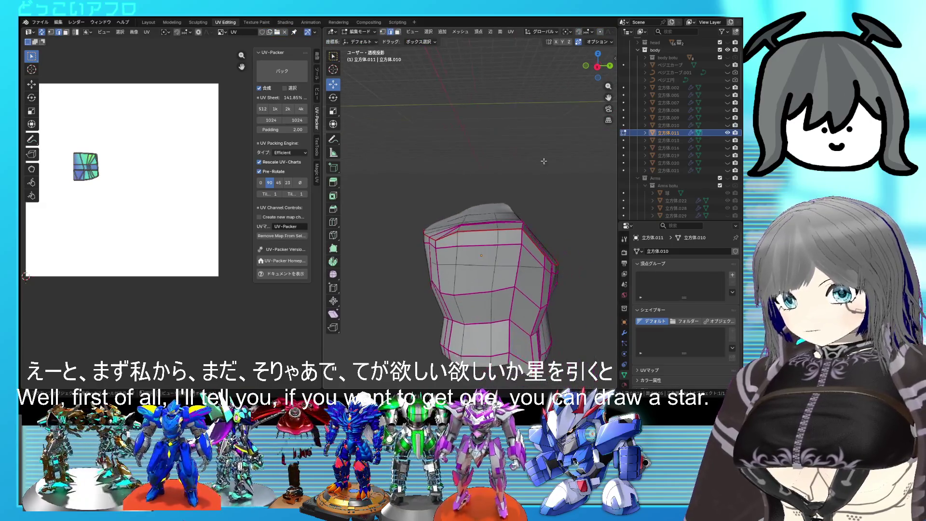
{"action": "mouse_move", "coordinate": [506, 217]}
{"action": "middle_mouse_down"}
{"action": "mouse_move", "coordinate": [464, 240]}
{"action": "mouse_move", "coordinate": [542, 298]}
{"action": "middle_mouse_up"}
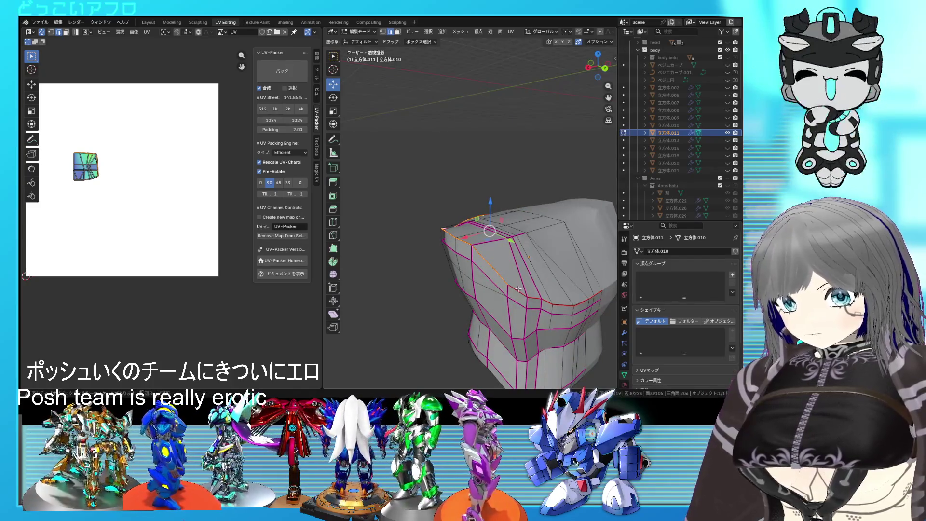
Delete the unwanted linked-face section of 立方体.011 and unhide 立方体.002 for reference
{"action": "left_click", "coordinate": [541, 298], "text": "alt"}
{"action": "scroll", "coordinate": [541, 297], "scroll_direction": "down", "scroll_amount": 2}
{"action": "key", "text": "u"}
{"action": "left_click", "coordinate": [529, 218]}
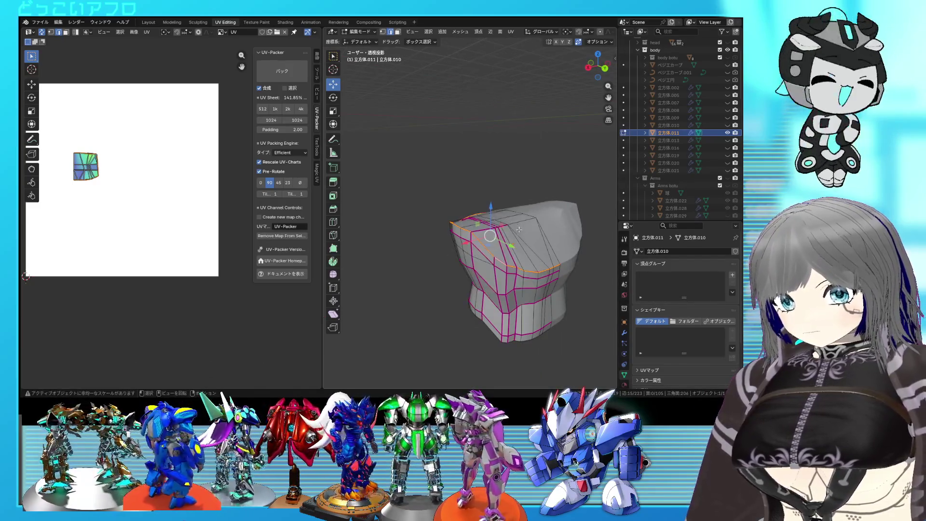
{"action": "key", "text": "l"}
{"action": "key", "text": "x"}
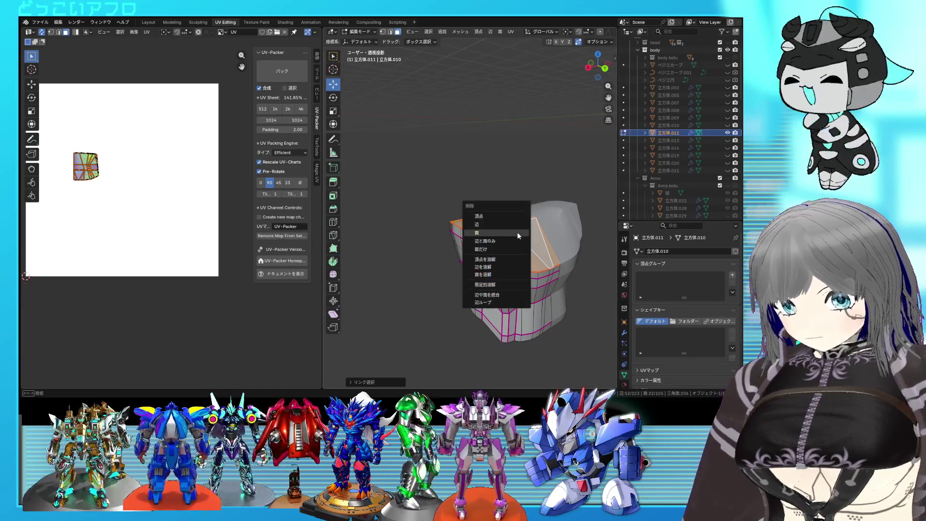
{"action": "left_click", "coordinate": [506, 235]}
{"action": "mouse_move", "coordinate": [506, 234]}
{"action": "middle_mouse_down"}
{"action": "mouse_move", "coordinate": [550, 246]}
{"action": "mouse_move", "coordinate": [495, 295]}
{"action": "mouse_move", "coordinate": [502, 271]}
{"action": "mouse_move", "coordinate": [536, 258]}
{"action": "middle_mouse_up"}
{"action": "left_click", "coordinate": [728, 87]}
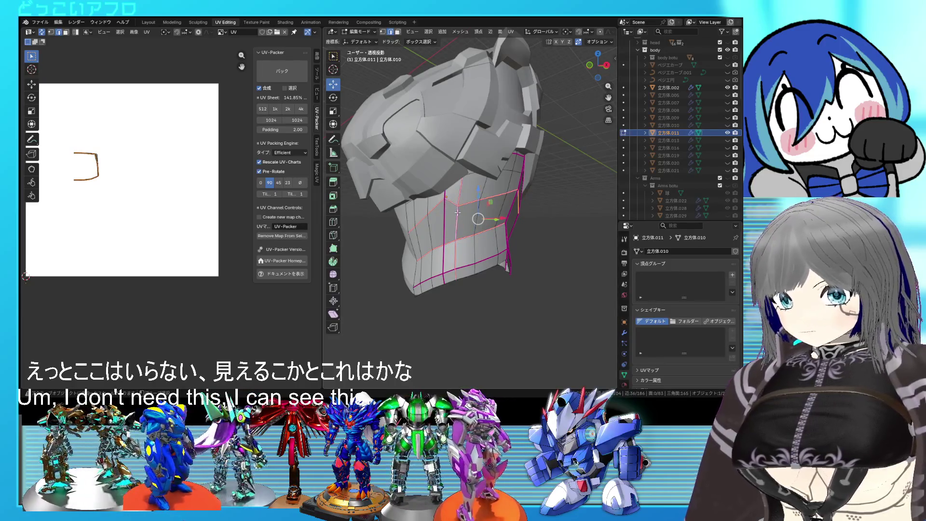
{"action": "mouse_move", "coordinate": [459, 213]}
{"action": "middle_mouse_down"}
{"action": "mouse_move", "coordinate": [498, 220]}
{"action": "mouse_move", "coordinate": [445, 219]}
{"action": "middle_mouse_up"}
{"action": "scroll", "coordinate": [498, 219], "scroll_direction": "up", "scroll_amount": 2}
Mark seams along the neck piece's lower edge loops and upper edge ring
{"action": "key", "text": "ctrl+e"}
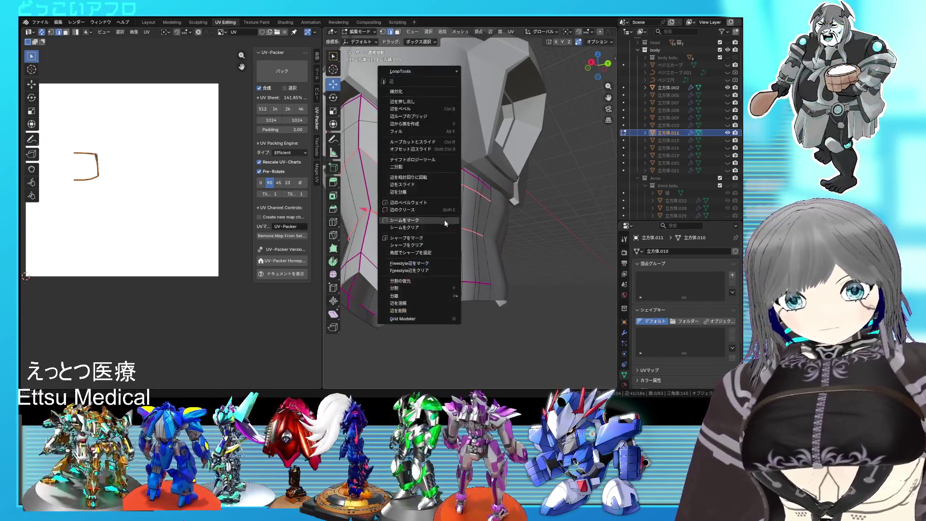
{"action": "left_click", "coordinate": [443, 220]}
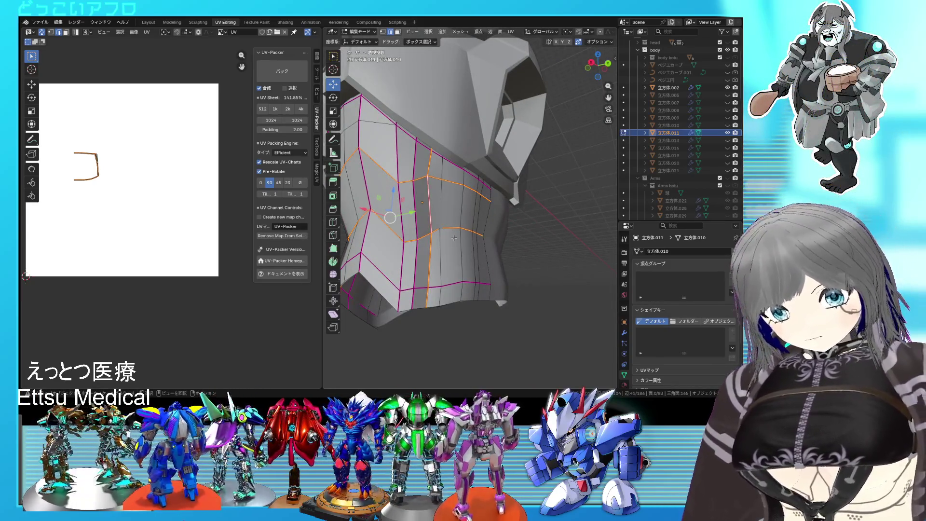
{"action": "key", "text": "u"}
{"action": "left_click", "coordinate": [454, 238]}
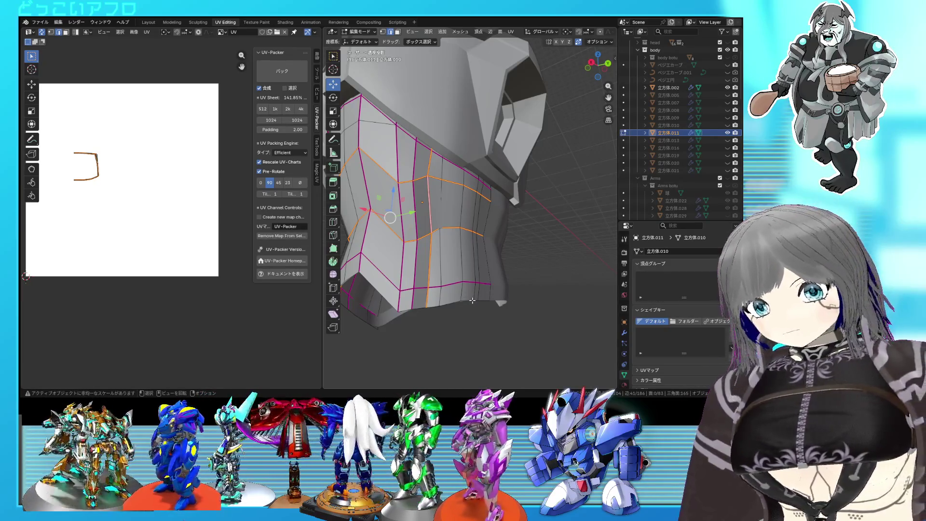
{"action": "mouse_move", "coordinate": [472, 300]}
{"action": "middle_mouse_down"}
{"action": "mouse_move", "coordinate": [437, 251]}
{"action": "mouse_move", "coordinate": [497, 269]}
{"action": "mouse_move", "coordinate": [470, 203]}
{"action": "mouse_move", "coordinate": [500, 189]}
{"action": "middle_mouse_up"}
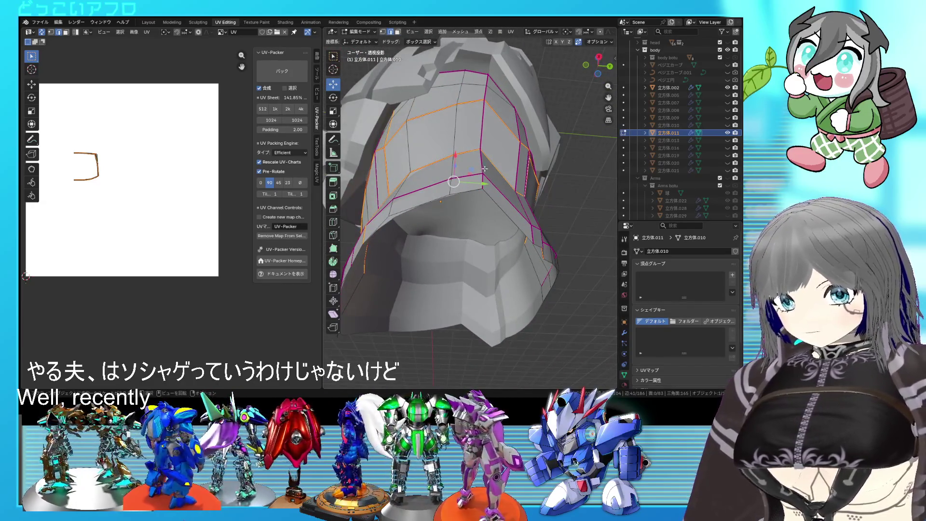
{"action": "left_click", "coordinate": [483, 164], "text": "alt"}
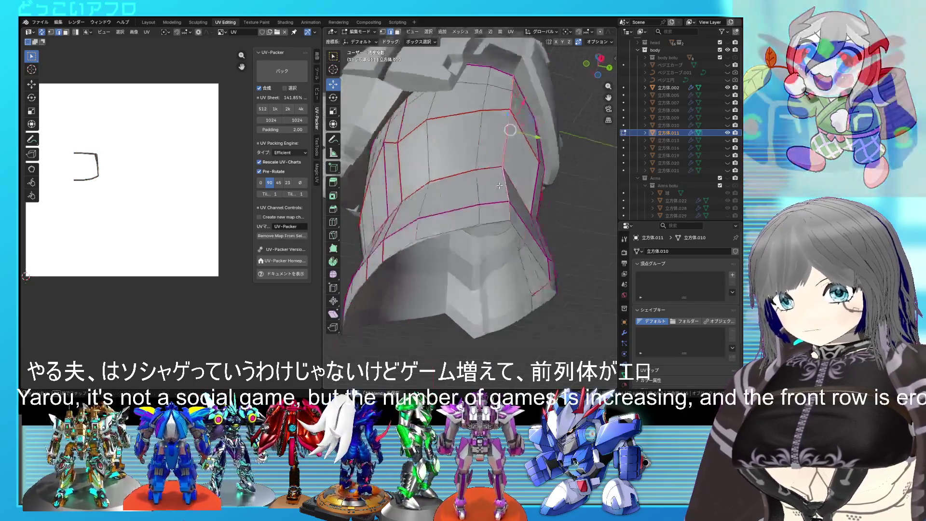
{"action": "mouse_move", "coordinate": [482, 167]}
{"action": "middle_mouse_down"}
{"action": "mouse_move", "coordinate": [531, 204]}
{"action": "mouse_move", "coordinate": [479, 204]}
{"action": "mouse_move", "coordinate": [477, 153]}
{"action": "middle_mouse_up"}
{"action": "key", "text": "ctrl+e"}
{"action": "left_click", "coordinate": [531, 203]}
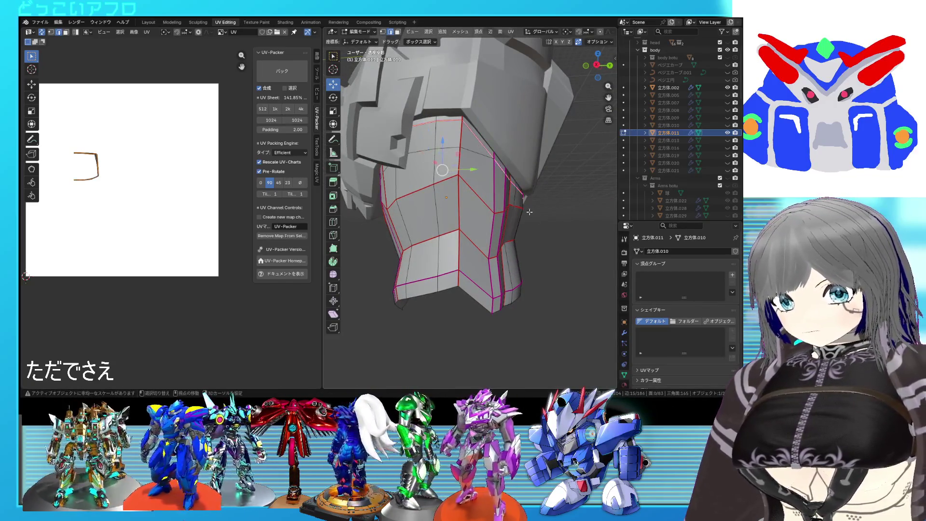
Seam the remaining panel edge, select the whole neck mesh and unwrap it into UV islands
{"action": "key", "text": "alt+z"}
{"action": "middle_click_drag", "start_coordinate": [498, 165], "coordinate": [514, 240]}
{"action": "key", "text": "alt+z"}
{"action": "key", "text": "ctrl+e"}
{"action": "left_click", "coordinate": [515, 240]}
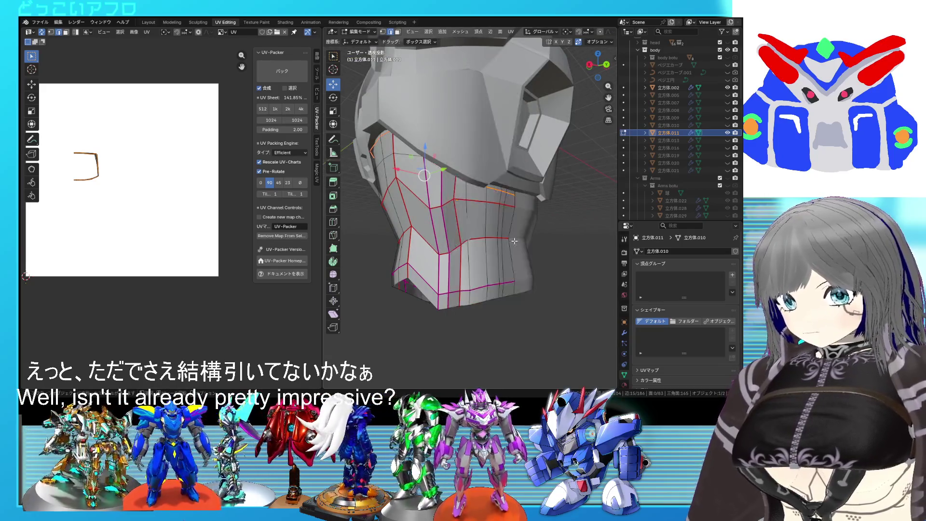
{"action": "key", "text": "a"}
{"action": "key", "text": "u"}
{"action": "left_click", "coordinate": [179, 206]}
{"action": "scroll", "coordinate": [181, 207], "scroll_direction": "down", "scroll_amount": 2}
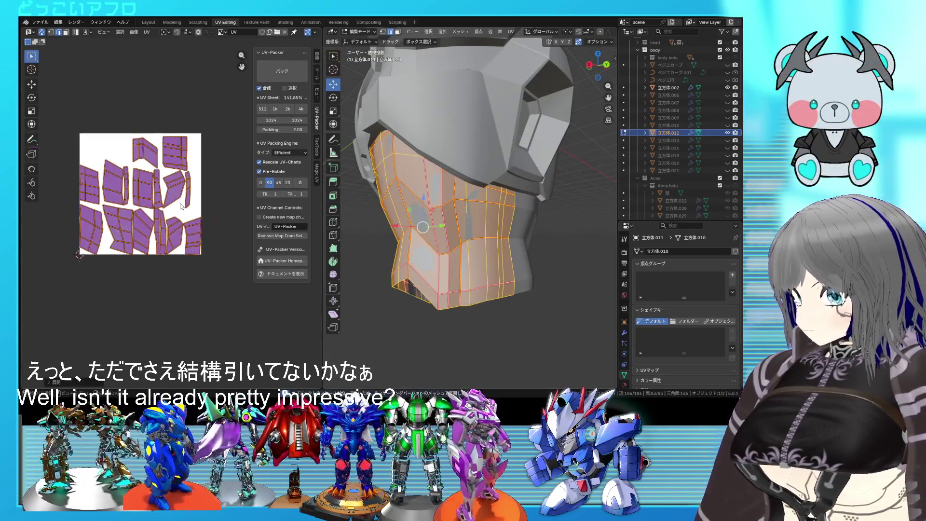
Leave Edit Mode on the neck piece and hide 立方体.002 again
{"action": "middle_click_drag", "start_coordinate": [388, 237], "coordinate": [524, 239]}
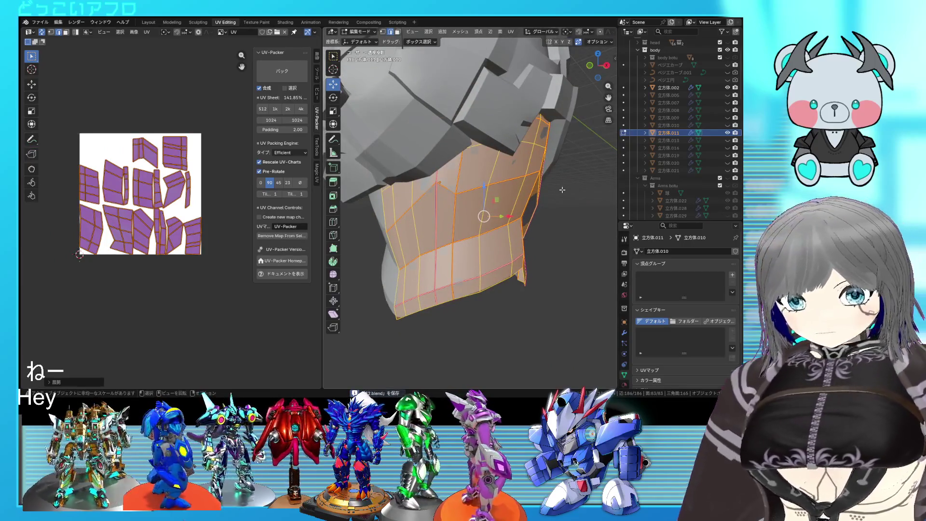
{"action": "key", "text": "Tab"}
{"action": "mouse_move", "coordinate": [470, 283]}
{"action": "middle_mouse_down"}
{"action": "mouse_move", "coordinate": [524, 285]}
{"action": "mouse_move", "coordinate": [508, 254]}
{"action": "middle_mouse_up"}
{"action": "left_click", "coordinate": [727, 87]}
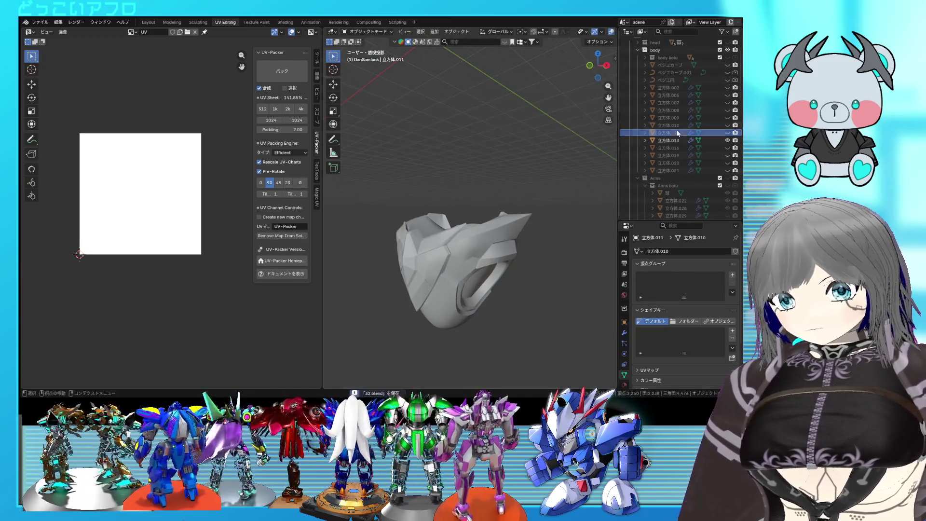
Select the helmet part 立方体.013, enter Edit Mode and frame it in view
{"action": "left_click", "coordinate": [664, 141]}
{"action": "key", "text": "Tab"}
{"action": "key", "text": "KP_Decimal"}
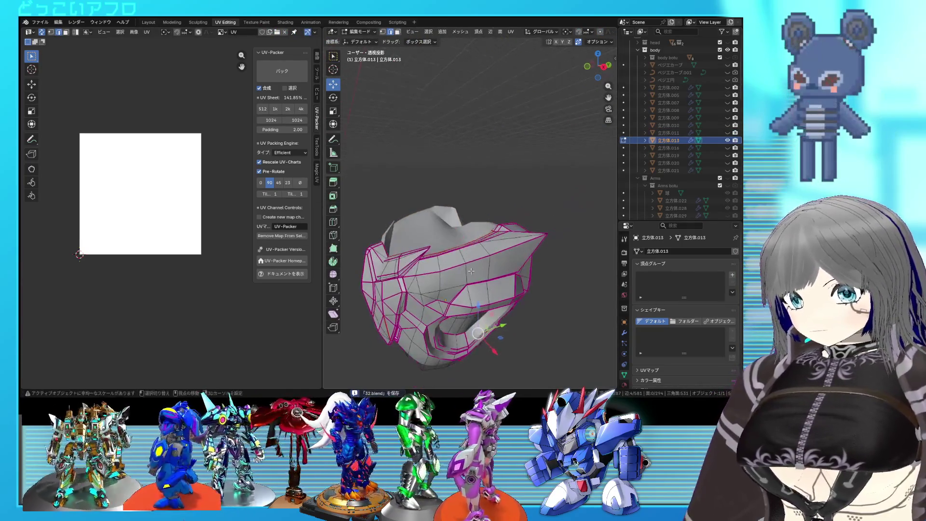
{"action": "middle_click_drag", "start_coordinate": [462, 217], "coordinate": [512, 175]}
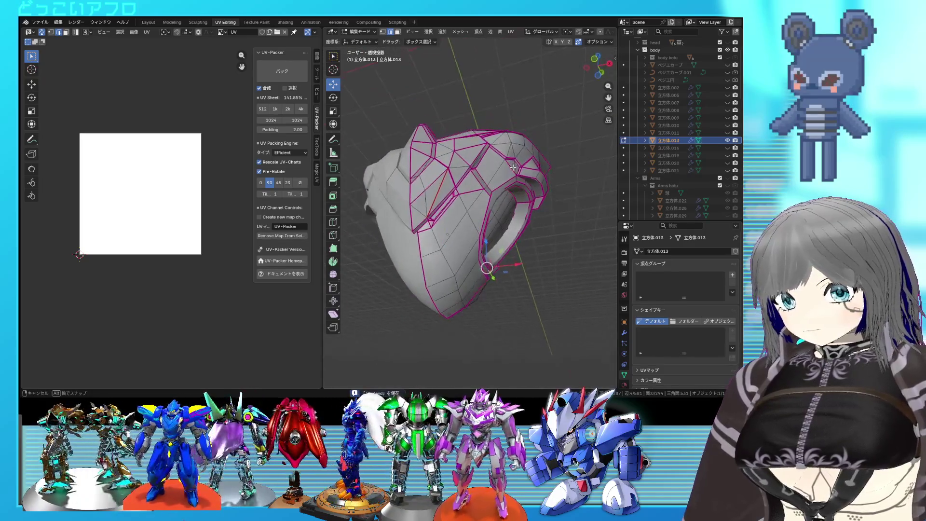
{"action": "scroll", "coordinate": [512, 174], "scroll_direction": "up", "scroll_amount": 2}
{"action": "scroll", "coordinate": [512, 175], "scroll_direction": "up", "scroll_amount": 2}
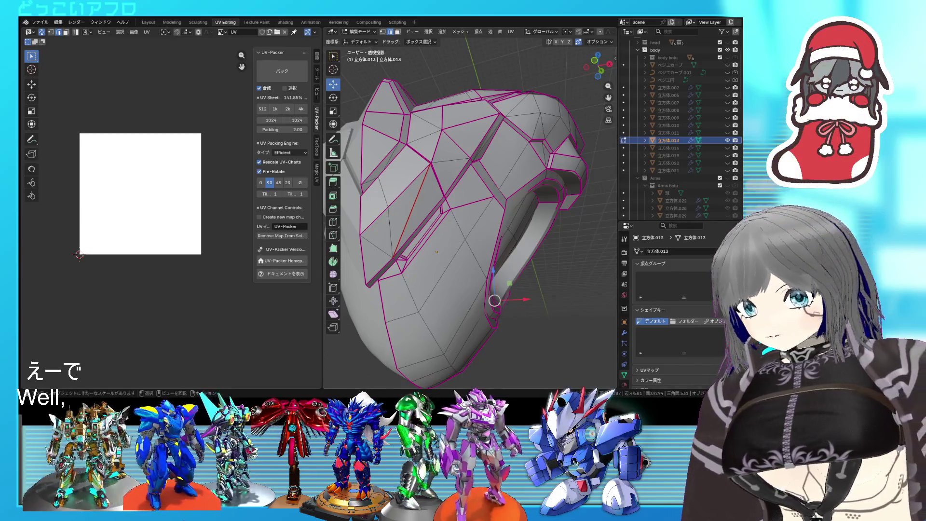
{"action": "scroll", "coordinate": [438, 200], "scroll_direction": "up", "scroll_amount": 3}
{"action": "middle_click_drag", "start_coordinate": [438, 200], "coordinate": [438, 200]}
{"action": "scroll", "coordinate": [437, 200], "scroll_direction": "down", "scroll_amount": 4}
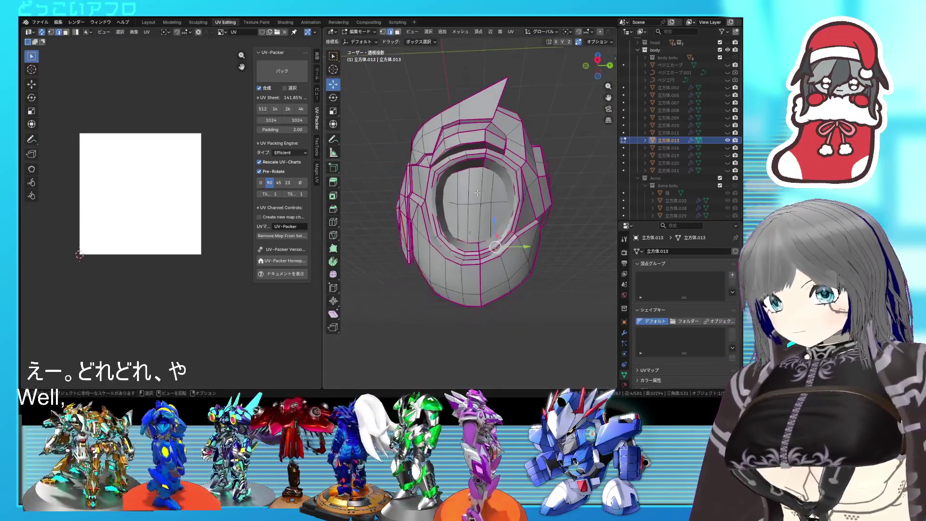
{"action": "scroll", "coordinate": [521, 212], "scroll_direction": "up", "scroll_amount": 3}
Select the inner eye-socket faces and apply an edge crease to them
{"action": "left_click_drag", "start_coordinate": [430, 194], "coordinate": [450, 187]}
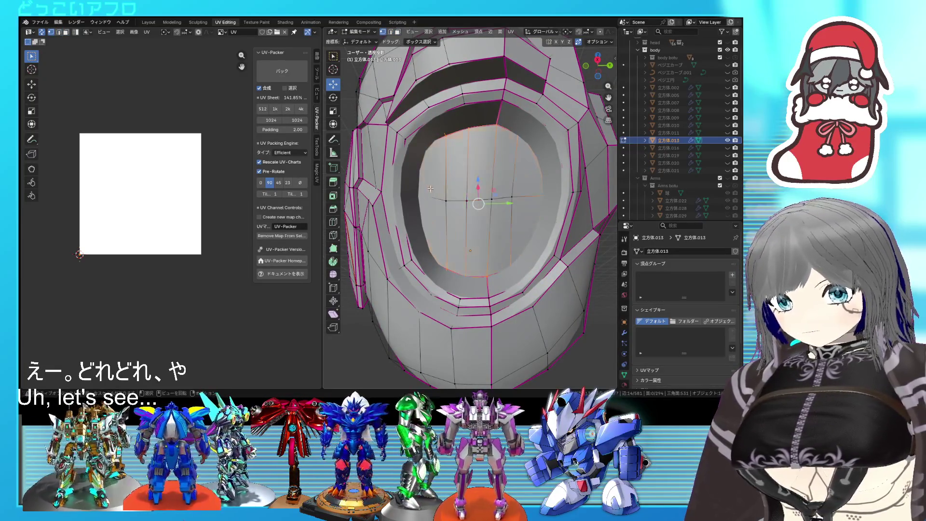
{"action": "key", "text": "u"}
{"action": "left_click", "coordinate": [478, 207]}
{"action": "mouse_move", "coordinate": [477, 206]}
{"action": "middle_mouse_down"}
{"action": "mouse_move", "coordinate": [532, 188]}
{"action": "mouse_move", "coordinate": [459, 266]}
{"action": "middle_mouse_up"}
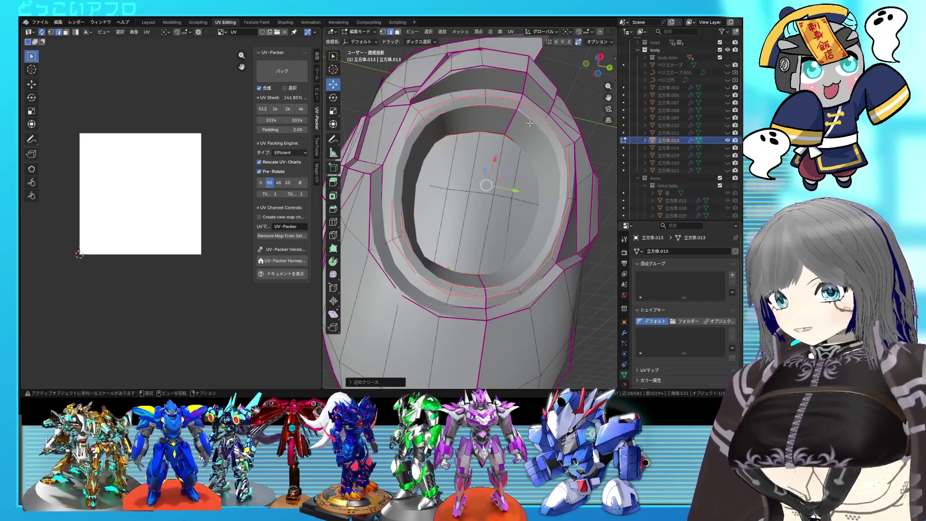
Mark the selected eye-socket edges sharp and save the file
{"action": "key", "text": "ctrl+e"}
{"action": "left_click", "coordinate": [507, 182]}
{"action": "scroll", "coordinate": [503, 190], "scroll_direction": "down", "scroll_amount": 4}
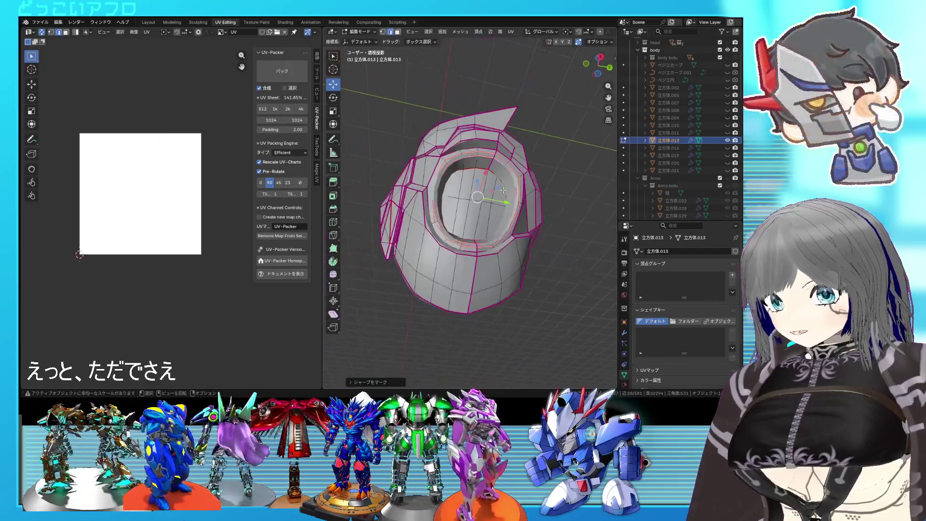
{"action": "middle_click_drag", "start_coordinate": [504, 191], "coordinate": [513, 215]}
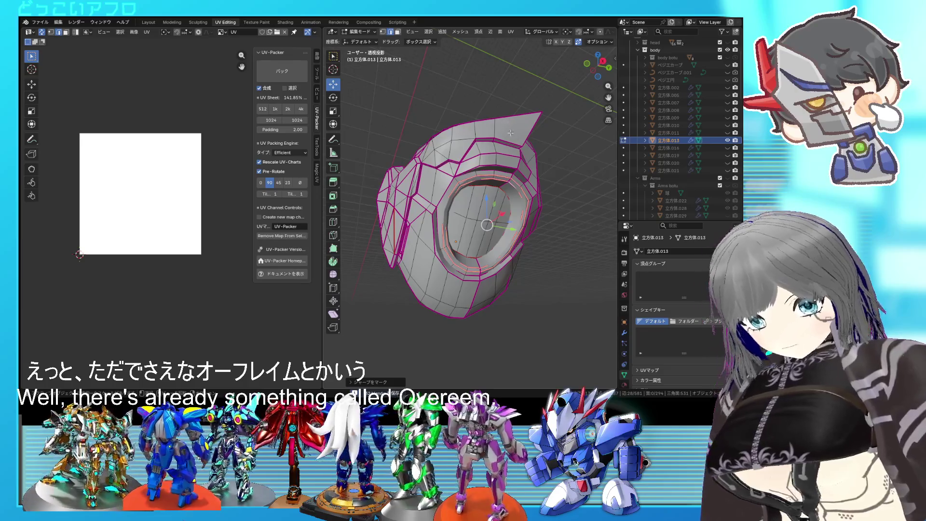
{"action": "mouse_move", "coordinate": [522, 194]}
{"action": "middle_mouse_down"}
{"action": "mouse_move", "coordinate": [464, 191]}
{"action": "mouse_move", "coordinate": [518, 204]}
{"action": "mouse_move", "coordinate": [506, 207]}
{"action": "mouse_move", "coordinate": [493, 168]}
{"action": "mouse_move", "coordinate": [516, 155]}
{"action": "mouse_move", "coordinate": [520, 212]}
{"action": "mouse_move", "coordinate": [580, 201]}
{"action": "mouse_move", "coordinate": [461, 242]}
{"action": "mouse_move", "coordinate": [477, 214]}
{"action": "mouse_move", "coordinate": [506, 207]}
{"action": "mouse_move", "coordinate": [448, 184]}
{"action": "mouse_move", "coordinate": [487, 162]}
{"action": "middle_mouse_up"}
{"action": "key", "text": "Tab"}
{"action": "key", "text": "ctrl+s"}
{"action": "key", "text": "Tab"}
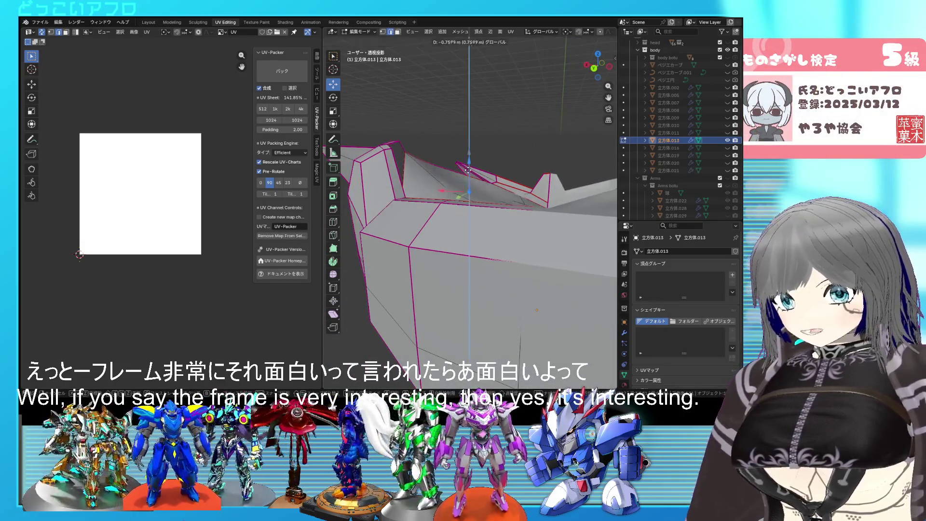
Inspect the helmet in wireframe and solid shading, then select one seam-bounded panel of linked faces
{"action": "left_click", "coordinate": [469, 174]}
{"action": "middle_click_drag", "start_coordinate": [469, 174], "coordinate": [497, 237]}
{"action": "key", "text": "shift+z"}
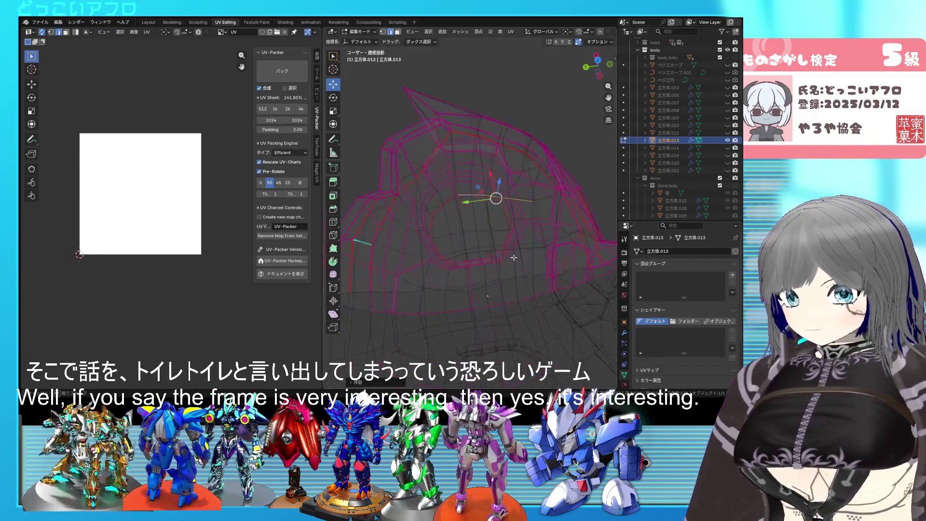
{"action": "key", "text": "shift+z"}
{"action": "middle_click_drag", "start_coordinate": [514, 257], "coordinate": [423, 208]}
{"action": "key", "text": "shift+z"}
{"action": "key", "text": "shift+z"}
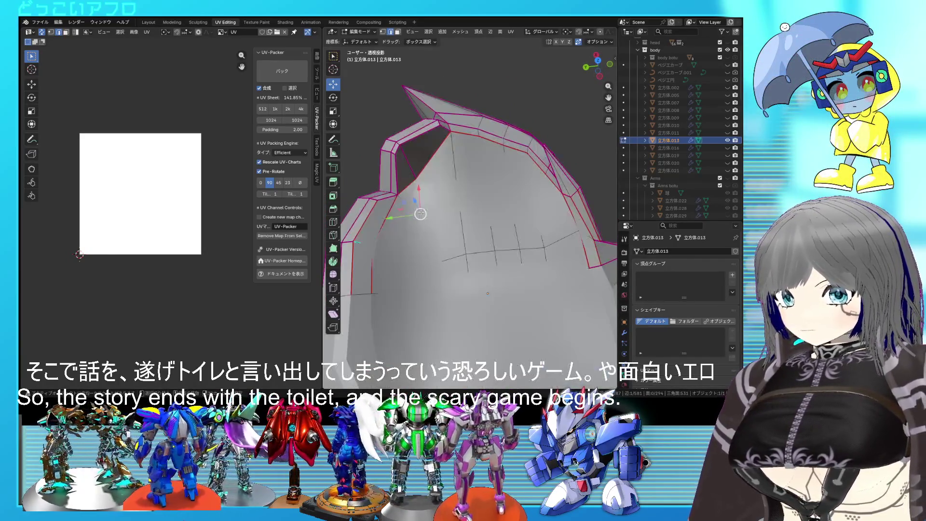
{"action": "key", "text": "shift+z"}
{"action": "key", "text": "shift+z"}
{"action": "key", "text": "shift+z"}
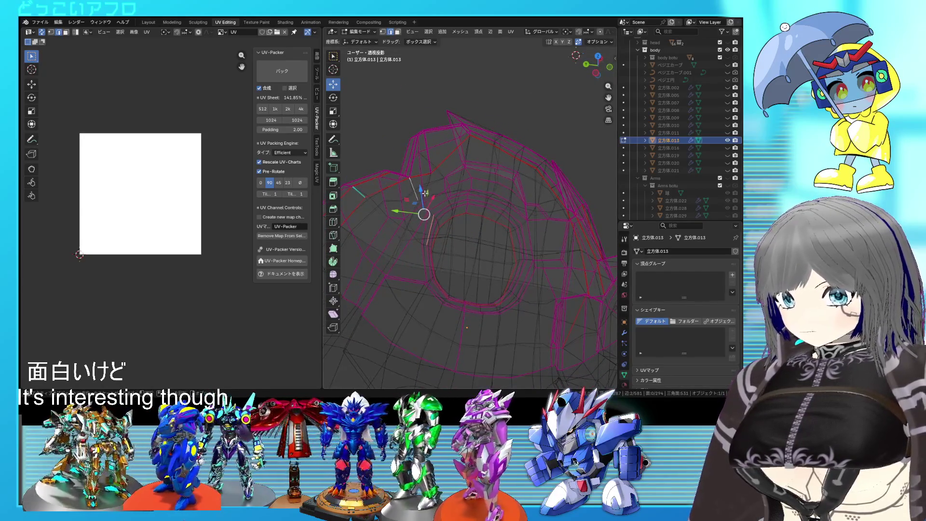
{"action": "key", "text": "shift+z"}
{"action": "key", "text": "shift+z"}
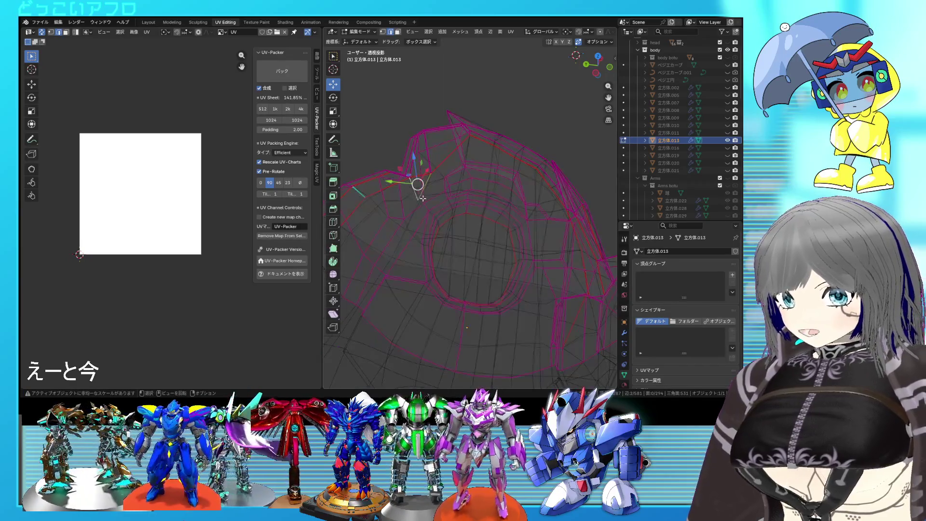
{"action": "middle_click_drag", "start_coordinate": [439, 194], "coordinate": [454, 203]}
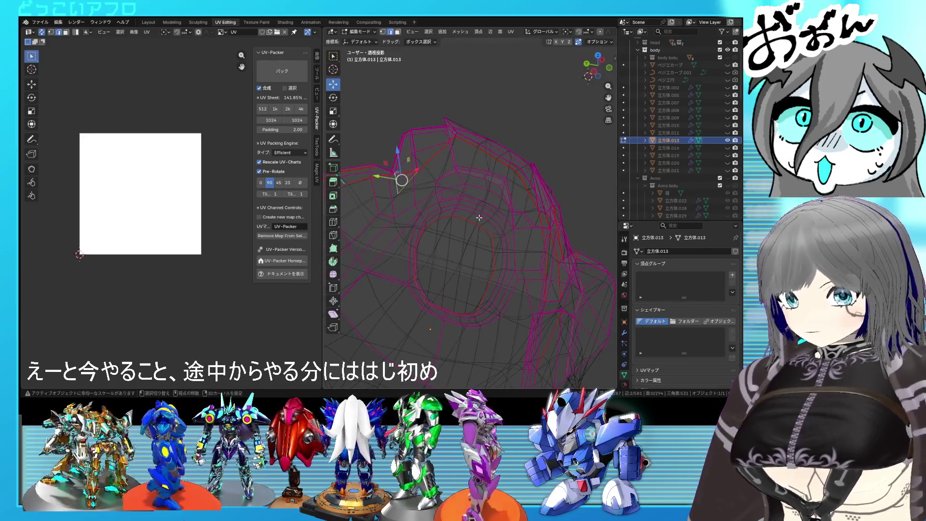
{"action": "key", "text": "shift+z"}
{"action": "mouse_move", "coordinate": [478, 217]}
{"action": "middle_mouse_down"}
{"action": "mouse_move", "coordinate": [484, 232]}
{"action": "mouse_move", "coordinate": [452, 219]}
{"action": "middle_mouse_up"}
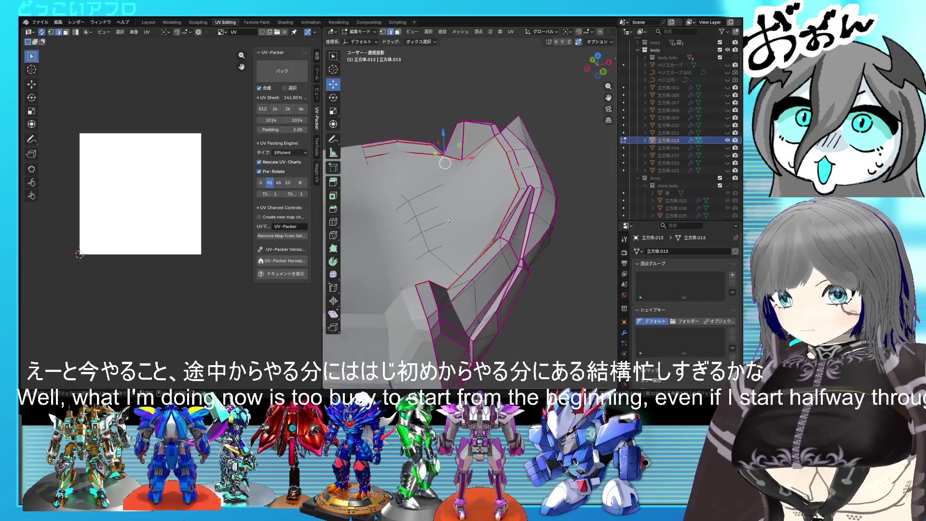
{"action": "key", "text": "ctrl+l"}
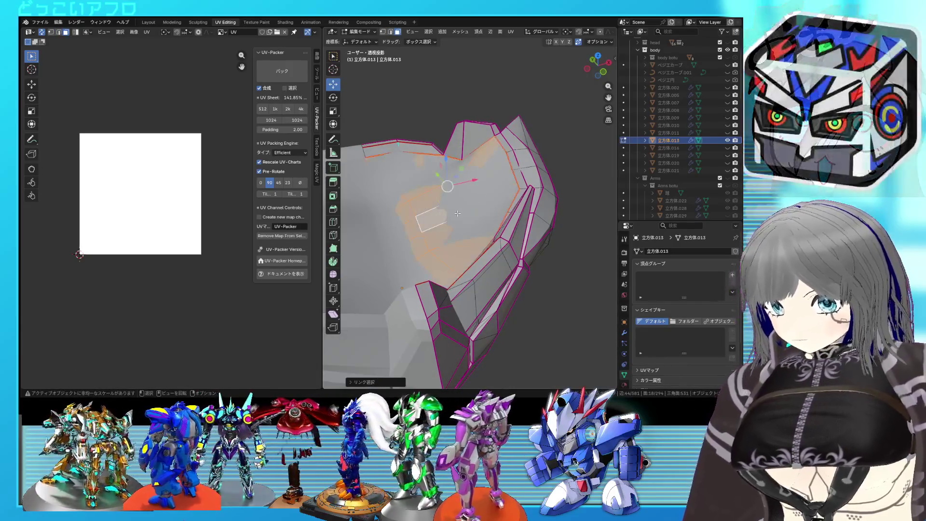
Unwrap the selected panel, then select the whole armor mesh and unwrap it
{"action": "key", "text": "u"}
{"action": "left_click", "coordinate": [192, 169]}
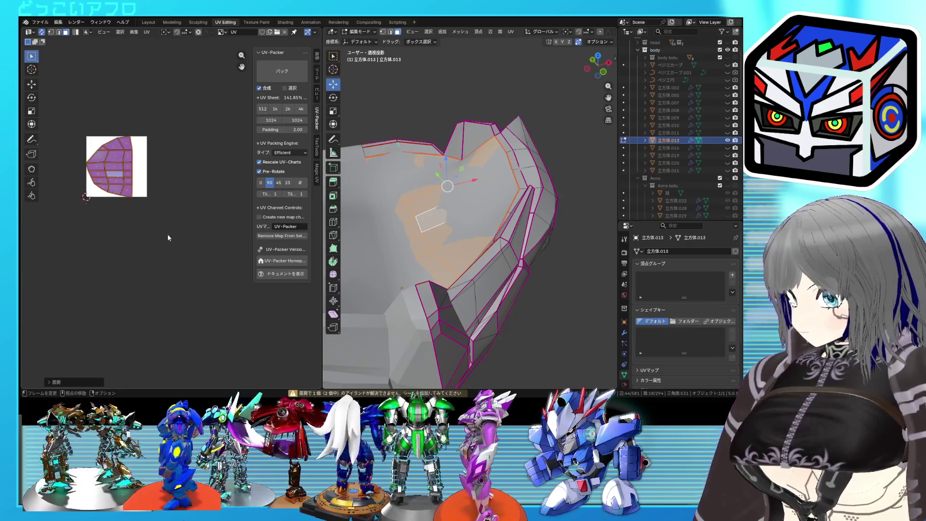
{"action": "key", "text": "a"}
{"action": "key", "text": "u"}
{"action": "left_click", "coordinate": [108, 161]}
{"action": "scroll", "coordinate": [136, 180], "scroll_direction": "up", "scroll_amount": 3}
{"action": "scroll", "coordinate": [206, 207], "scroll_direction": "down", "scroll_amount": 1}
{"action": "scroll", "coordinate": [207, 207], "scroll_direction": "up", "scroll_amount": 1}
Pin the chosen panel's UVs in the UV editor and box-select all of the piece's UV faces
{"action": "left_click", "coordinate": [201, 172]}
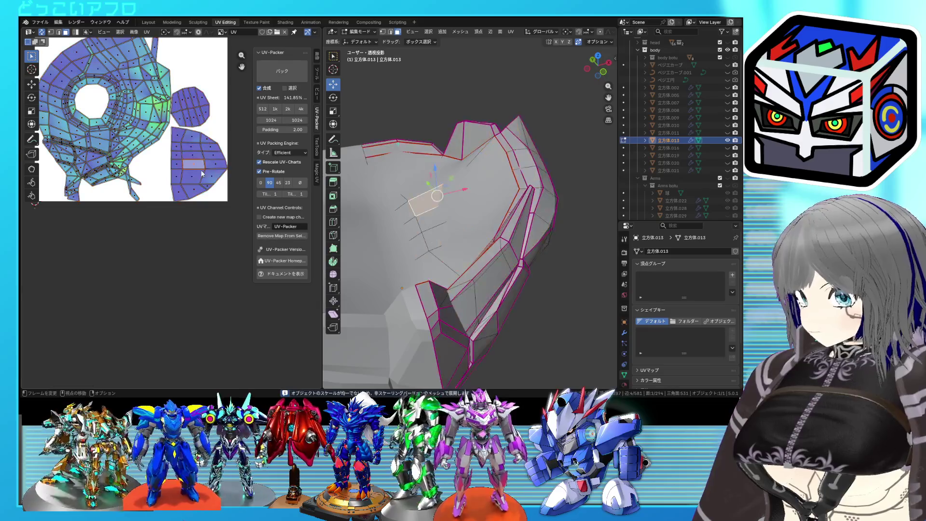
{"action": "scroll", "coordinate": [205, 158], "scroll_direction": "down", "scroll_amount": 2}
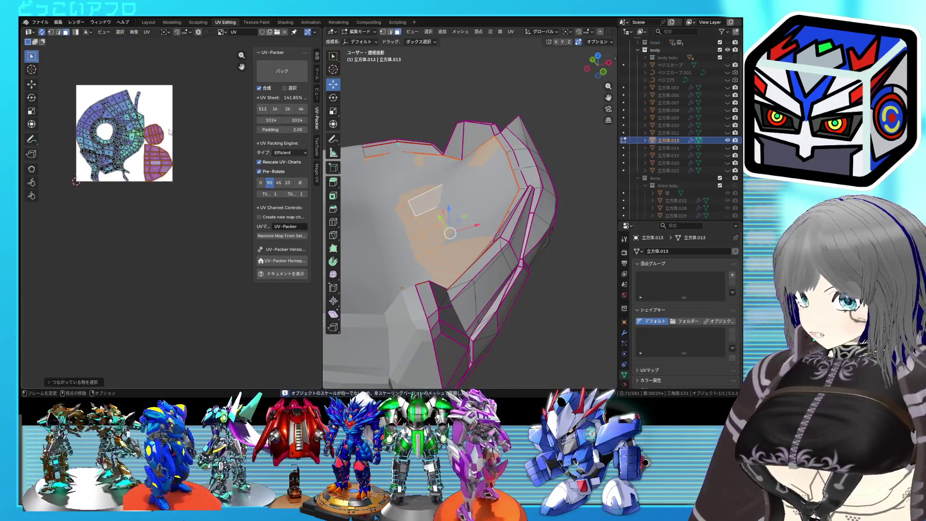
{"action": "right_click", "coordinate": [200, 205]}
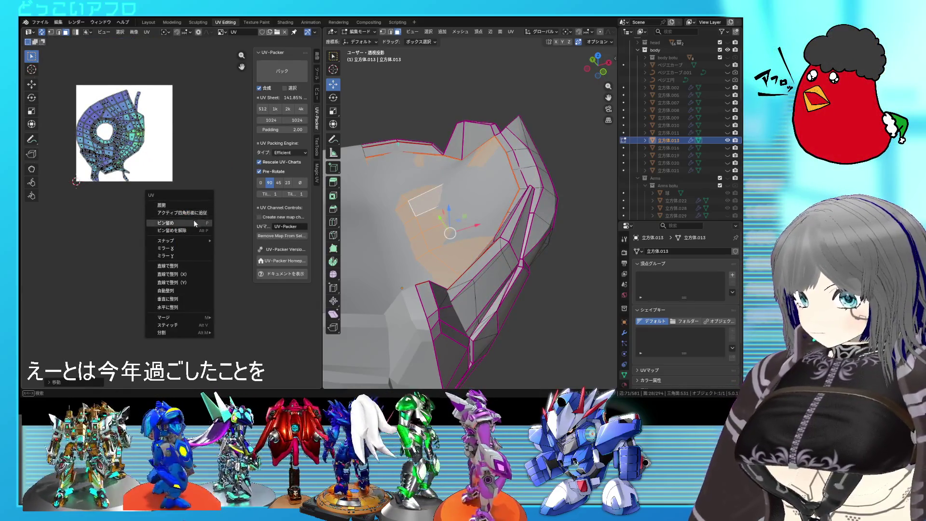
{"action": "left_click", "coordinate": [194, 219]}
{"action": "scroll", "coordinate": [215, 206], "scroll_direction": "up", "scroll_amount": 2}
{"action": "middle_click_drag", "start_coordinate": [215, 207], "coordinate": [218, 208]}
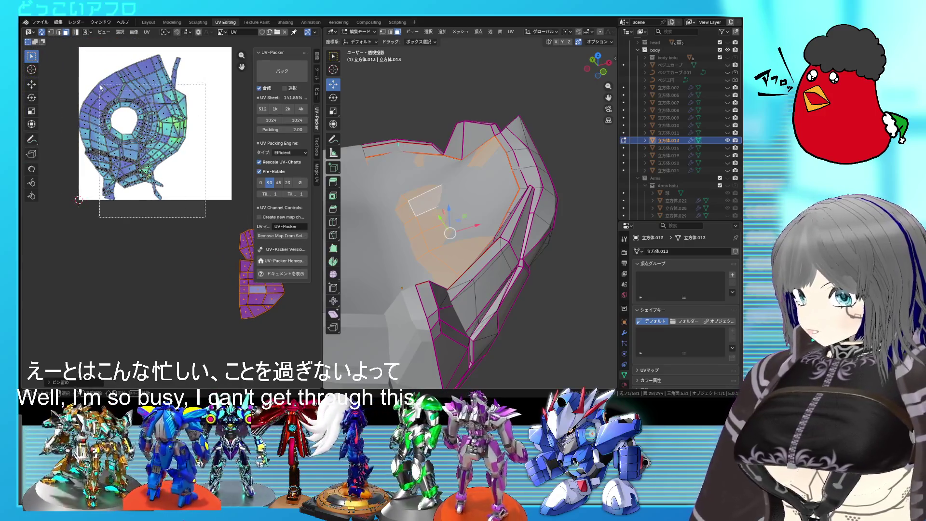
{"action": "left_click_drag", "start_coordinate": [76, 58], "coordinate": [75, 57]}
{"action": "scroll", "coordinate": [199, 187], "scroll_direction": "up", "scroll_amount": 1}
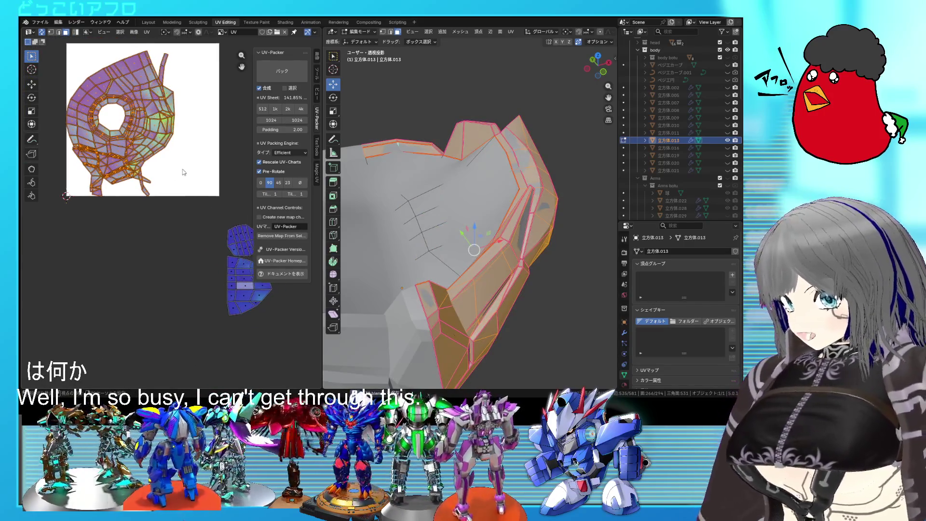
{"action": "scroll", "coordinate": [209, 206], "scroll_direction": "up", "scroll_amount": 1}
{"action": "scroll", "coordinate": [211, 221], "scroll_direction": "up", "scroll_amount": 2}
{"action": "mouse_move", "coordinate": [446, 266]}
{"action": "middle_mouse_down"}
{"action": "mouse_move", "coordinate": [414, 251]}
{"action": "mouse_move", "coordinate": [507, 242]}
{"action": "middle_mouse_up"}
{"action": "left_click", "coordinate": [414, 251]}
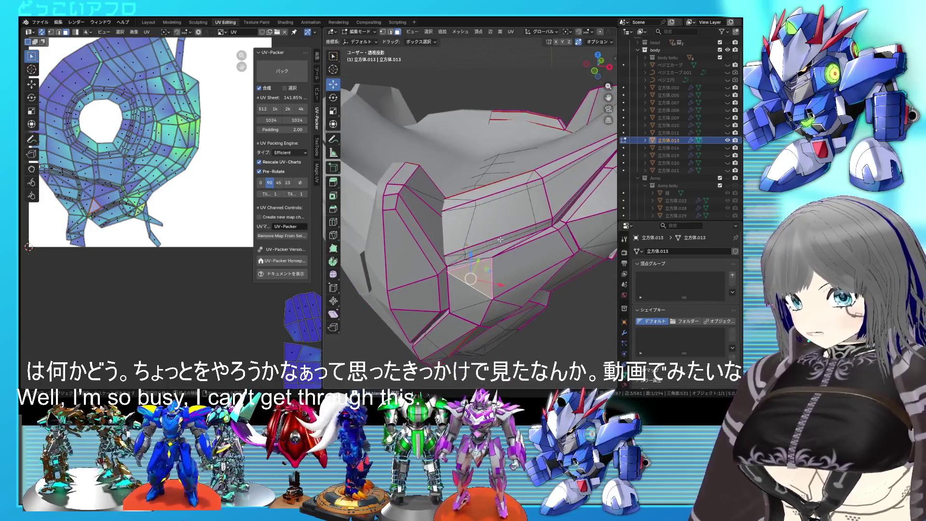
Examine the armor piece in wireframe and X-ray to find the panel faces and edges to adjust
{"action": "key", "text": "shift+z"}
{"action": "key", "text": "a"}
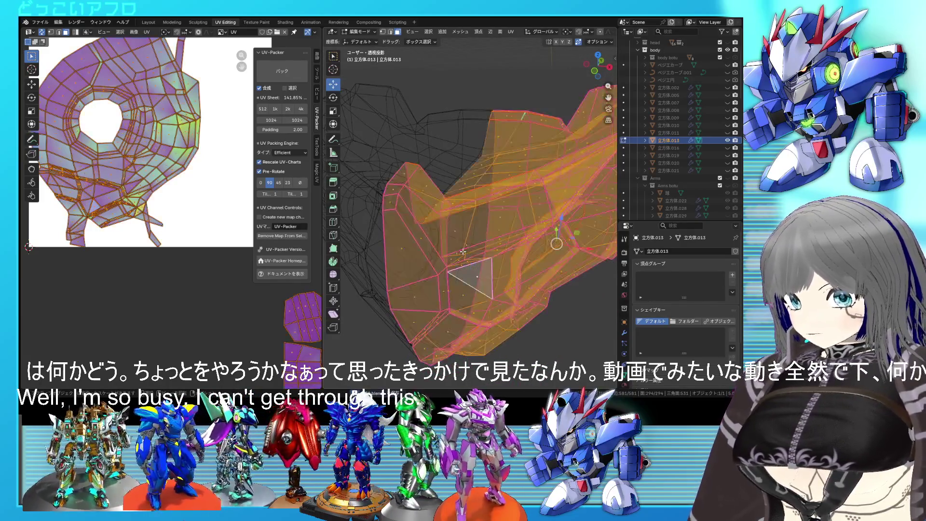
{"action": "left_click", "coordinate": [452, 243]}
{"action": "key", "text": "shift+z"}
{"action": "key", "text": "shift+z"}
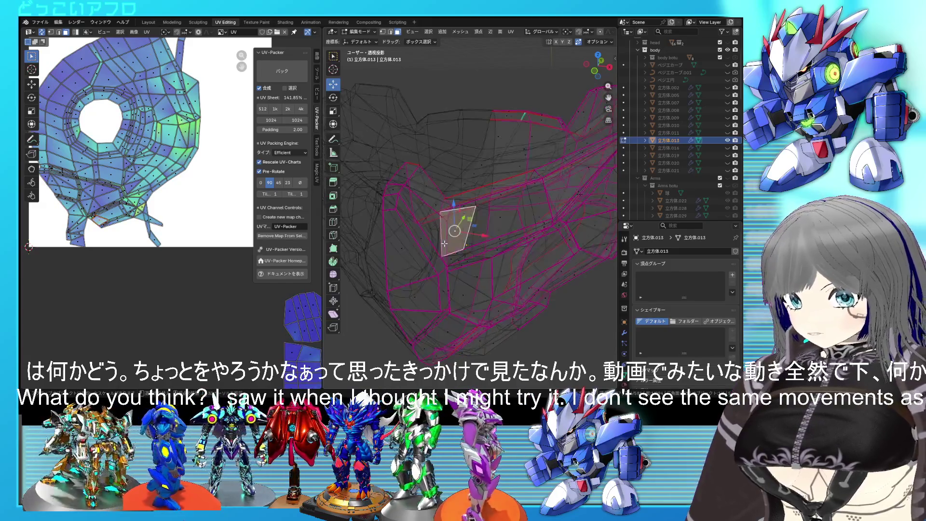
{"action": "key", "text": "a"}
{"action": "key", "text": "shift+z"}
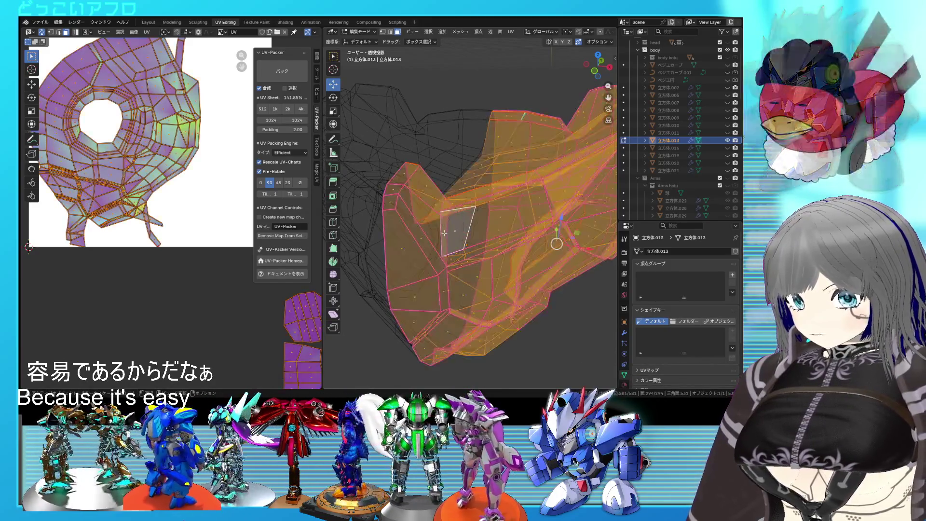
{"action": "scroll", "coordinate": [445, 232], "scroll_direction": "up", "scroll_amount": 3}
{"action": "scroll", "coordinate": [438, 203], "scroll_direction": "up", "scroll_amount": 3}
{"action": "mouse_move", "coordinate": [434, 183]}
{"action": "middle_mouse_down"}
{"action": "mouse_move", "coordinate": [425, 191]}
{"action": "mouse_move", "coordinate": [483, 185]}
{"action": "mouse_move", "coordinate": [441, 144]}
{"action": "middle_mouse_up"}
{"action": "left_click", "coordinate": [483, 184]}
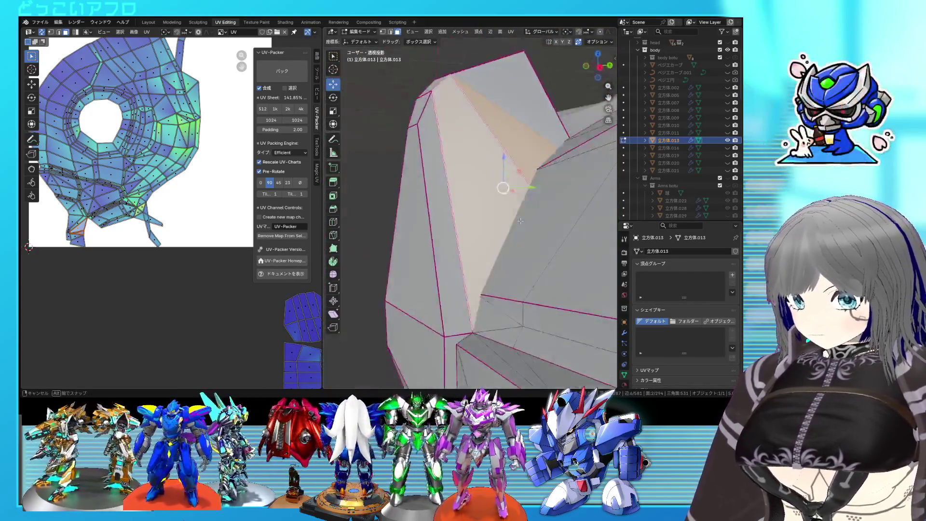
{"action": "mouse_move", "coordinate": [440, 143]}
{"action": "middle_mouse_down"}
{"action": "mouse_move", "coordinate": [559, 213]}
{"action": "mouse_move", "coordinate": [437, 250]}
{"action": "mouse_move", "coordinate": [481, 211]}
{"action": "middle_mouse_up"}
{"action": "mouse_move", "coordinate": [490, 243]}
{"action": "middle_mouse_down"}
{"action": "mouse_move", "coordinate": [537, 229]}
{"action": "mouse_move", "coordinate": [462, 243]}
{"action": "mouse_move", "coordinate": [513, 272]}
{"action": "middle_mouse_up"}
{"action": "scroll", "coordinate": [512, 210], "scroll_direction": "up", "scroll_amount": 3}
{"action": "middle_click_drag", "start_coordinate": [512, 210], "coordinate": [515, 215]}
Slide the selected vertex and edge along the panel line to tidy the topology
{"action": "key", "text": "alt+z"}
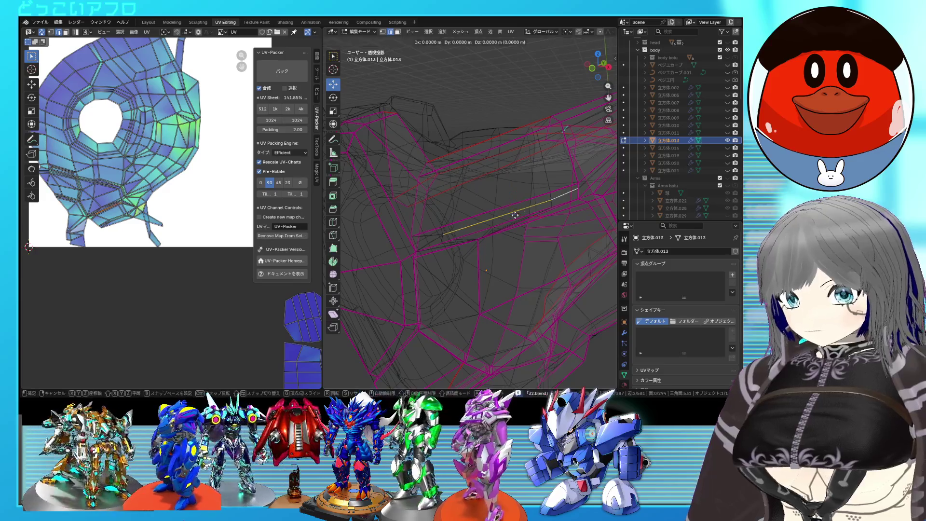
{"action": "key", "text": "alt+z"}
{"action": "middle_click_drag", "start_coordinate": [518, 246], "coordinate": [487, 203]}
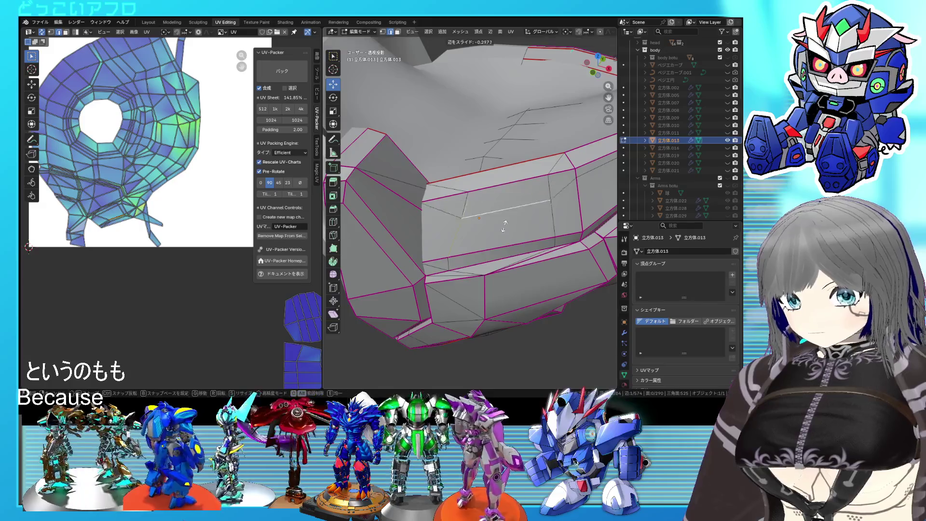
{"action": "left_click", "coordinate": [471, 196], "text": "shift"}
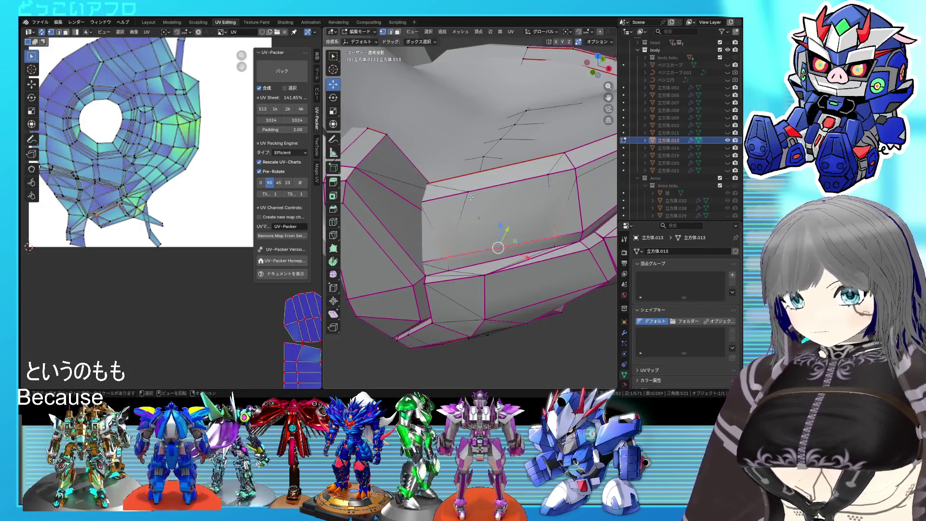
{"action": "key", "text": "alt+z"}
{"action": "key", "text": "alt+z"}
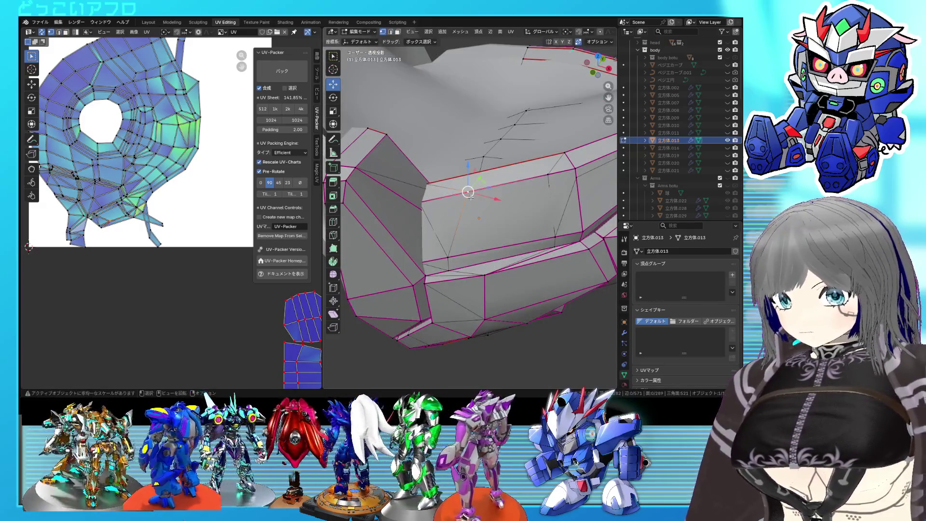
{"action": "key", "text": "alt+z"}
{"action": "middle_click_drag", "start_coordinate": [414, 201], "coordinate": [434, 188]}
{"action": "key", "text": "alt+z"}
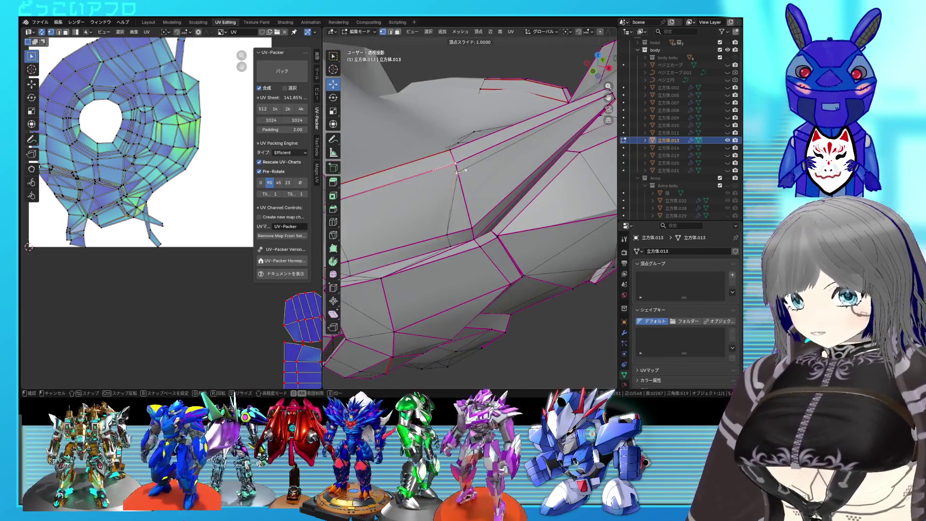
{"action": "left_click", "coordinate": [454, 147]}
{"action": "middle_click_drag", "start_coordinate": [455, 146], "coordinate": [498, 232]}
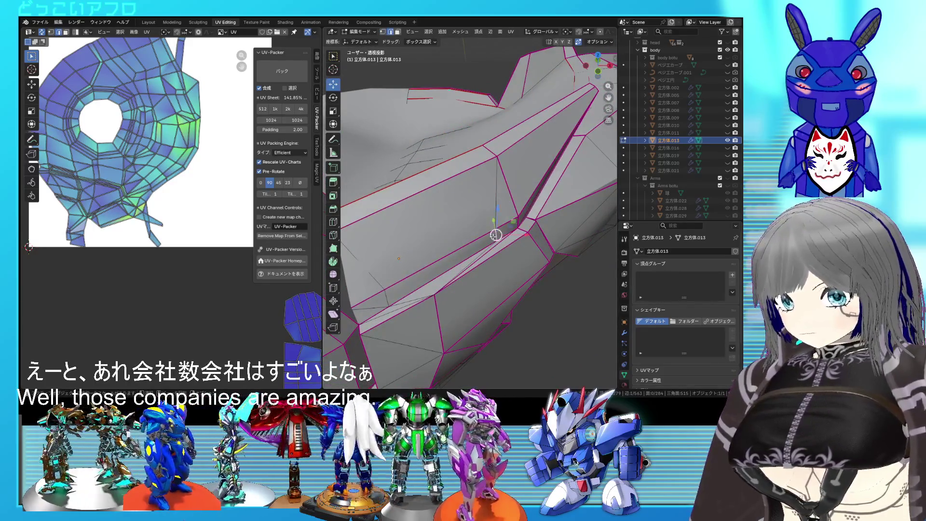
{"action": "left_click", "coordinate": [565, 228]}
{"action": "middle_click_drag", "start_coordinate": [564, 227], "coordinate": [458, 248]}
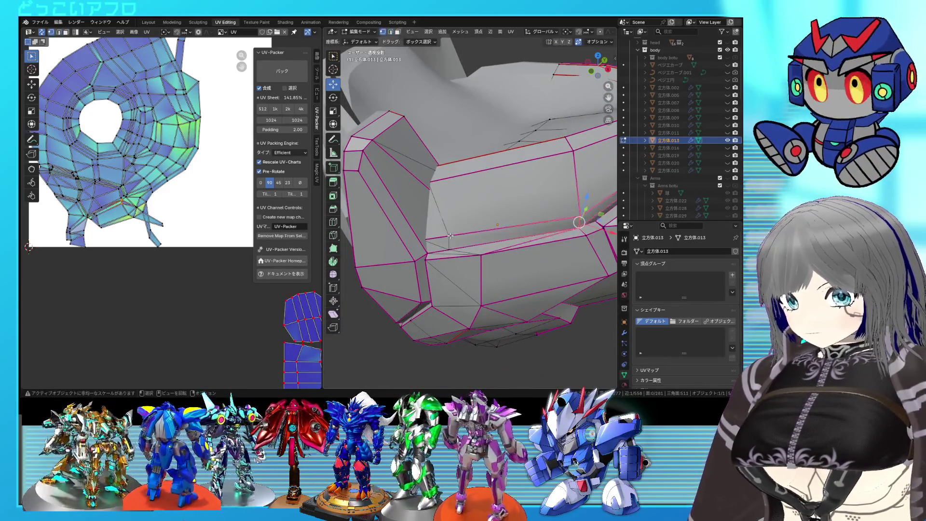
Vertex-slide one more point along its edge and save the file
{"action": "right_click", "coordinate": [449, 250], "text": "shift"}
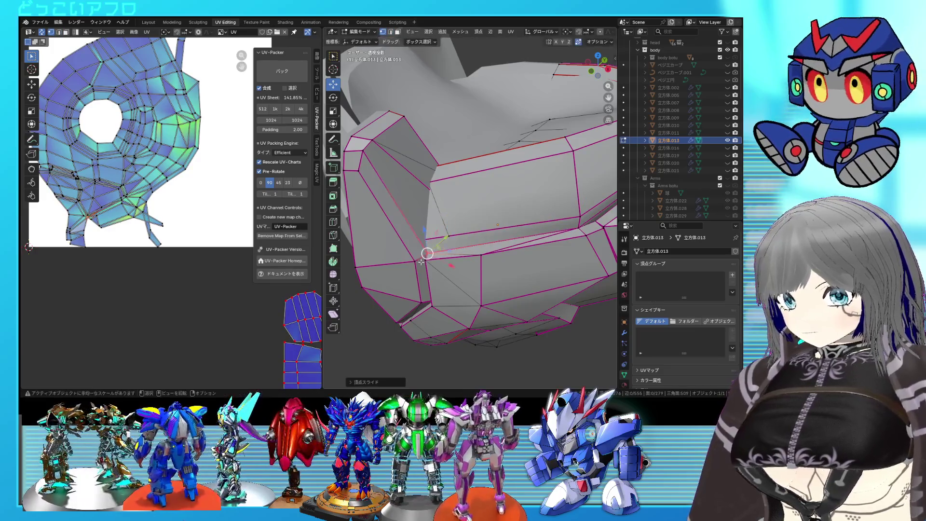
{"action": "right_click", "coordinate": [449, 236], "text": "shift"}
{"action": "key", "text": "alt+z"}
{"action": "key", "text": "shift+v"}
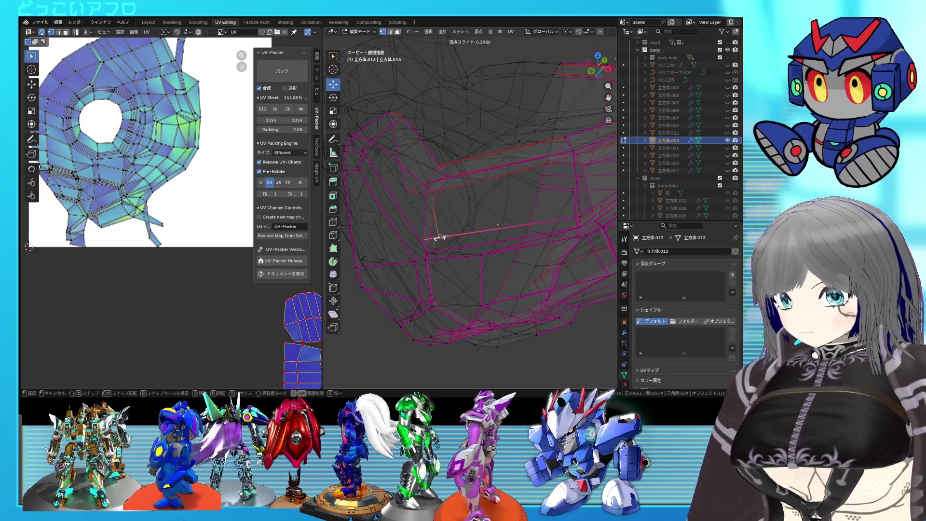
{"action": "left_click", "coordinate": [423, 239]}
{"action": "key", "text": "alt+z"}
{"action": "middle_click_drag", "start_coordinate": [522, 227], "coordinate": [461, 238]}
{"action": "key", "text": "ctrl+s"}
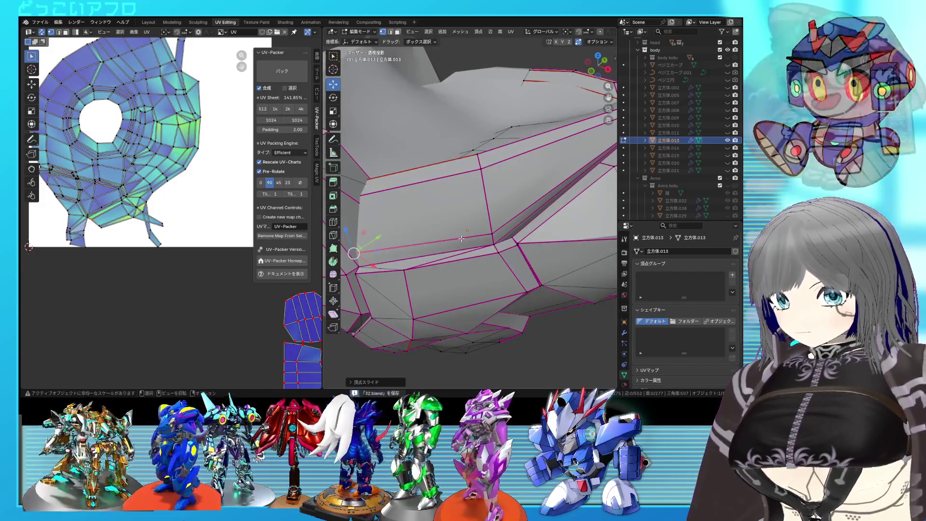
Re-enter Edit Mode, inspect the piece from several angles and select the edges to mark
{"action": "key", "text": "Tab"}
{"action": "key", "text": "Tab"}
{"action": "left_click", "coordinate": [485, 228]}
{"action": "right_click", "coordinate": [468, 232]}
{"action": "key", "text": "Escape"}
{"action": "key", "text": "Tab"}
{"action": "mouse_move", "coordinate": [468, 233]}
{"action": "middle_mouse_down"}
{"action": "mouse_move", "coordinate": [507, 219]}
{"action": "mouse_move", "coordinate": [498, 210]}
{"action": "middle_mouse_up"}
{"action": "scroll", "coordinate": [499, 210], "scroll_direction": "up", "scroll_amount": 3}
{"action": "mouse_move", "coordinate": [551, 237]}
{"action": "middle_mouse_down"}
{"action": "mouse_move", "coordinate": [583, 229]}
{"action": "mouse_move", "coordinate": [507, 221]}
{"action": "mouse_move", "coordinate": [610, 237]}
{"action": "mouse_move", "coordinate": [550, 218]}
{"action": "middle_mouse_up"}
{"action": "key", "text": "Tab"}
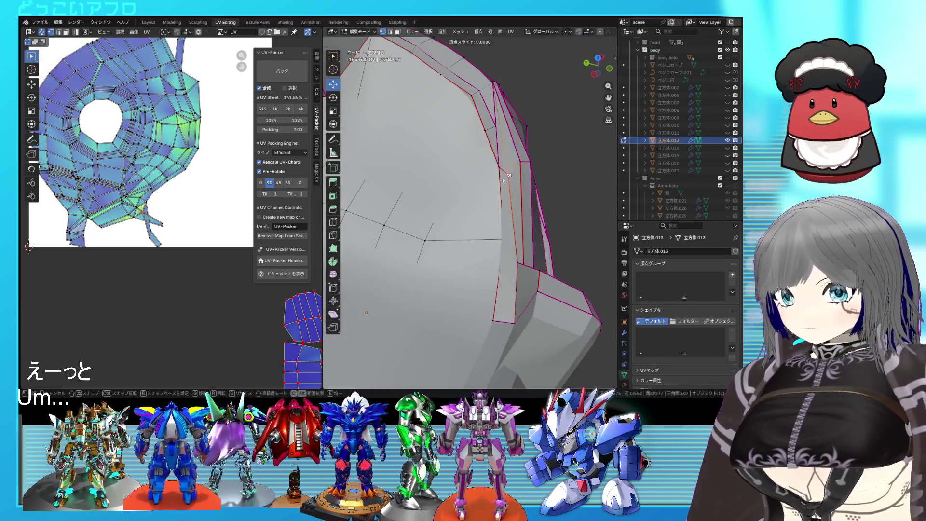
{"action": "middle_click_drag", "start_coordinate": [536, 210], "coordinate": [472, 148]}
{"action": "left_click", "coordinate": [472, 148]}
Mark the chosen edges as sharp and check the shading in Object Mode
{"action": "key", "text": "ctrl+e"}
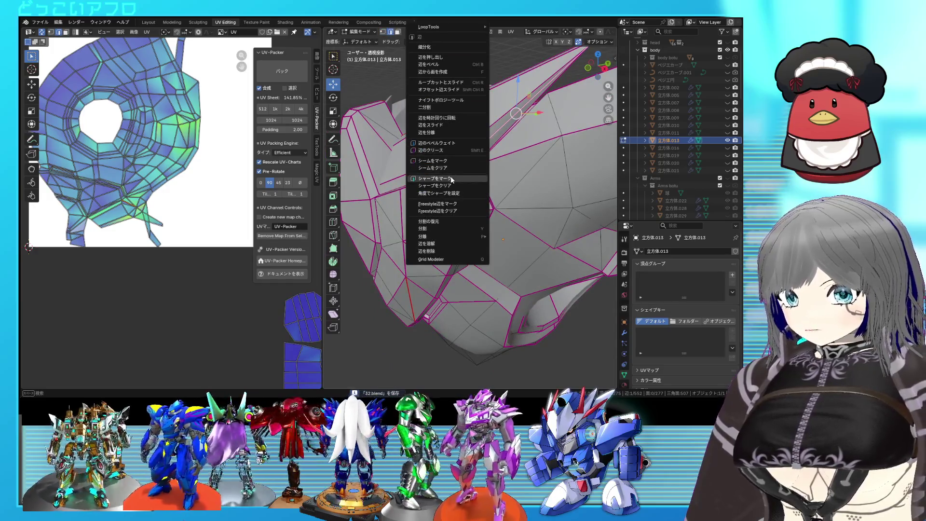
{"action": "left_click", "coordinate": [451, 179]}
{"action": "key", "text": "Tab"}
{"action": "mouse_move", "coordinate": [451, 179]}
{"action": "middle_mouse_down"}
{"action": "mouse_move", "coordinate": [506, 200]}
{"action": "mouse_move", "coordinate": [462, 202]}
{"action": "mouse_move", "coordinate": [514, 174]}
{"action": "mouse_move", "coordinate": [504, 220]}
{"action": "mouse_move", "coordinate": [489, 173]}
{"action": "mouse_move", "coordinate": [528, 190]}
{"action": "mouse_move", "coordinate": [474, 178]}
{"action": "middle_mouse_up"}
{"action": "key", "text": "Tab"}
{"action": "scroll", "coordinate": [514, 173], "scroll_direction": "up", "scroll_amount": 3}
{"action": "key", "text": "Tab"}
{"action": "key", "text": "Tab"}
{"action": "scroll", "coordinate": [489, 174], "scroll_direction": "down", "scroll_amount": 3}
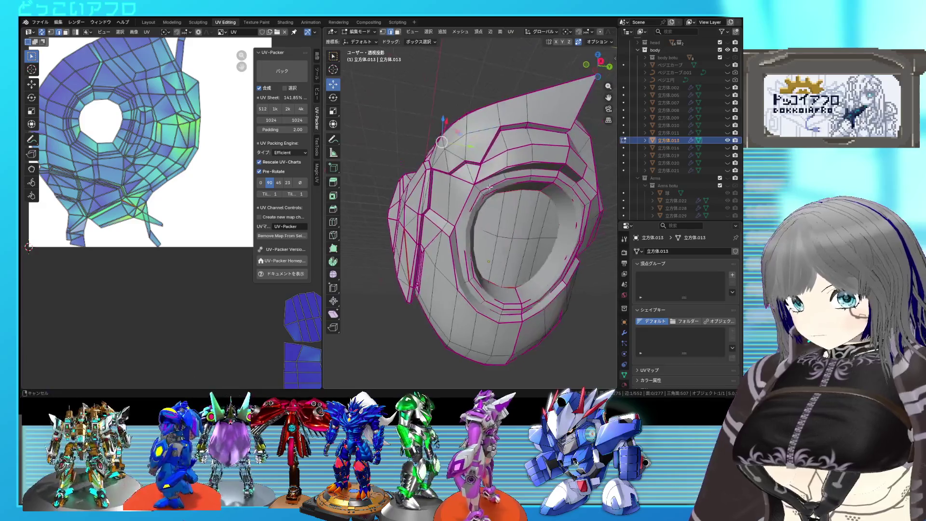
{"action": "scroll", "coordinate": [473, 178], "scroll_direction": "up", "scroll_amount": 2}
{"action": "scroll", "coordinate": [474, 178], "scroll_direction": "up", "scroll_amount": 2}
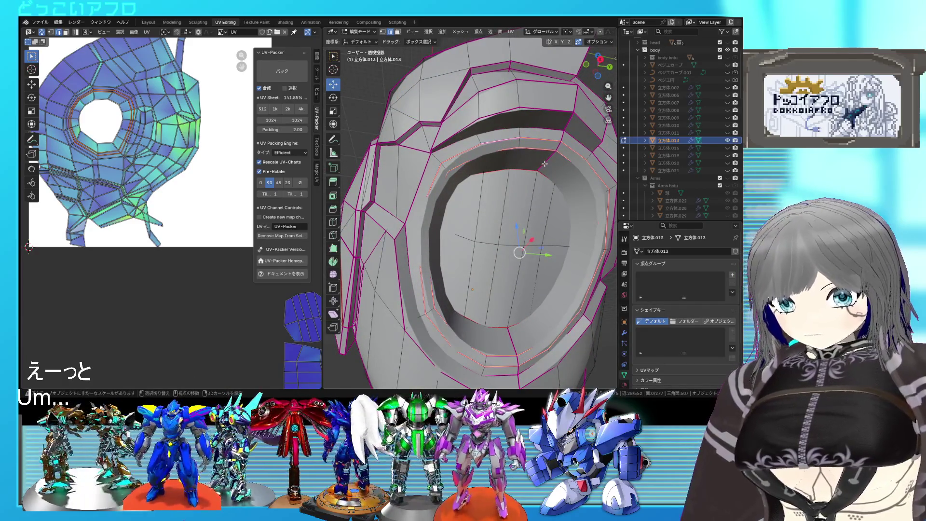
Crease the edge loop around the opening, then select the whole mesh and pin its UVs
{"action": "right_click", "coordinate": [558, 148]}
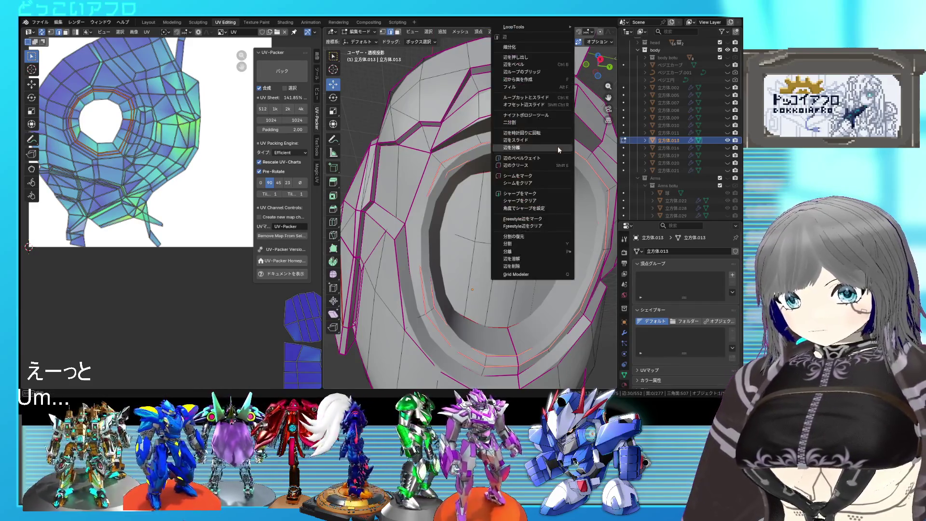
{"action": "left_click", "coordinate": [538, 166]}
{"action": "middle_click_drag", "start_coordinate": [516, 252], "coordinate": [499, 248]}
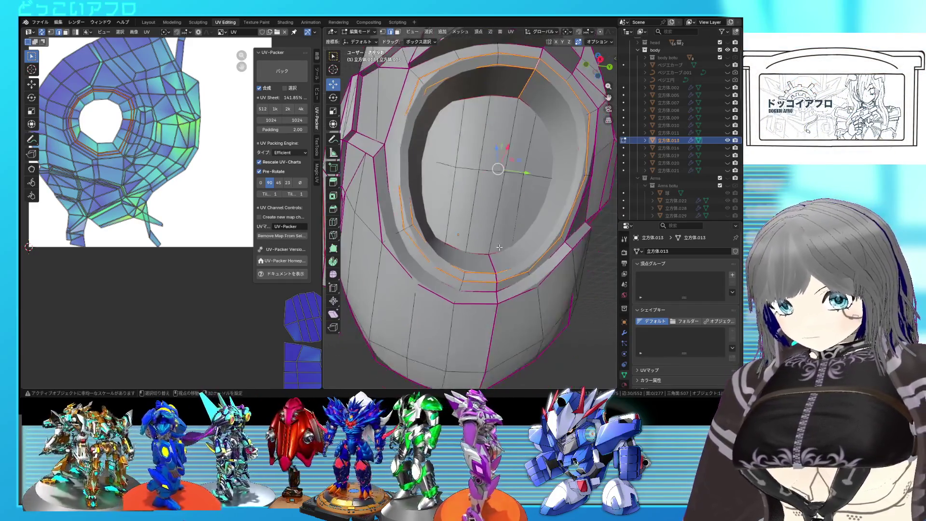
{"action": "right_click", "coordinate": [506, 267]}
{"action": "key", "text": "Escape"}
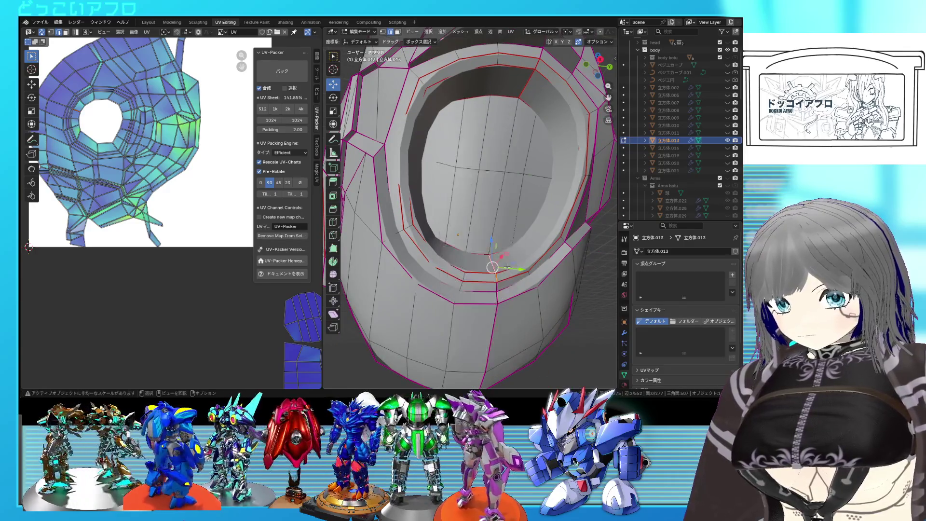
{"action": "key", "text": "a"}
{"action": "key", "text": "p"}
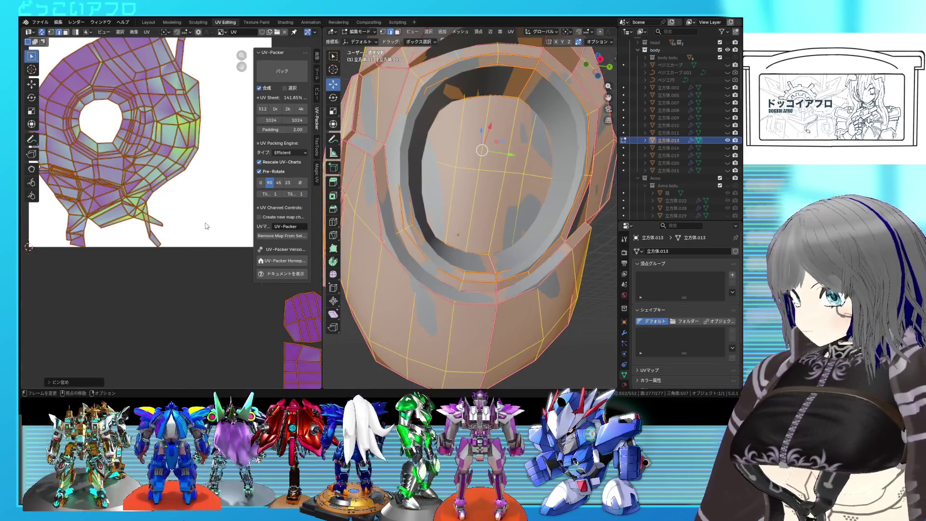
Unpin the box-selected UV islands and unwrap 立方体.013 into a fresh ring island and strips
{"action": "key", "text": "u"}
{"action": "key", "text": "Escape"}
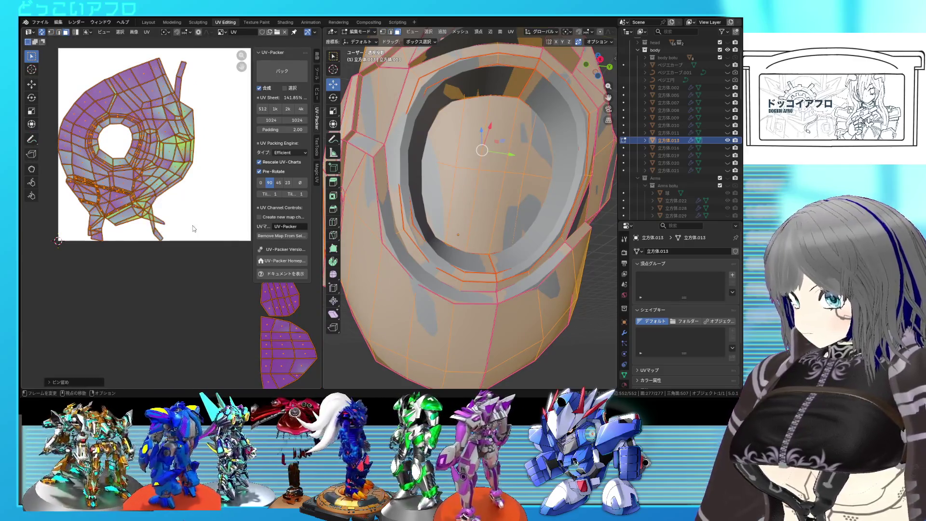
{"action": "scroll", "coordinate": [199, 235], "scroll_direction": "down", "scroll_amount": 1}
{"action": "left_click_drag", "start_coordinate": [212, 261], "coordinate": [73, 96]}
{"action": "right_click", "coordinate": [108, 135]}
{"action": "key", "text": "Escape"}
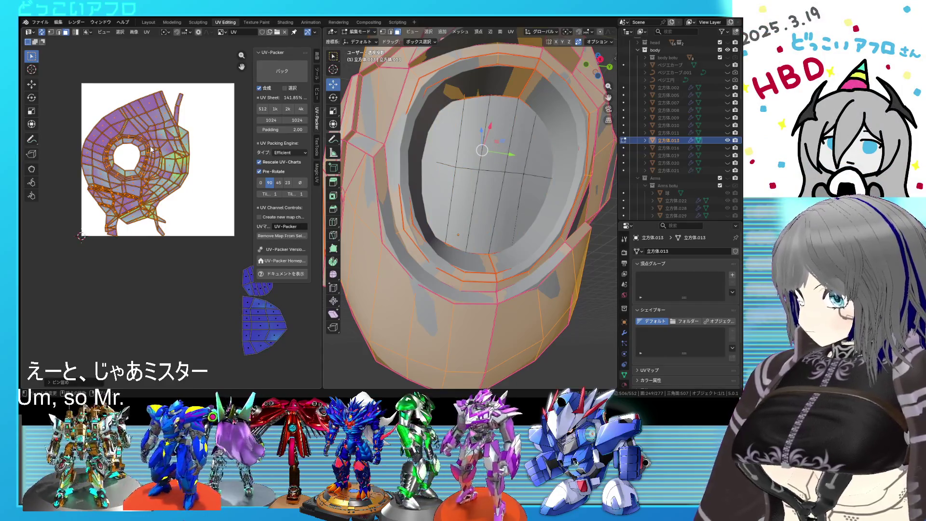
{"action": "right_click", "coordinate": [127, 145]}
{"action": "left_click", "coordinate": [128, 125]}
{"action": "left_click", "coordinate": [554, 256]}
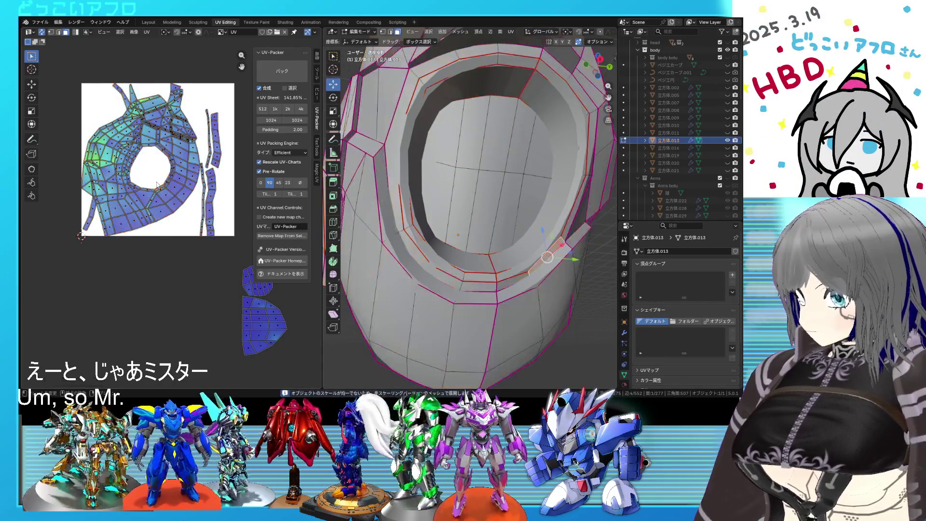
Select the whole mesh, then pick a single edge near the ring's opening
{"action": "key", "text": "a"}
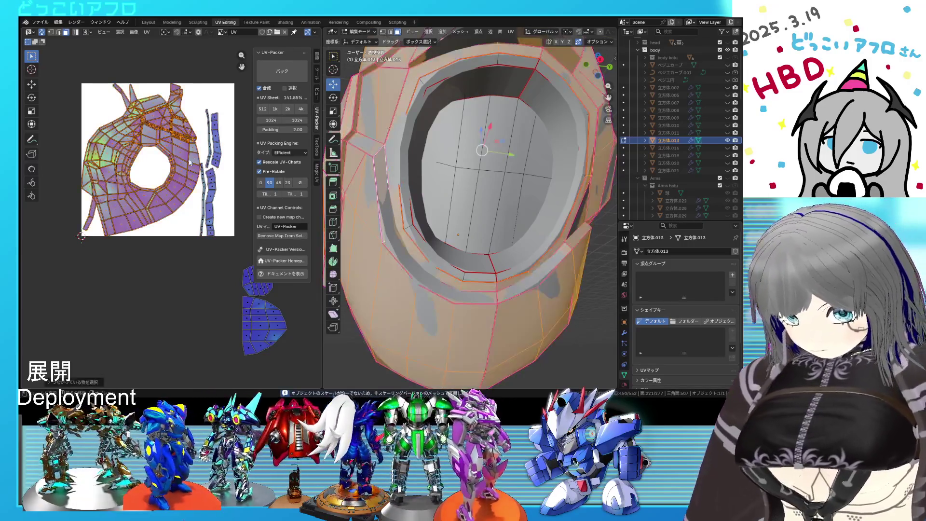
{"action": "middle_click_drag", "start_coordinate": [412, 239], "coordinate": [434, 250]}
{"action": "mouse_move", "coordinate": [492, 250]}
{"action": "middle_mouse_down"}
{"action": "mouse_move", "coordinate": [514, 210]}
{"action": "mouse_move", "coordinate": [504, 219]}
{"action": "middle_mouse_up"}
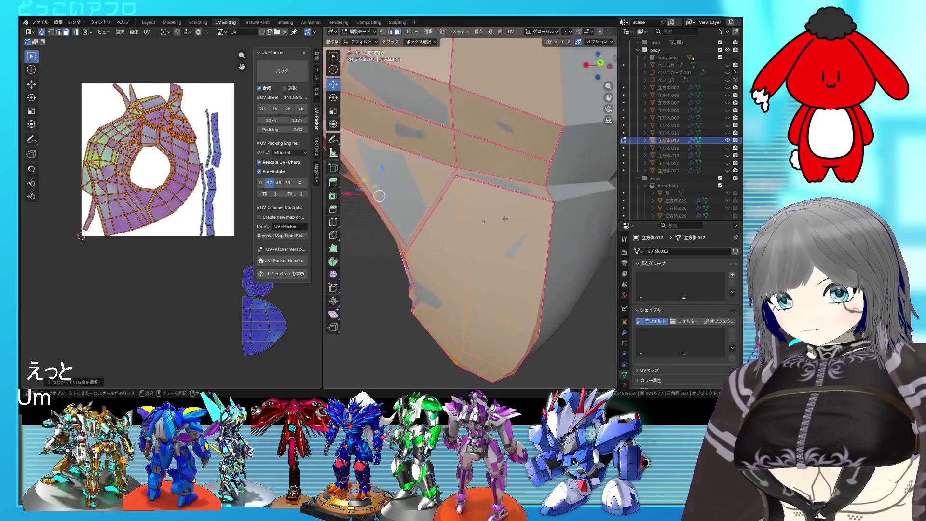
{"action": "left_click", "coordinate": [513, 179]}
{"action": "middle_click_drag", "start_coordinate": [426, 198], "coordinate": [529, 196]}
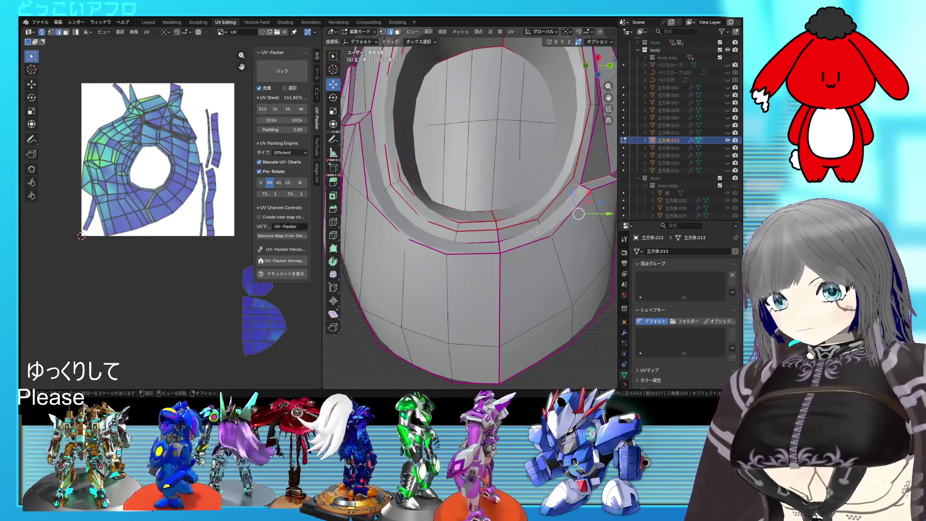
Select the edge along the raised strip, check it in X-ray, and mark it as a seam
{"action": "left_click", "coordinate": [437, 237], "text": "shift"}
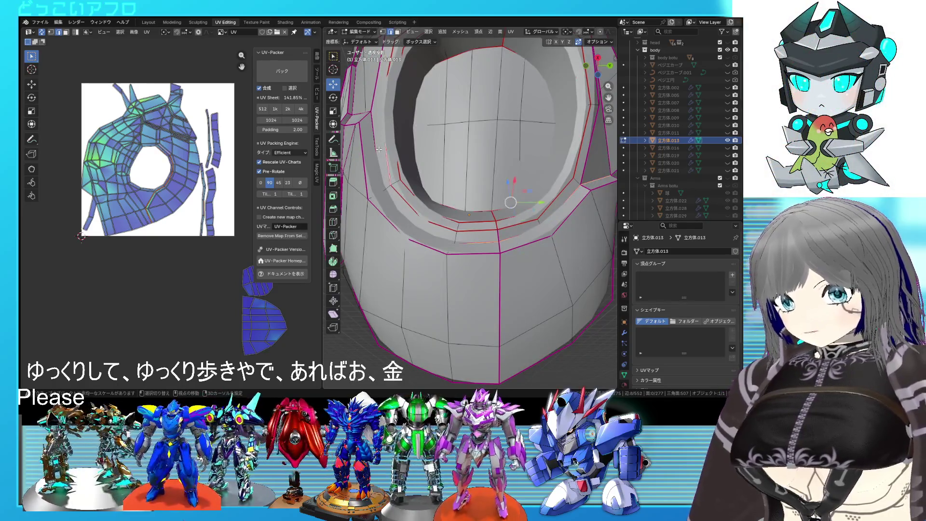
{"action": "middle_click_drag", "start_coordinate": [376, 164], "coordinate": [475, 230]}
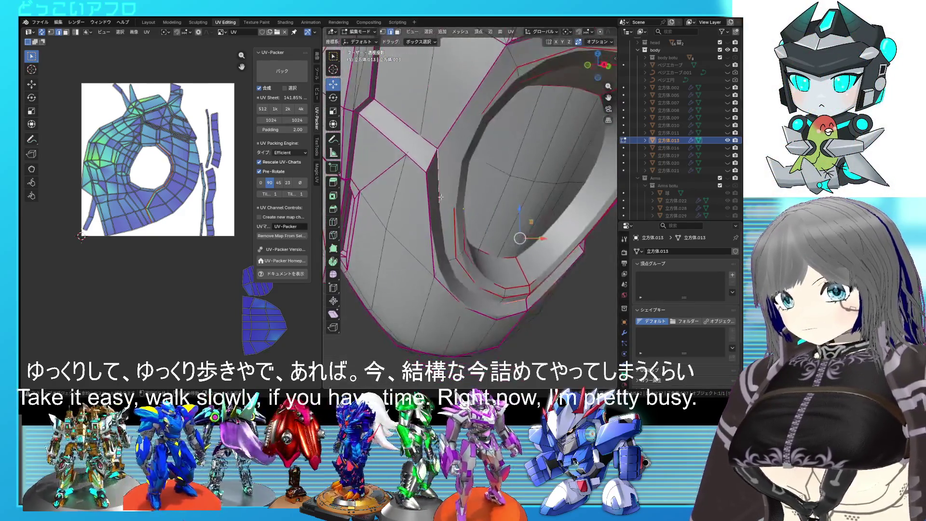
{"action": "key", "text": "alt+z"}
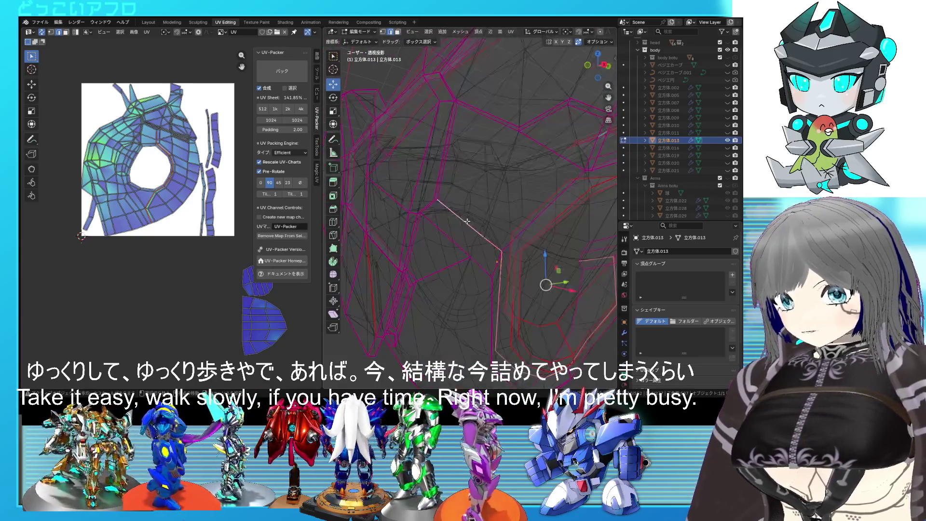
{"action": "middle_click_drag", "start_coordinate": [472, 224], "coordinate": [422, 148]}
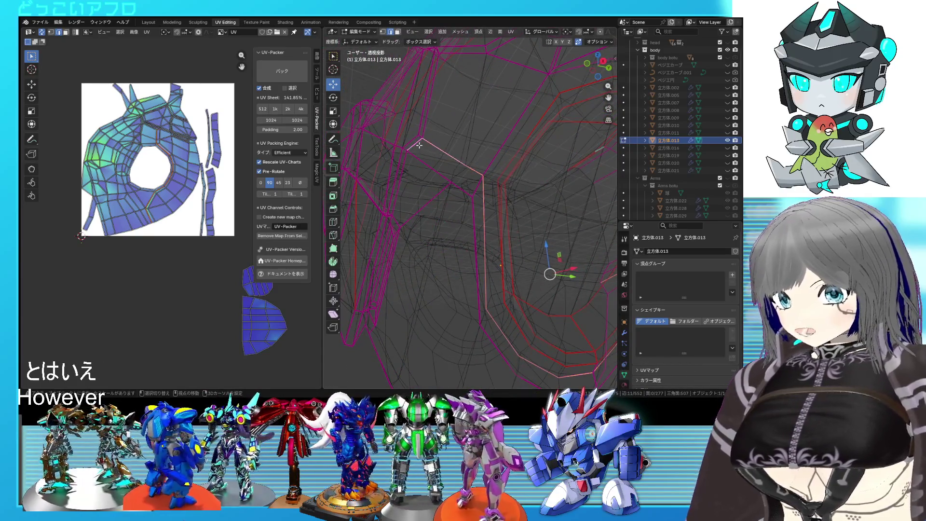
{"action": "key", "text": "alt+z"}
{"action": "mouse_move", "coordinate": [407, 195]}
{"action": "middle_mouse_down"}
{"action": "mouse_move", "coordinate": [448, 205]}
{"action": "mouse_move", "coordinate": [466, 145]}
{"action": "mouse_move", "coordinate": [454, 116]}
{"action": "middle_mouse_up"}
{"action": "scroll", "coordinate": [449, 206], "scroll_direction": "up", "scroll_amount": 5}
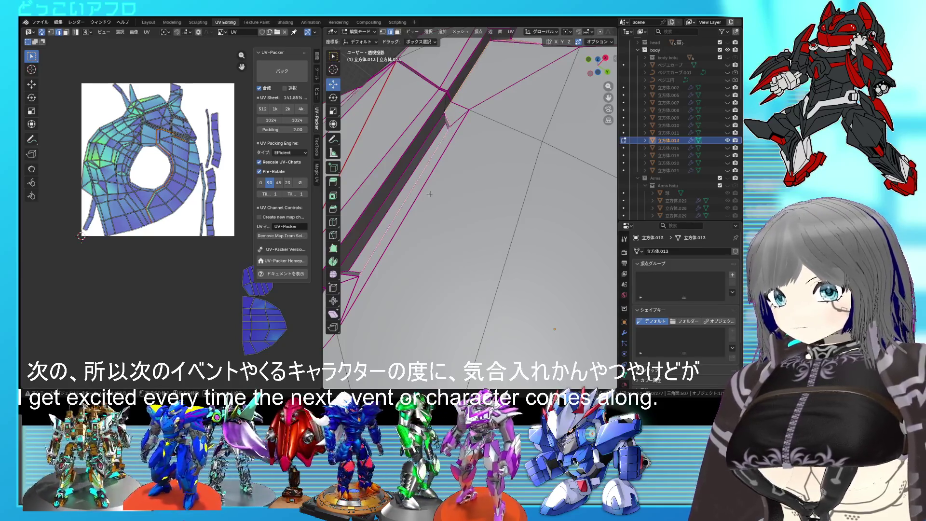
{"action": "middle_click_drag", "start_coordinate": [430, 194], "coordinate": [449, 198]}
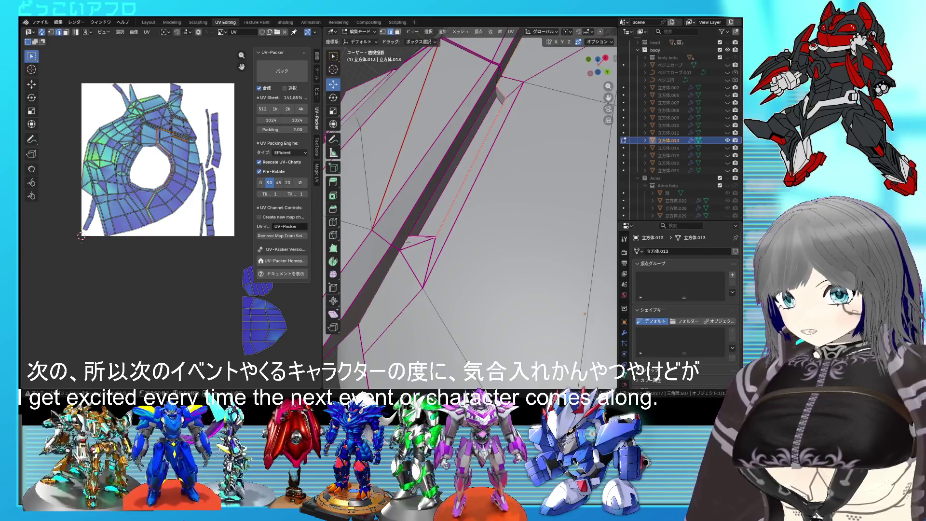
{"action": "right_click", "coordinate": [444, 251]}
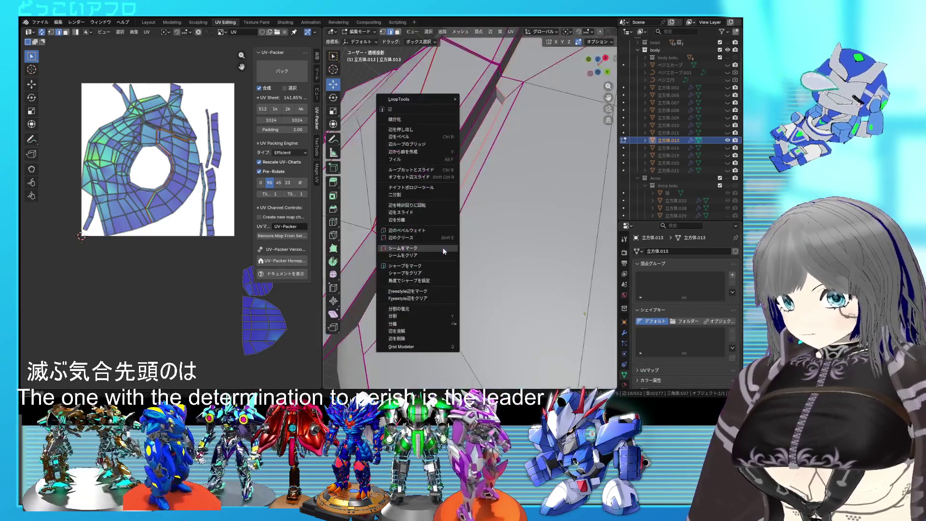
{"action": "left_click", "coordinate": [443, 251]}
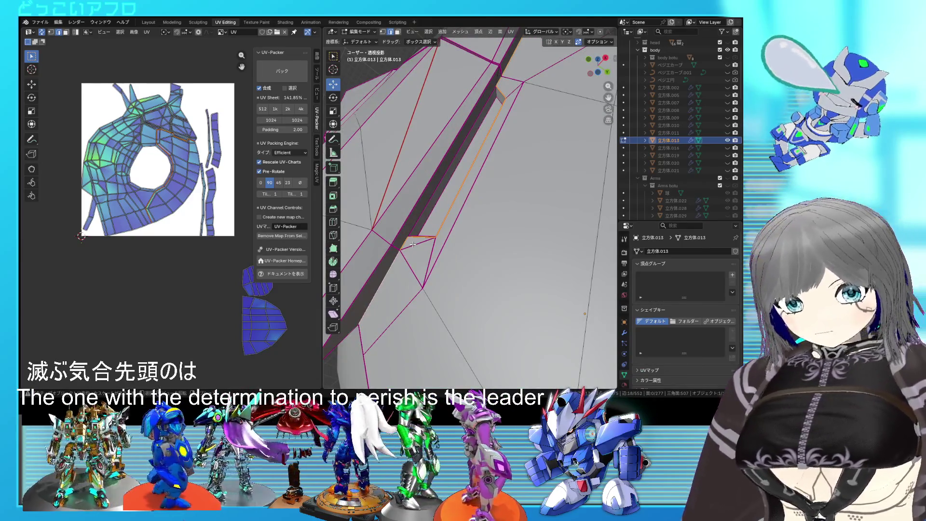
Inspect the new seam in wireframe and switch to edge select mode along the strip
{"action": "middle_click_drag", "start_coordinate": [412, 244], "coordinate": [414, 247]}
{"action": "key", "text": "shift+z"}
{"action": "scroll", "coordinate": [416, 251], "scroll_direction": "up", "scroll_amount": 3}
{"action": "key", "text": "shift+z"}
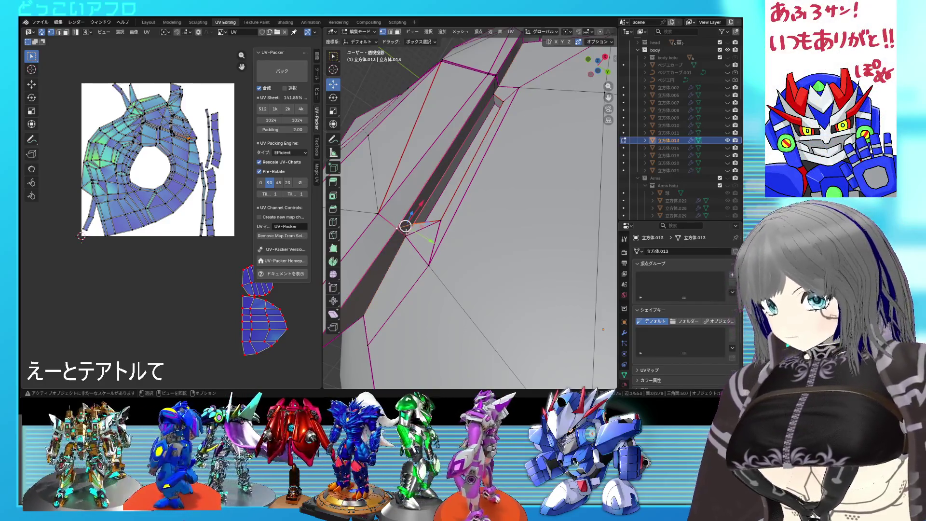
{"action": "key", "text": "2"}
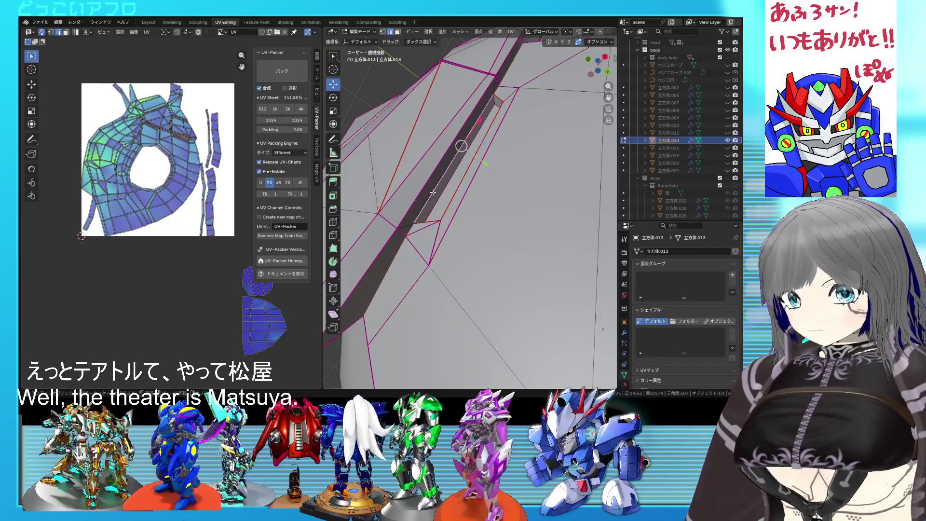
{"action": "middle_click_drag", "start_coordinate": [494, 100], "coordinate": [403, 336]}
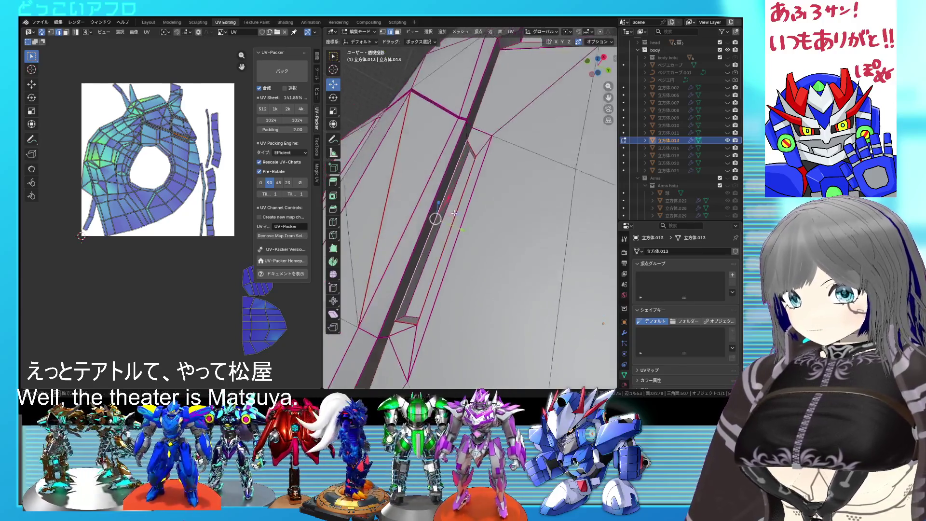
{"action": "right_click", "coordinate": [396, 342]}
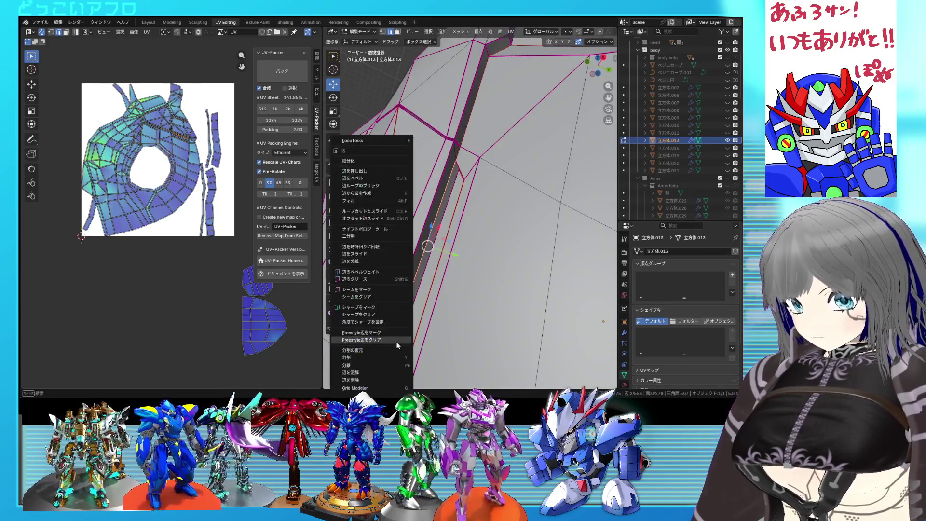
{"action": "mouse_move", "coordinate": [347, 290]}
{"action": "middle_mouse_down"}
{"action": "mouse_move", "coordinate": [496, 254]}
{"action": "mouse_move", "coordinate": [460, 243]}
{"action": "mouse_move", "coordinate": [493, 241]}
{"action": "middle_mouse_up"}
{"action": "scroll", "coordinate": [495, 255], "scroll_direction": "down", "scroll_amount": 3}
{"action": "key", "text": "shift+z"}
{"action": "key", "text": "shift+z"}
{"action": "scroll", "coordinate": [444, 243], "scroll_direction": "up", "scroll_amount": 3}
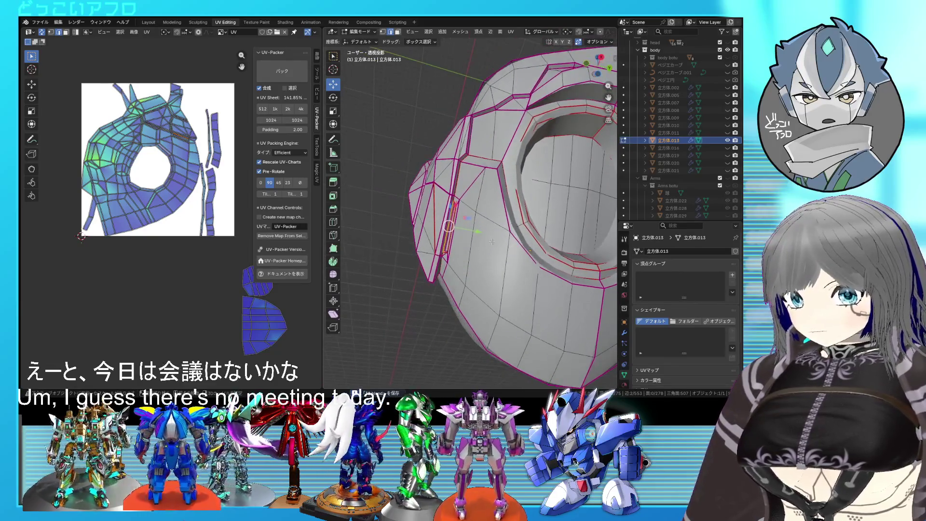
{"action": "scroll", "coordinate": [493, 242], "scroll_direction": "up", "scroll_amount": 4}
{"action": "scroll", "coordinate": [479, 174], "scroll_direction": "up", "scroll_amount": 1}
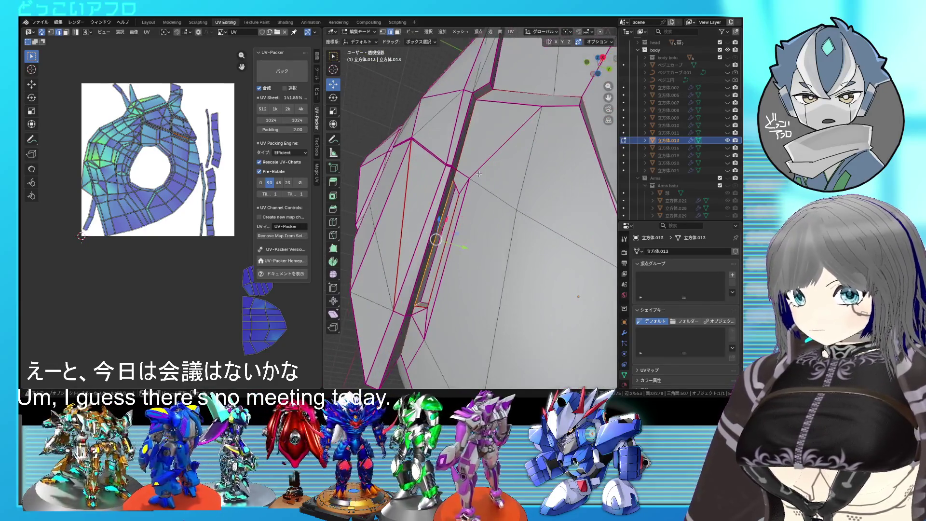
Mark the selected ridge edges as a seam via Ctrl+E and inspect it
{"action": "key", "text": "shift+z"}
{"action": "key", "text": "shift+z"}
{"action": "mouse_move", "coordinate": [479, 174]}
{"action": "middle_mouse_down"}
{"action": "mouse_move", "coordinate": [449, 236]}
{"action": "mouse_move", "coordinate": [428, 207]}
{"action": "mouse_move", "coordinate": [469, 191]}
{"action": "middle_mouse_up"}
{"action": "key", "text": "shift+z"}
{"action": "key", "text": "shift+z"}
{"action": "scroll", "coordinate": [448, 235], "scroll_direction": "up", "scroll_amount": 2}
{"action": "scroll", "coordinate": [428, 208], "scroll_direction": "down", "scroll_amount": 3}
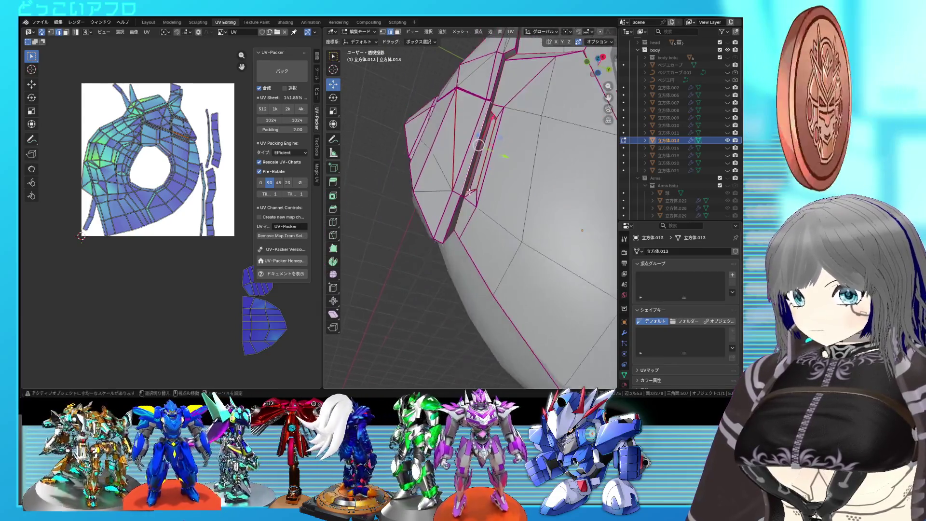
{"action": "scroll", "coordinate": [468, 193], "scroll_direction": "up", "scroll_amount": 2}
{"action": "key", "text": "ctrl+e"}
{"action": "left_click", "coordinate": [450, 226]}
{"action": "mouse_move", "coordinate": [450, 225]}
{"action": "middle_mouse_down"}
{"action": "mouse_move", "coordinate": [492, 217]}
{"action": "mouse_move", "coordinate": [477, 195]}
{"action": "middle_mouse_up"}
{"action": "scroll", "coordinate": [478, 196], "scroll_direction": "up", "scroll_amount": 3}
{"action": "scroll", "coordinate": [467, 178], "scroll_direction": "up", "scroll_amount": 2}
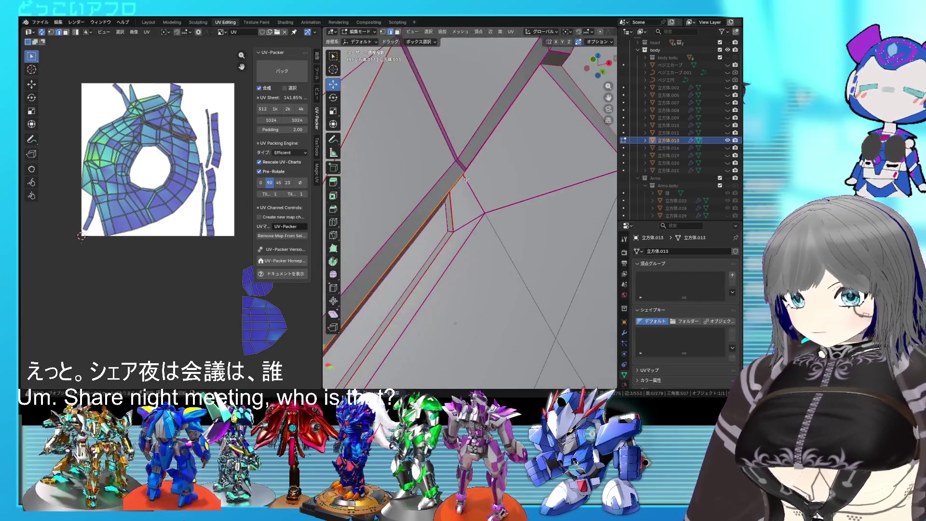
{"action": "scroll", "coordinate": [459, 165], "scroll_direction": "down", "scroll_amount": 3}
Select an edge on the piece and examine it in wireframe from several angles
{"action": "middle_click_drag", "start_coordinate": [460, 166], "coordinate": [541, 245]}
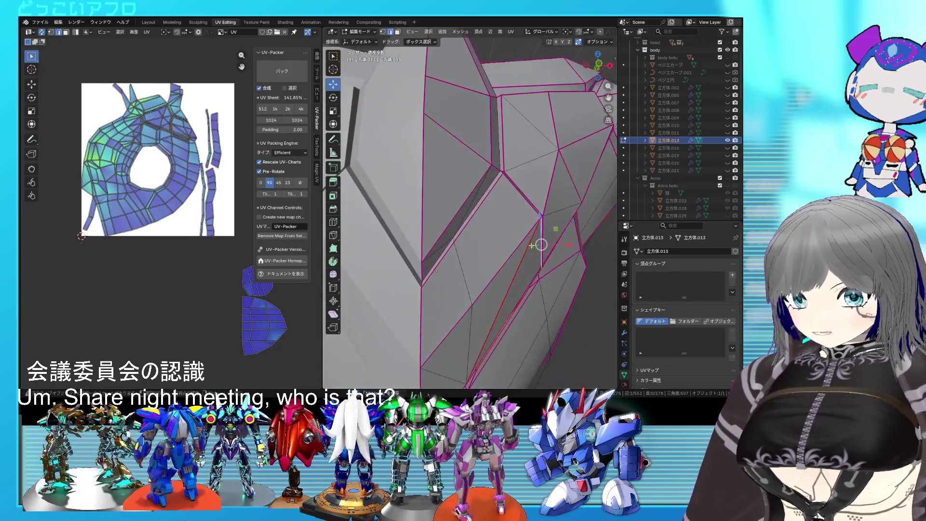
{"action": "left_click", "coordinate": [458, 246]}
{"action": "mouse_move", "coordinate": [454, 267]}
{"action": "middle_mouse_down"}
{"action": "mouse_move", "coordinate": [501, 249]}
{"action": "mouse_move", "coordinate": [488, 228]}
{"action": "middle_mouse_up"}
{"action": "right_click", "coordinate": [505, 256]}
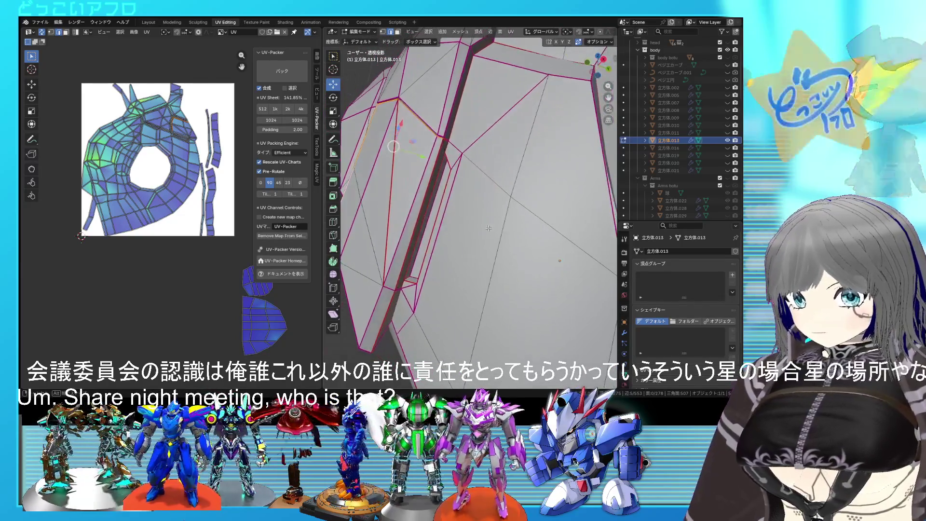
{"action": "key", "text": "shift+z"}
{"action": "middle_click_drag", "start_coordinate": [406, 174], "coordinate": [392, 185]}
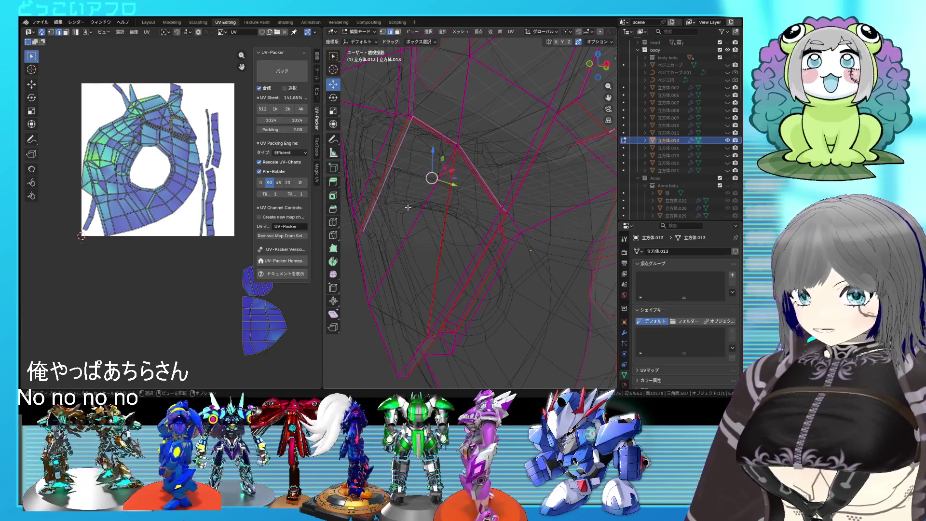
{"action": "right_click", "coordinate": [445, 214]}
{"action": "key", "text": "Escape"}
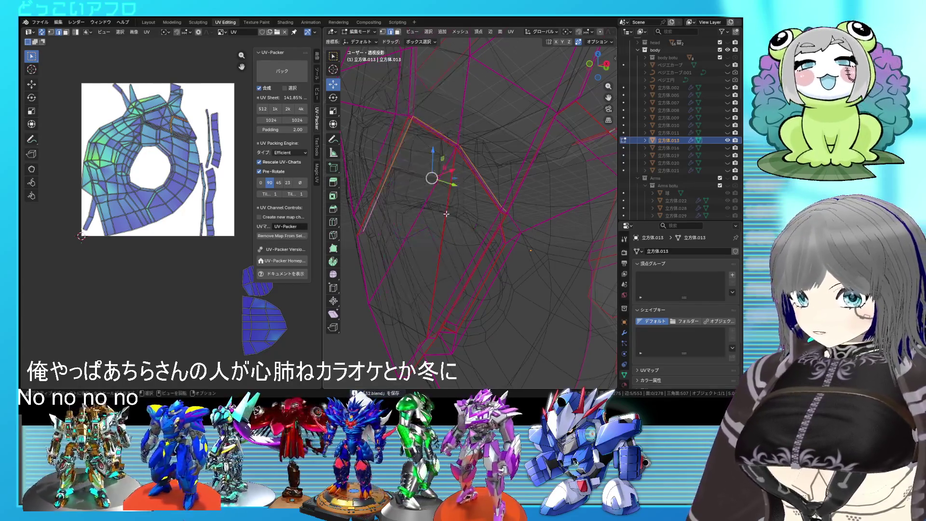
{"action": "key", "text": "shift+z"}
{"action": "mouse_move", "coordinate": [450, 212]}
{"action": "middle_mouse_down"}
{"action": "mouse_move", "coordinate": [438, 250]}
{"action": "mouse_move", "coordinate": [408, 218]}
{"action": "mouse_move", "coordinate": [485, 248]}
{"action": "mouse_move", "coordinate": [489, 199]}
{"action": "mouse_move", "coordinate": [484, 229]}
{"action": "mouse_move", "coordinate": [490, 214]}
{"action": "middle_mouse_up"}
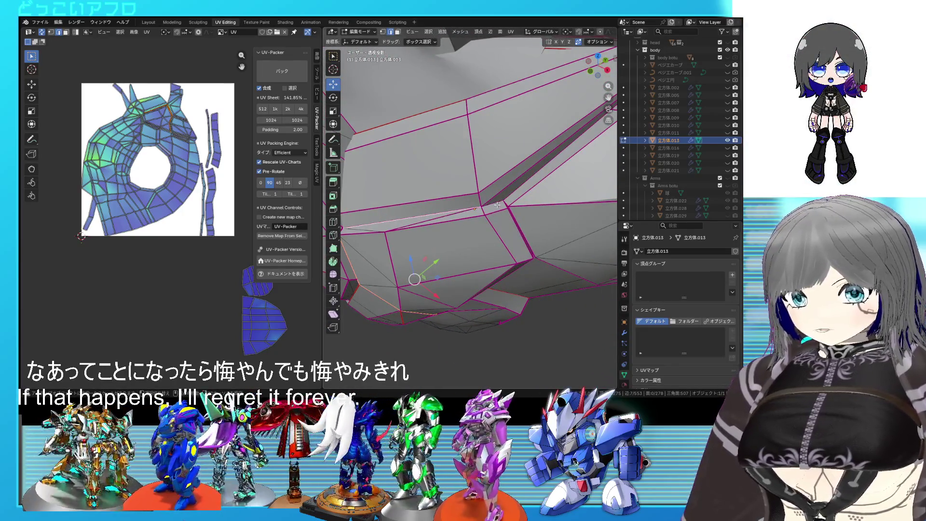
Select the edge loop along the panel and mark it as a seam
{"action": "key", "text": "shift+z"}
{"action": "middle_click_drag", "start_coordinate": [498, 206], "coordinate": [595, 224]}
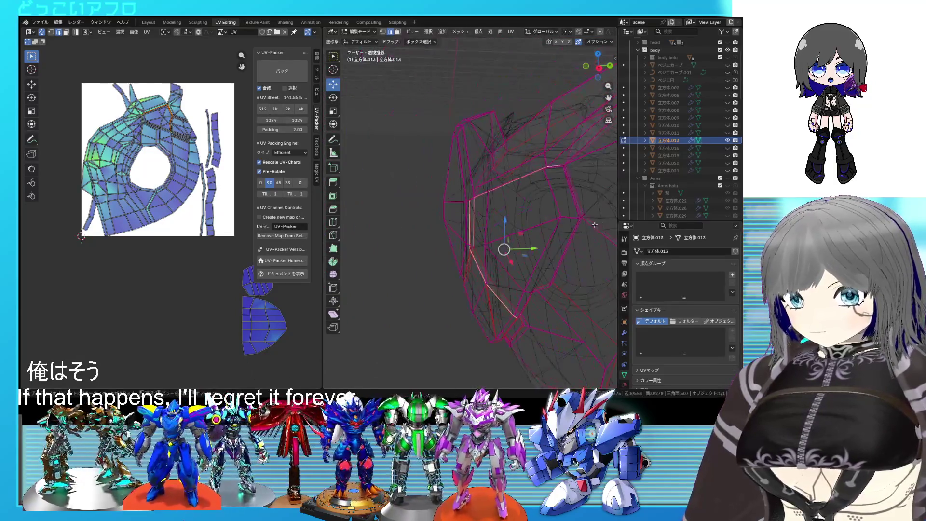
{"action": "scroll", "coordinate": [595, 226], "scroll_direction": "up", "scroll_amount": 3}
{"action": "key", "text": "shift+z"}
{"action": "middle_click_drag", "start_coordinate": [507, 239], "coordinate": [416, 168]}
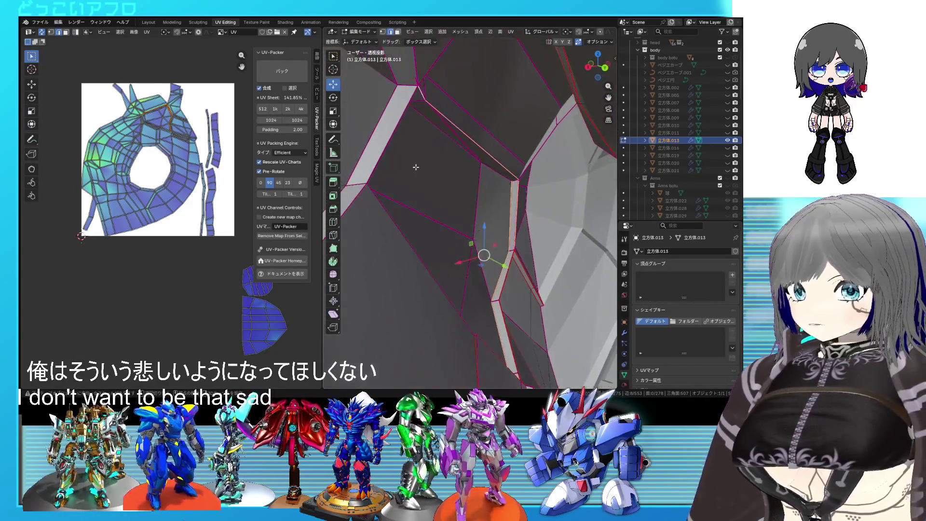
{"action": "mouse_move", "coordinate": [411, 256]}
{"action": "middle_mouse_down"}
{"action": "mouse_move", "coordinate": [454, 249]}
{"action": "mouse_move", "coordinate": [460, 190]}
{"action": "mouse_move", "coordinate": [518, 218]}
{"action": "mouse_move", "coordinate": [487, 208]}
{"action": "middle_mouse_up"}
{"action": "key", "text": "shift+z"}
{"action": "right_click", "coordinate": [518, 219]}
{"action": "left_click", "coordinate": [517, 218]}
{"action": "key", "text": "shift+z"}
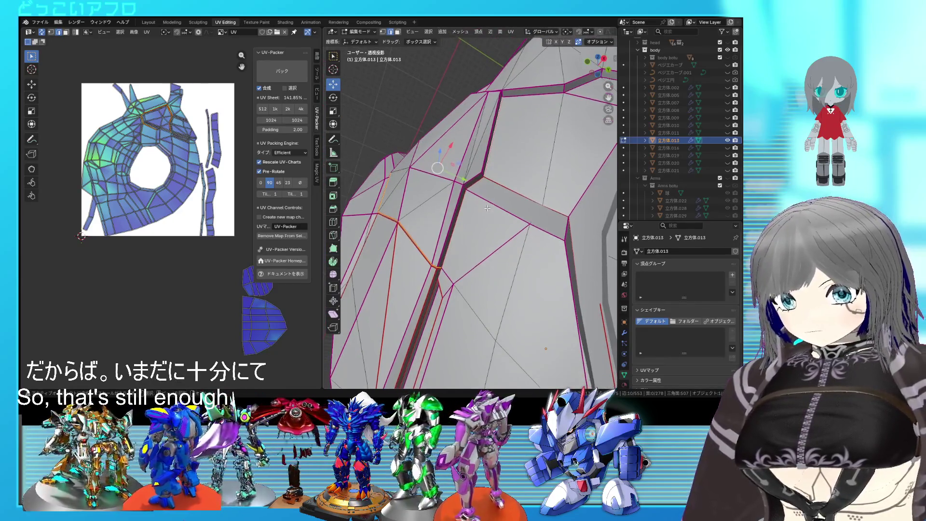
{"action": "key", "text": "ctrl+e"}
{"action": "left_click", "coordinate": [450, 225]}
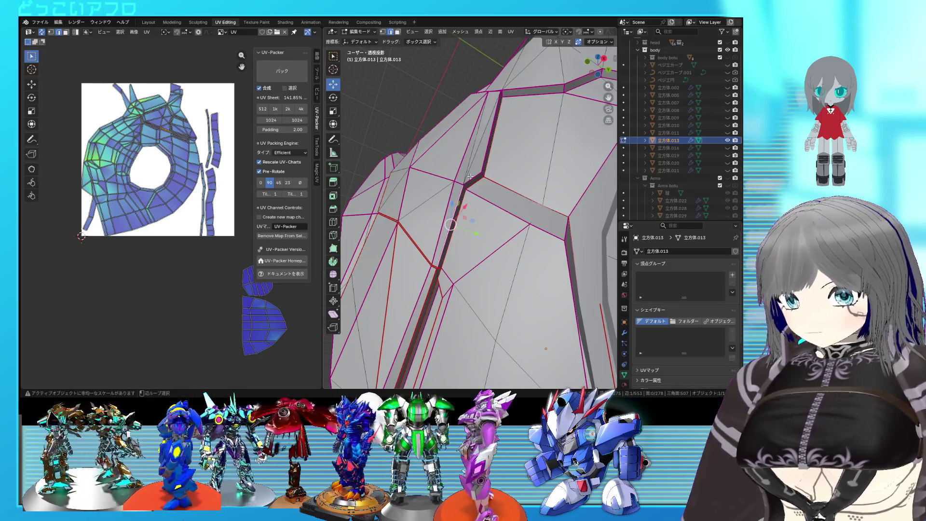
Mark two more panel edges as seams via Ctrl+E and orbit to the ring-shaped opening
{"action": "middle_click_drag", "start_coordinate": [483, 159], "coordinate": [500, 232]}
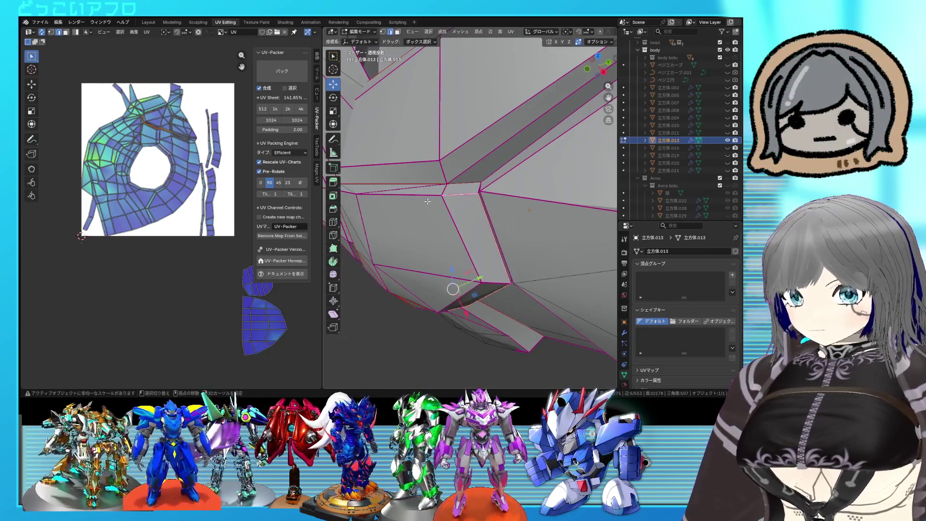
{"action": "middle_click_drag", "start_coordinate": [428, 202], "coordinate": [531, 236]}
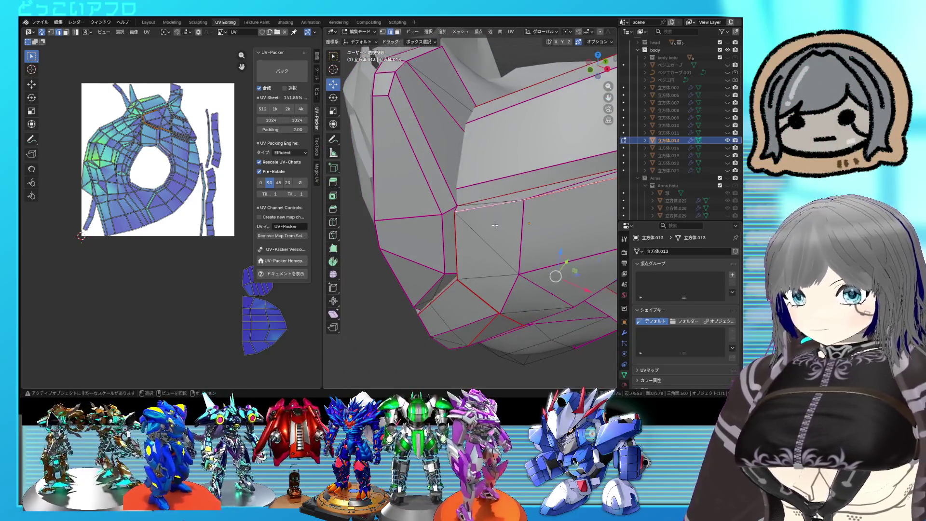
{"action": "key", "text": "ctrl+e"}
{"action": "left_click", "coordinate": [493, 224]}
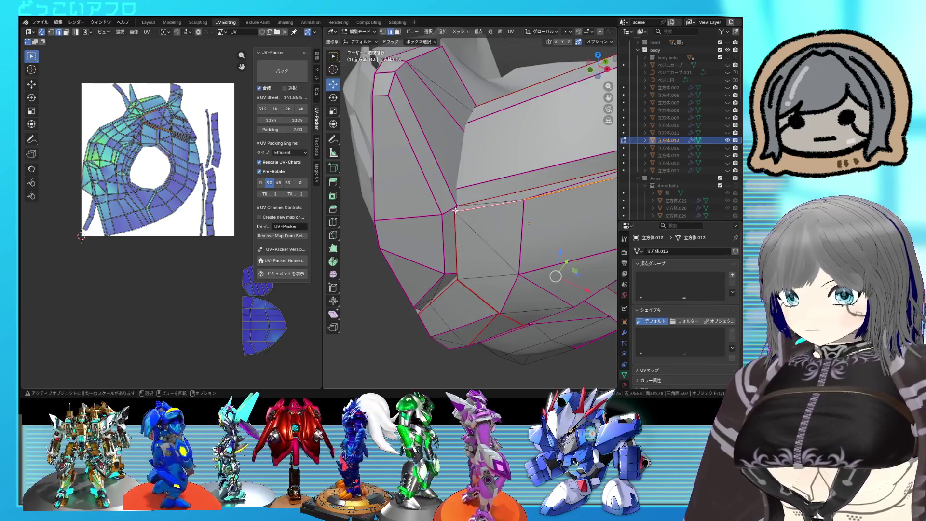
{"action": "key", "text": "ctrl+e"}
{"action": "left_click", "coordinate": [493, 200]}
{"action": "middle_click_drag", "start_coordinate": [492, 200], "coordinate": [494, 178]}
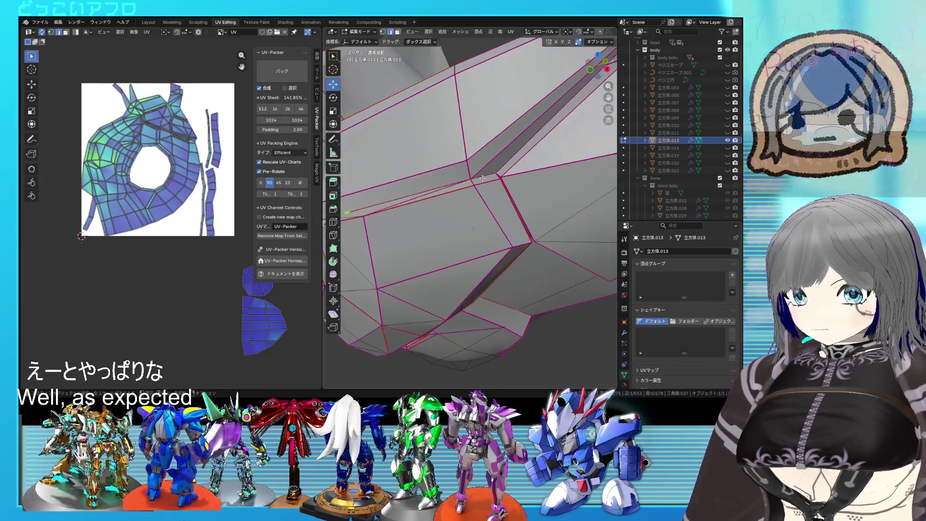
{"action": "middle_click_drag", "start_coordinate": [520, 226], "coordinate": [465, 159]}
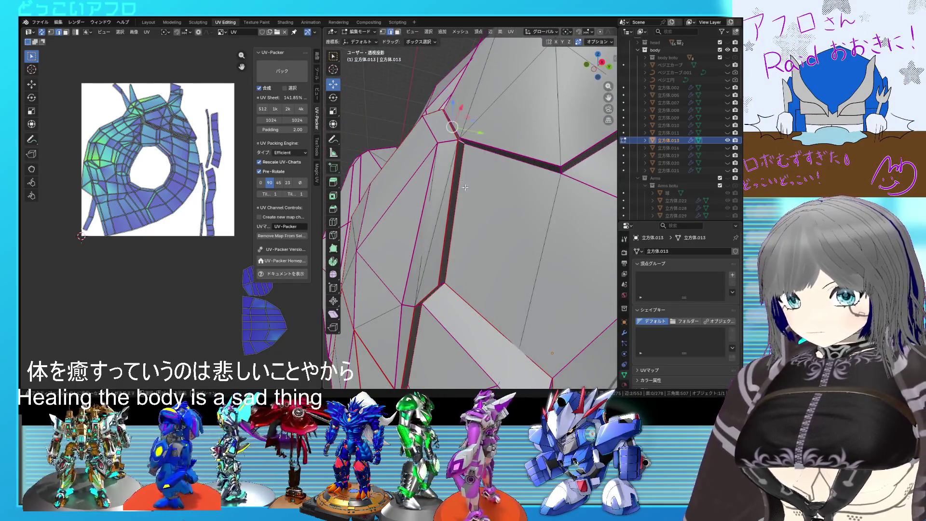
{"action": "mouse_move", "coordinate": [465, 188]}
{"action": "middle_mouse_down"}
{"action": "mouse_move", "coordinate": [456, 186]}
{"action": "mouse_move", "coordinate": [480, 236]}
{"action": "middle_mouse_up"}
{"action": "middle_click_drag", "start_coordinate": [518, 282], "coordinate": [454, 222]}
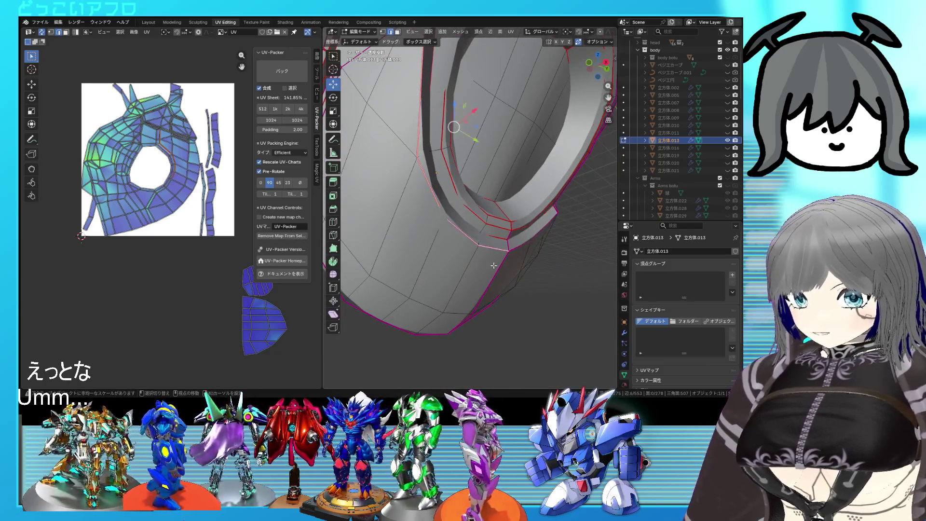
Select the edge loop on the ring's outer panel and check it in X-ray
{"action": "right_click", "coordinate": [485, 281]}
{"action": "mouse_move", "coordinate": [490, 273]}
{"action": "middle_mouse_down"}
{"action": "mouse_move", "coordinate": [403, 274]}
{"action": "mouse_move", "coordinate": [498, 260]}
{"action": "middle_mouse_up"}
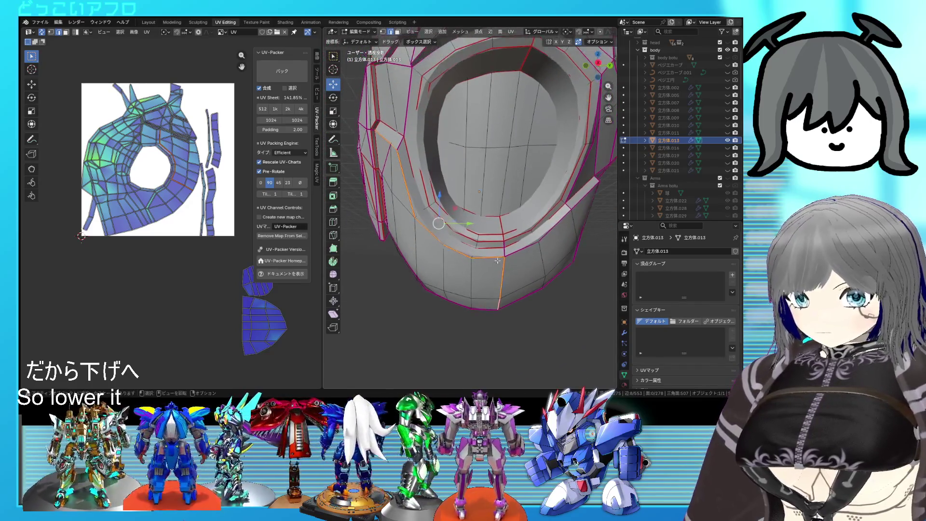
{"action": "middle_click_drag", "start_coordinate": [552, 240], "coordinate": [528, 189]}
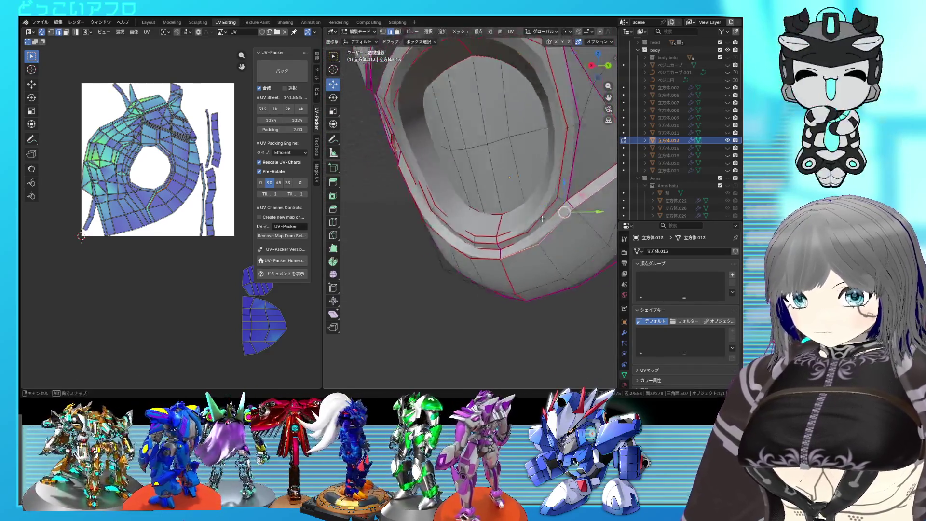
{"action": "left_click", "coordinate": [500, 193], "text": "alt"}
{"action": "right_click", "coordinate": [542, 217]}
{"action": "key", "text": "alt+z"}
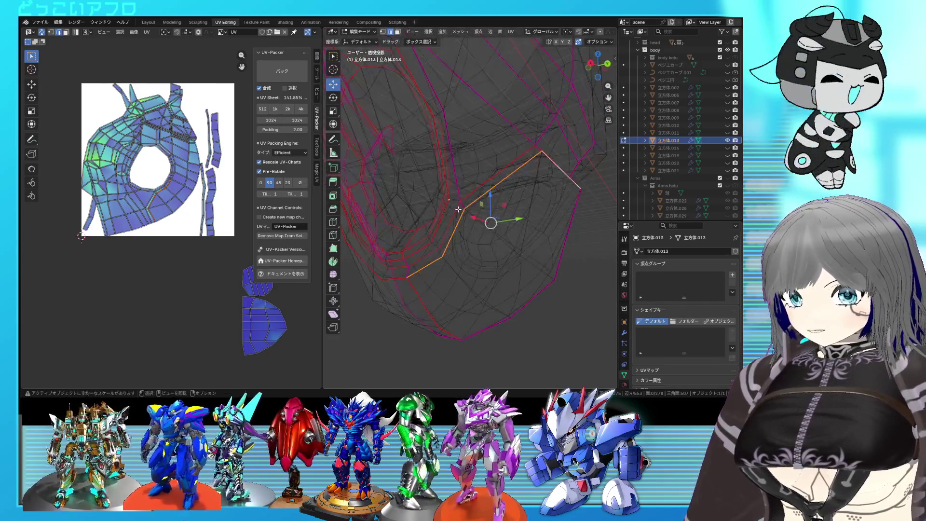
{"action": "key", "text": "alt+z"}
{"action": "middle_click_drag", "start_coordinate": [467, 222], "coordinate": [505, 189]}
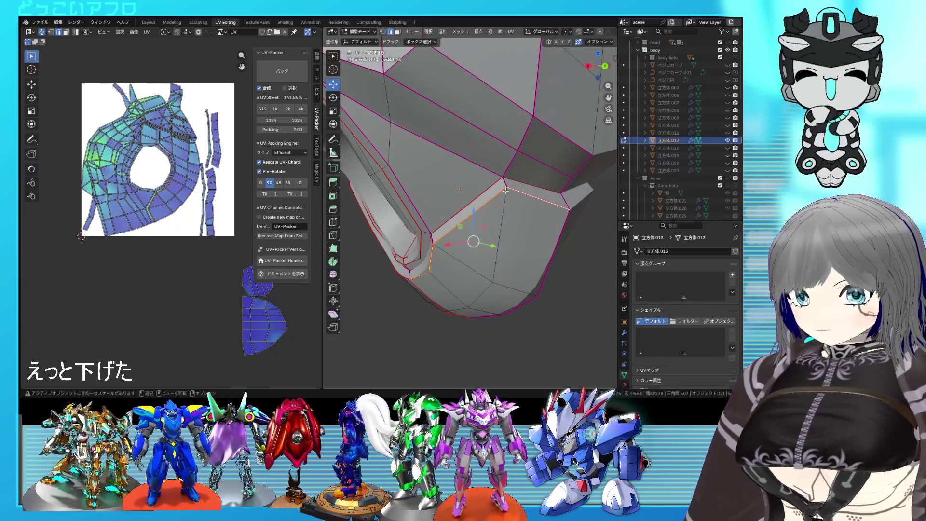
{"action": "right_click", "coordinate": [506, 190]}
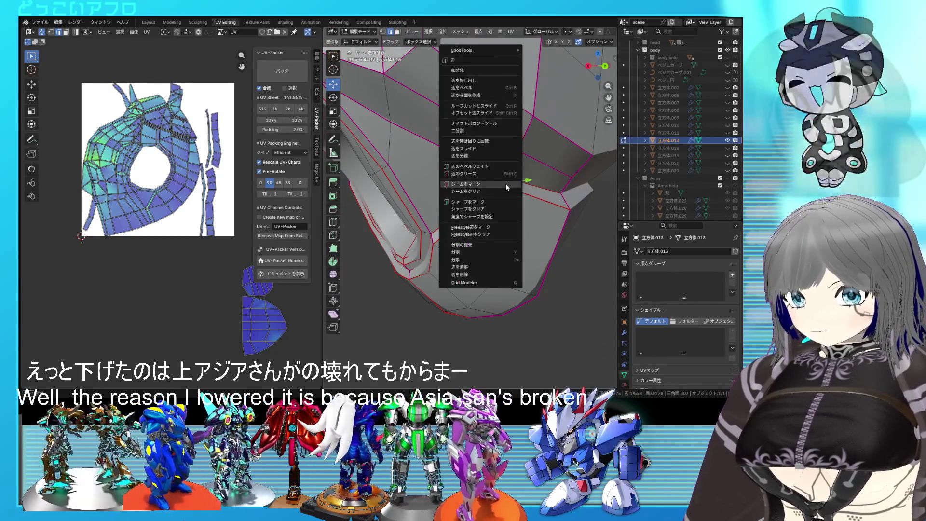
{"action": "scroll", "coordinate": [521, 210], "scroll_direction": "down", "scroll_amount": 3}
{"action": "middle_click_drag", "start_coordinate": [521, 211], "coordinate": [548, 230]}
Unwrap the whole helmet with the new seams and clear the selection
{"action": "key", "text": "a"}
{"action": "key", "text": "u"}
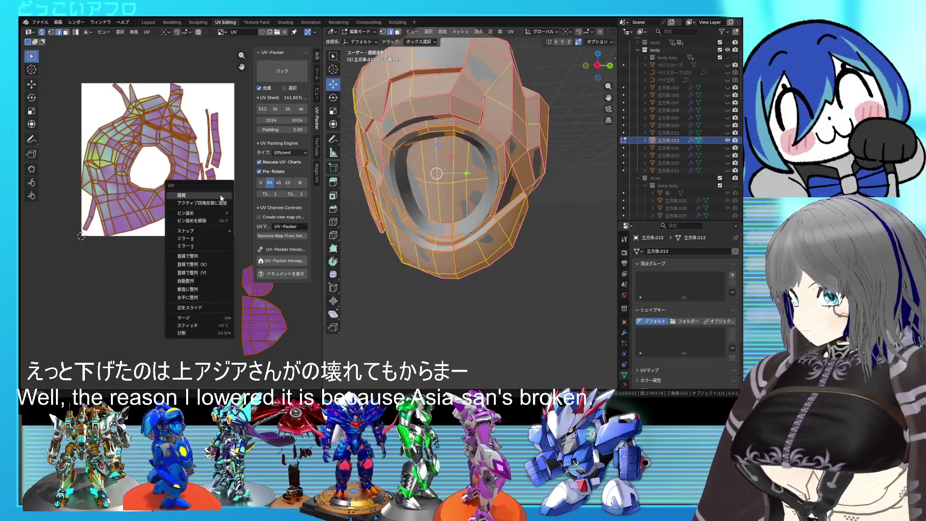
{"action": "left_click", "coordinate": [221, 197]}
{"action": "key", "text": "alt+a"}
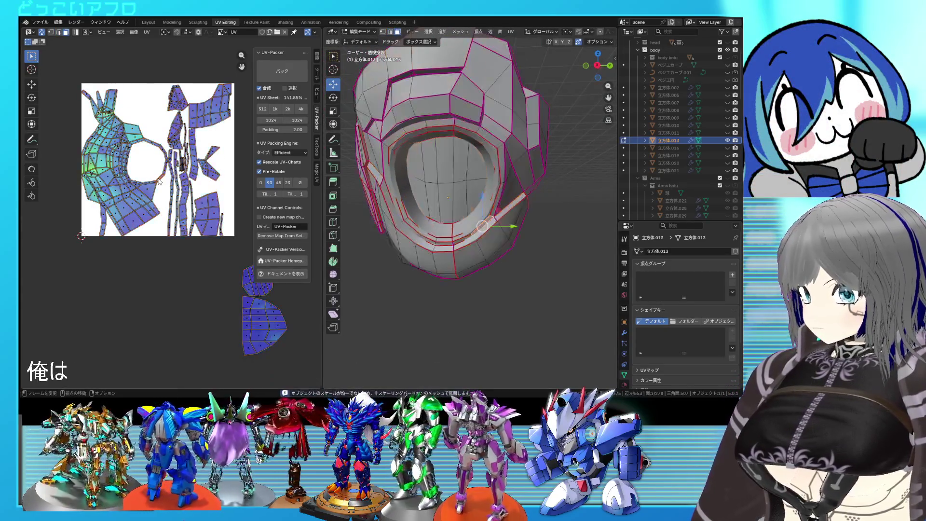
{"action": "scroll", "coordinate": [172, 217], "scroll_direction": "up", "scroll_amount": 2}
Select the edge loop around the helmet opening and mark it as a seam
{"action": "middle_click_drag", "start_coordinate": [463, 218], "coordinate": [485, 217]}
{"action": "scroll", "coordinate": [485, 217], "scroll_direction": "up", "scroll_amount": 2}
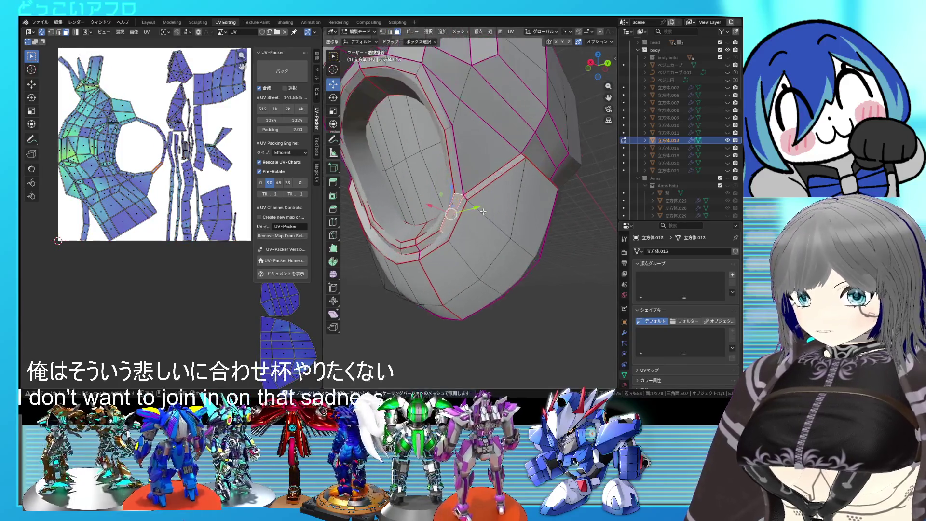
{"action": "mouse_move", "coordinate": [443, 99]}
{"action": "middle_mouse_down"}
{"action": "mouse_move", "coordinate": [464, 145]}
{"action": "mouse_move", "coordinate": [451, 106]}
{"action": "middle_mouse_up"}
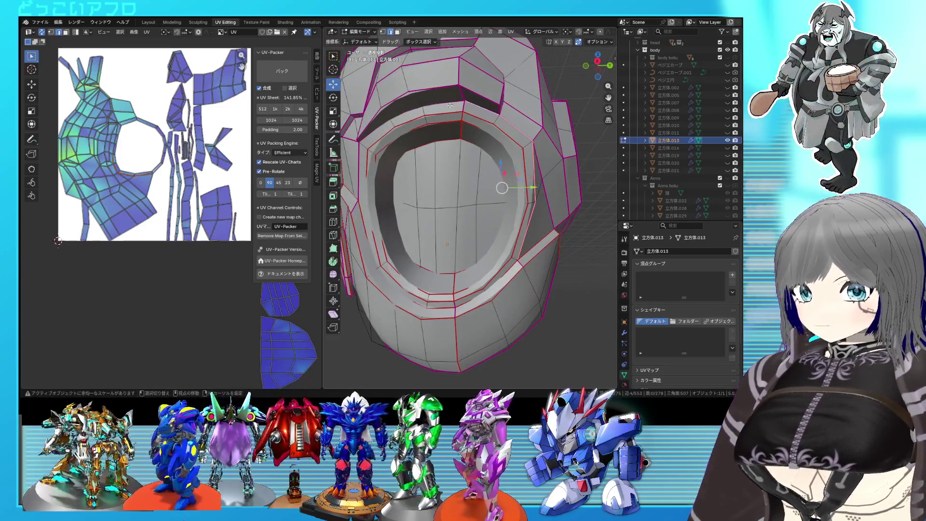
{"action": "middle_click_drag", "start_coordinate": [384, 126], "coordinate": [408, 142]}
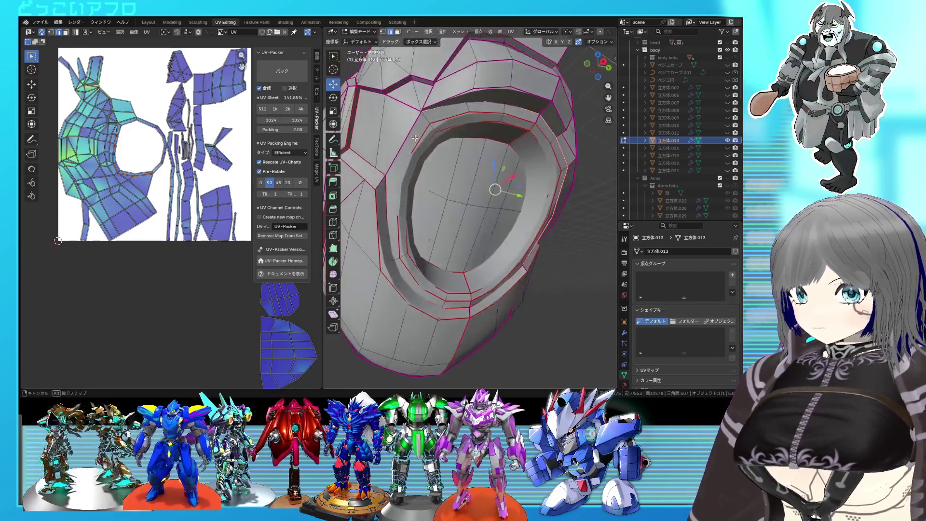
{"action": "left_click", "coordinate": [409, 153], "text": "alt+shift"}
{"action": "key", "text": "alt+z"}
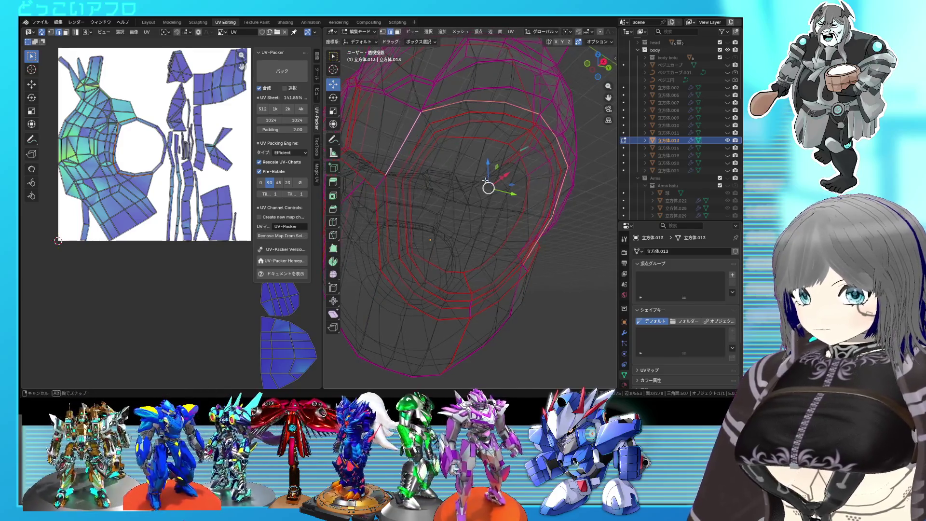
{"action": "middle_click_drag", "start_coordinate": [486, 180], "coordinate": [478, 179]}
{"action": "key", "text": "alt+z"}
{"action": "right_click", "coordinate": [478, 180]}
{"action": "left_click", "coordinate": [478, 179]}
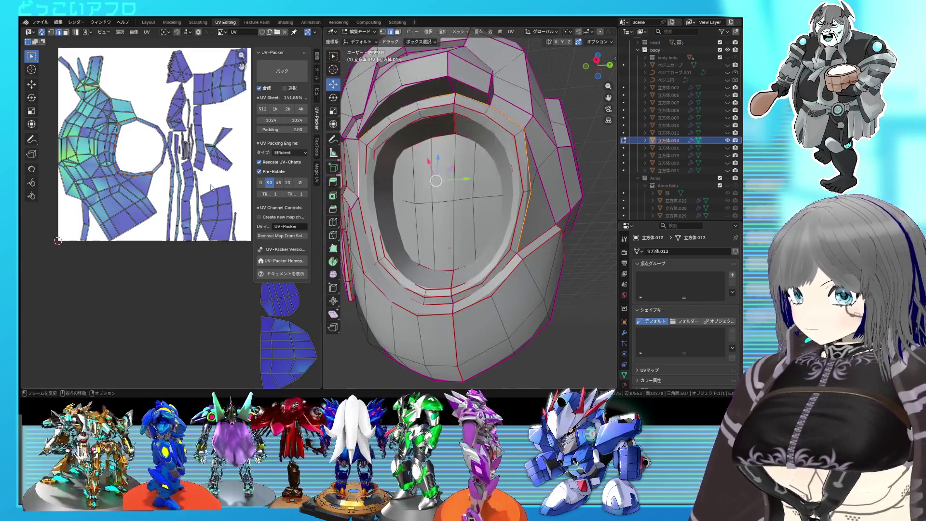
Re-unwrap the whole helmet so the opening seam takes effect
{"action": "key", "text": "a"}
{"action": "right_click", "coordinate": [150, 183]}
{"action": "left_click", "coordinate": [150, 184]}
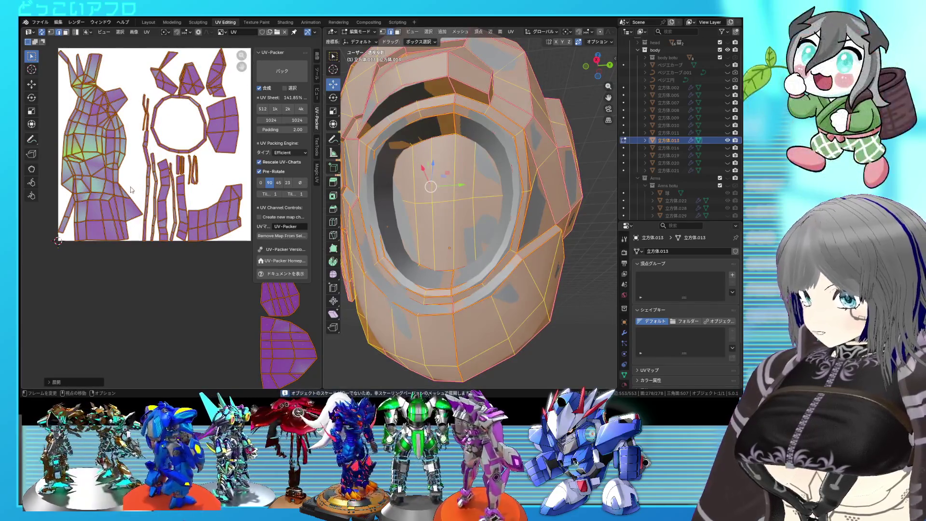
{"action": "key", "text": "alt+a"}
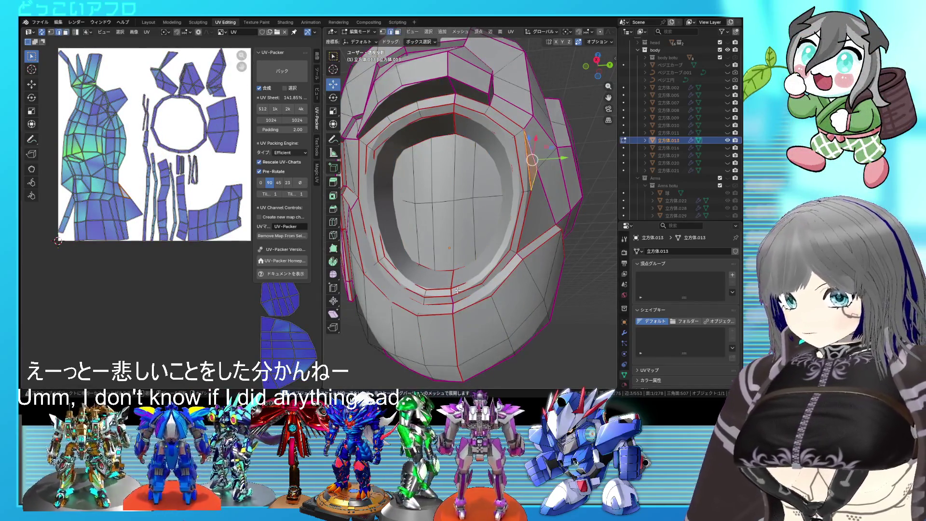
Mark a side-panel edge as a seam, unwrap again, and select one linked island
{"action": "left_click", "coordinate": [452, 298]}
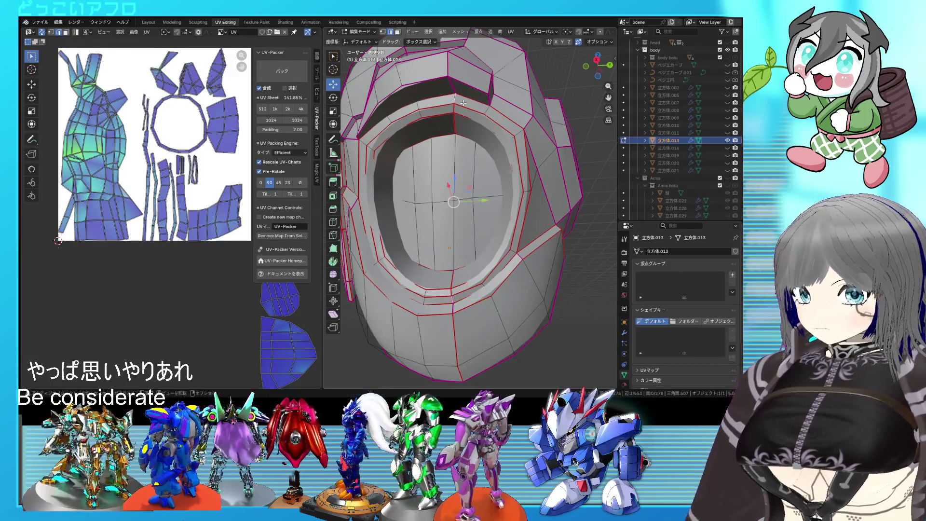
{"action": "right_click", "coordinate": [463, 103]}
{"action": "left_click", "coordinate": [462, 175]}
{"action": "key", "text": "a"}
{"action": "key", "text": "u"}
{"action": "left_click", "coordinate": [112, 158]}
{"action": "scroll", "coordinate": [112, 158], "scroll_direction": "down", "scroll_amount": 1}
{"action": "key", "text": "l"}
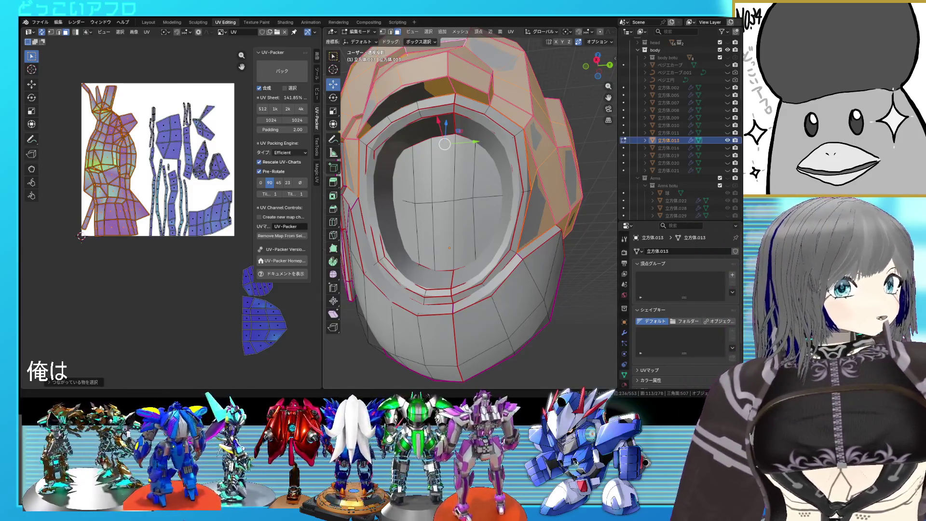
Select the upper panel edges and mark them as a seam via Ctrl+E
{"action": "middle_click_drag", "start_coordinate": [445, 182], "coordinate": [490, 215]}
{"action": "left_click", "coordinate": [475, 198]}
{"action": "middle_click_drag", "start_coordinate": [432, 186], "coordinate": [442, 192]}
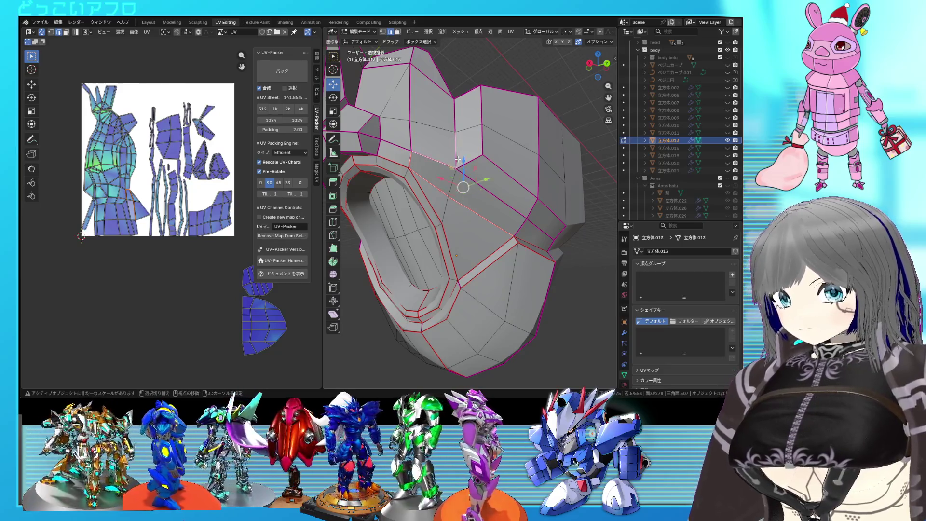
{"action": "mouse_move", "coordinate": [535, 218]}
{"action": "middle_mouse_down"}
{"action": "mouse_move", "coordinate": [454, 174]}
{"action": "mouse_move", "coordinate": [437, 204]}
{"action": "mouse_move", "coordinate": [444, 192]}
{"action": "middle_mouse_up"}
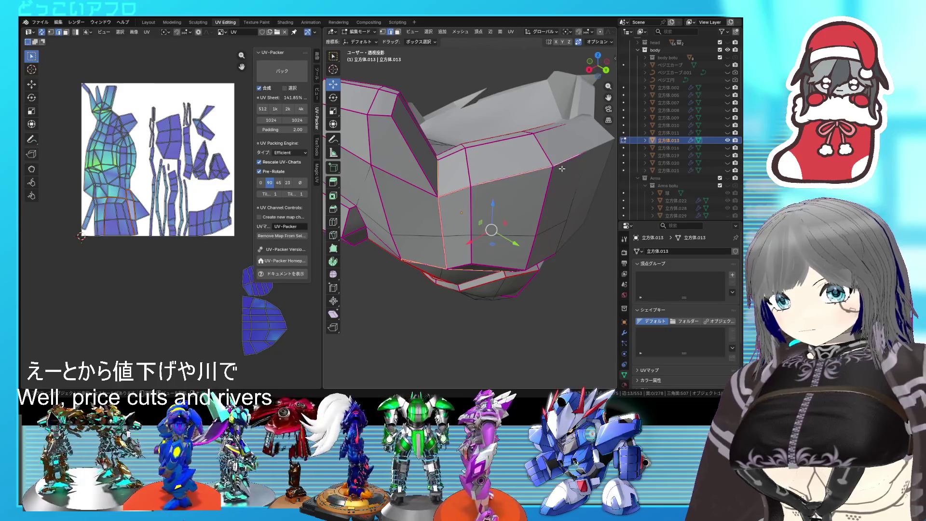
{"action": "key", "text": "ctrl+e"}
{"action": "left_click", "coordinate": [533, 179]}
Inspect the helmet rim in wireframe from above and several sides
{"action": "mouse_move", "coordinate": [481, 217]}
{"action": "middle_mouse_down"}
{"action": "mouse_move", "coordinate": [494, 162]}
{"action": "mouse_move", "coordinate": [490, 175]}
{"action": "middle_mouse_up"}
{"action": "key", "text": "shift+z"}
{"action": "scroll", "coordinate": [494, 162], "scroll_direction": "up", "scroll_amount": 3}
{"action": "key", "text": "shift+z"}
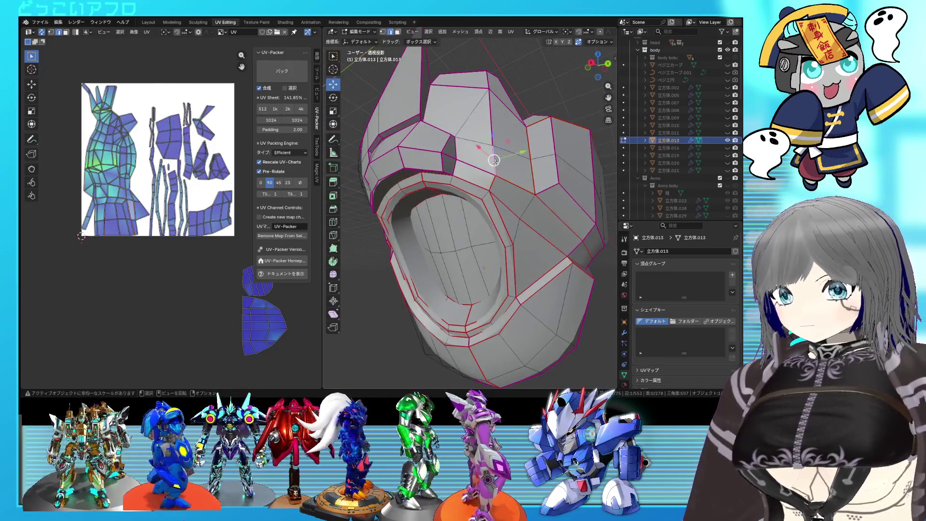
{"action": "middle_click_drag", "start_coordinate": [489, 174], "coordinate": [433, 215]}
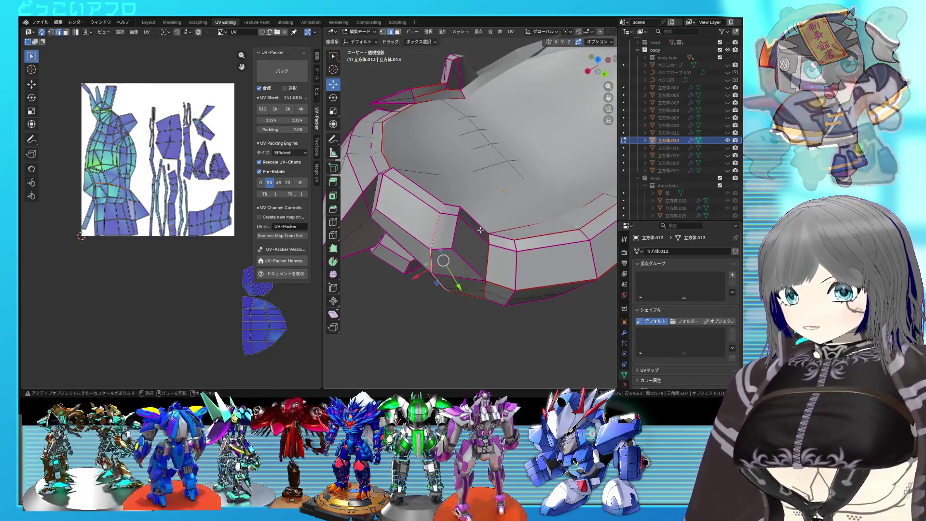
{"action": "scroll", "coordinate": [443, 209], "scroll_direction": "up", "scroll_amount": 3}
{"action": "middle_click_drag", "start_coordinate": [444, 208], "coordinate": [400, 239]}
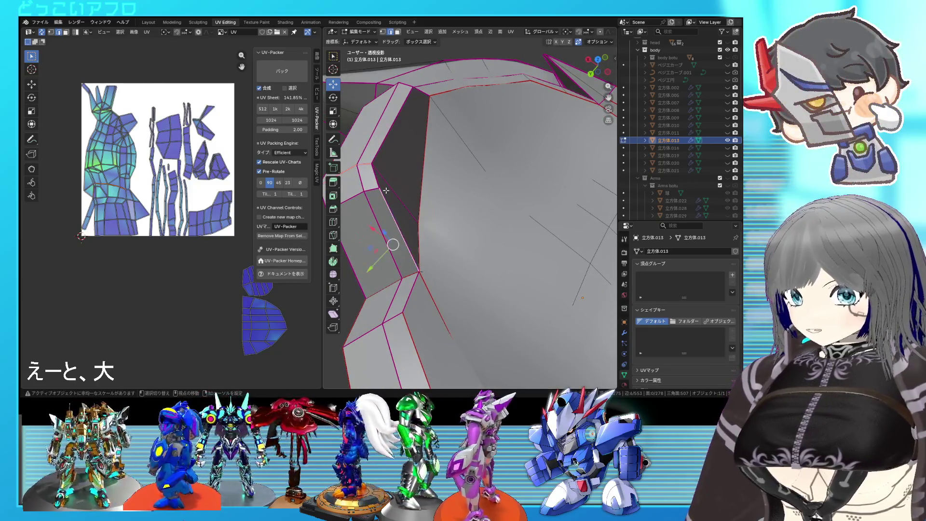
{"action": "mouse_move", "coordinate": [417, 95]}
{"action": "middle_mouse_down"}
{"action": "mouse_move", "coordinate": [449, 168]}
{"action": "mouse_move", "coordinate": [456, 165]}
{"action": "middle_mouse_up"}
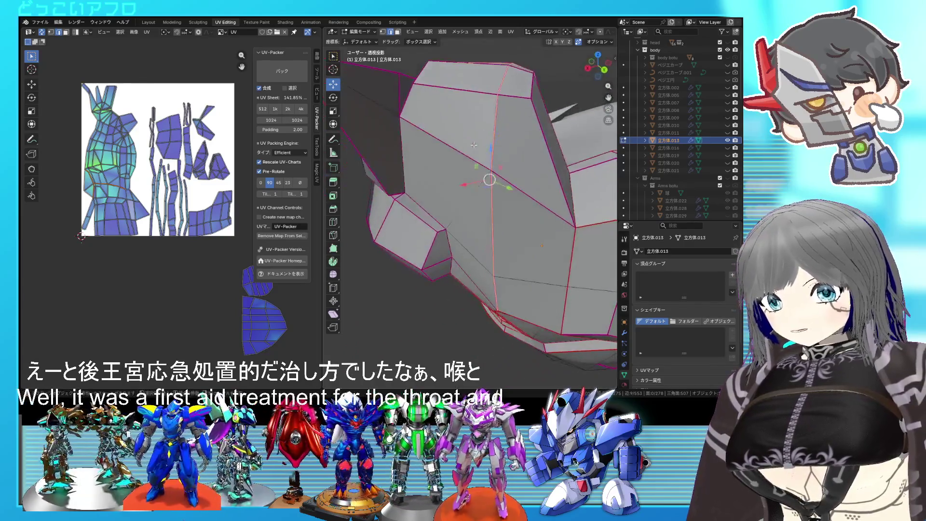
{"action": "key", "text": "z"}
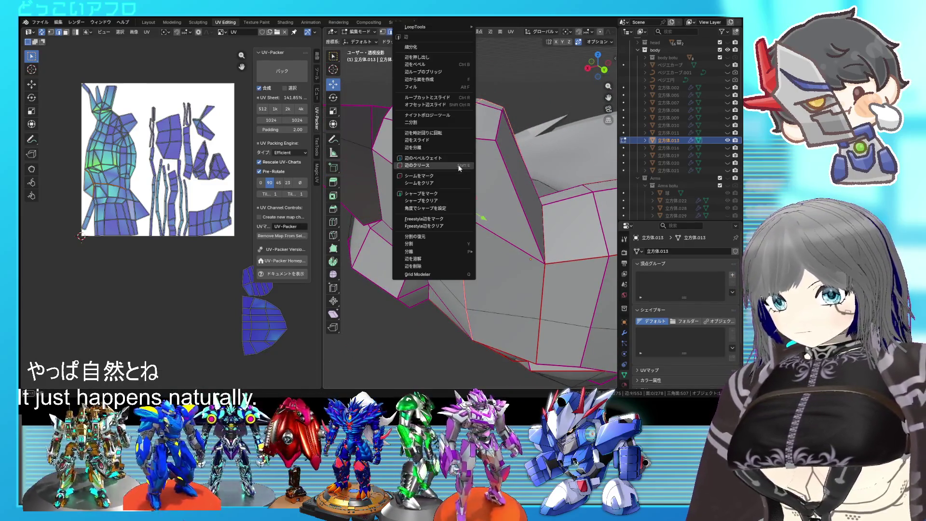
Select an edge seen from above the helmet and mark it as a seam
{"action": "left_click", "coordinate": [440, 176]}
{"action": "mouse_move", "coordinate": [489, 221]}
{"action": "middle_mouse_down"}
{"action": "mouse_move", "coordinate": [566, 235]}
{"action": "mouse_move", "coordinate": [491, 197]}
{"action": "mouse_move", "coordinate": [483, 180]}
{"action": "middle_mouse_up"}
{"action": "key", "text": "shift+z"}
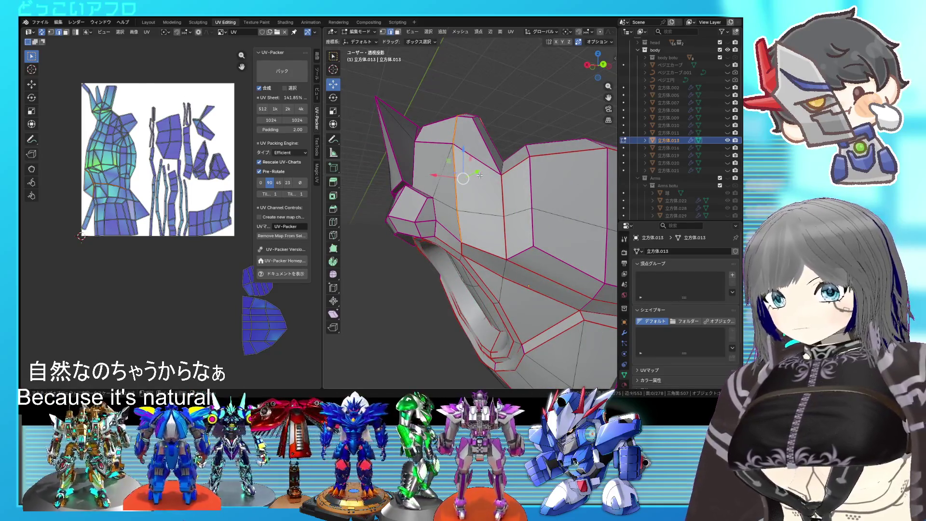
{"action": "middle_click_drag", "start_coordinate": [457, 135], "coordinate": [464, 196]}
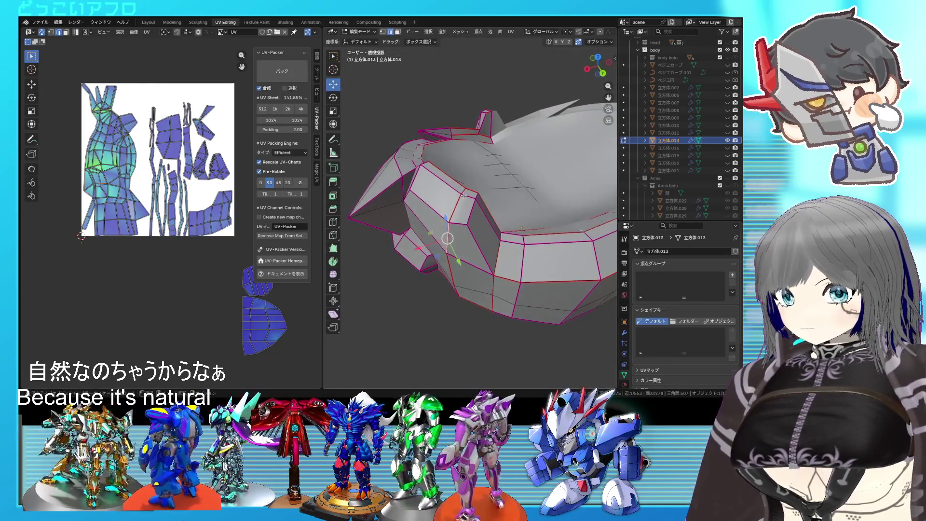
{"action": "right_click", "coordinate": [463, 191]}
{"action": "left_click", "coordinate": [472, 253]}
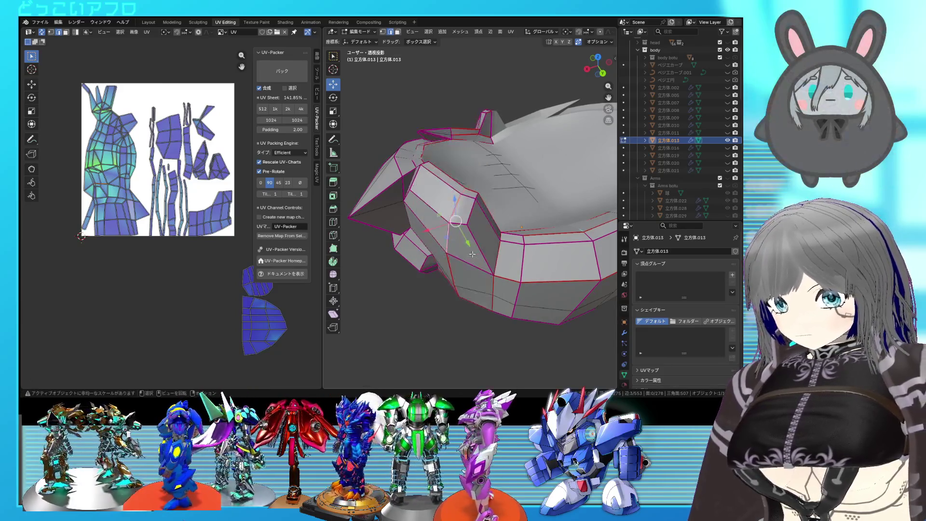
Mark another edge loop and the top edge as seams
{"action": "mouse_move", "coordinate": [418, 211]}
{"action": "middle_mouse_down"}
{"action": "mouse_move", "coordinate": [445, 205]}
{"action": "mouse_move", "coordinate": [434, 192]}
{"action": "middle_mouse_up"}
{"action": "right_click", "coordinate": [434, 193]}
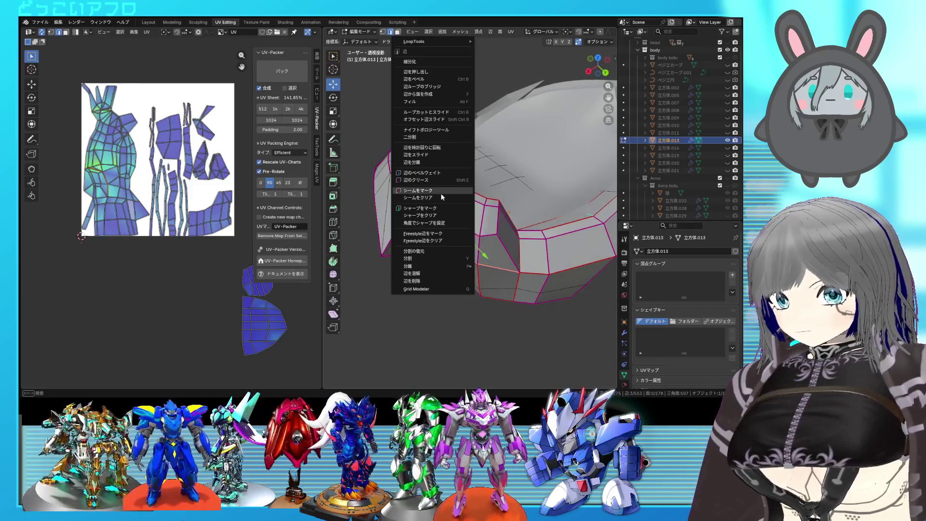
{"action": "left_click", "coordinate": [437, 193]}
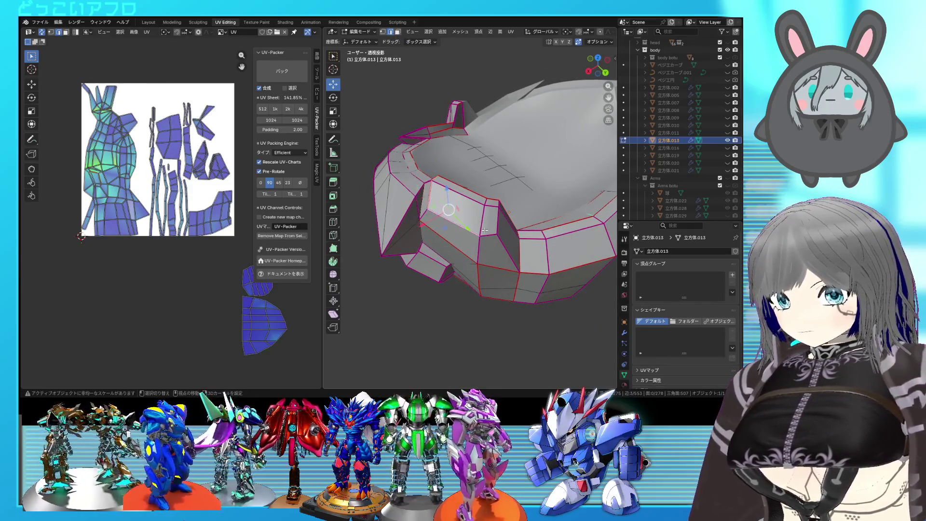
{"action": "right_click", "coordinate": [516, 228]}
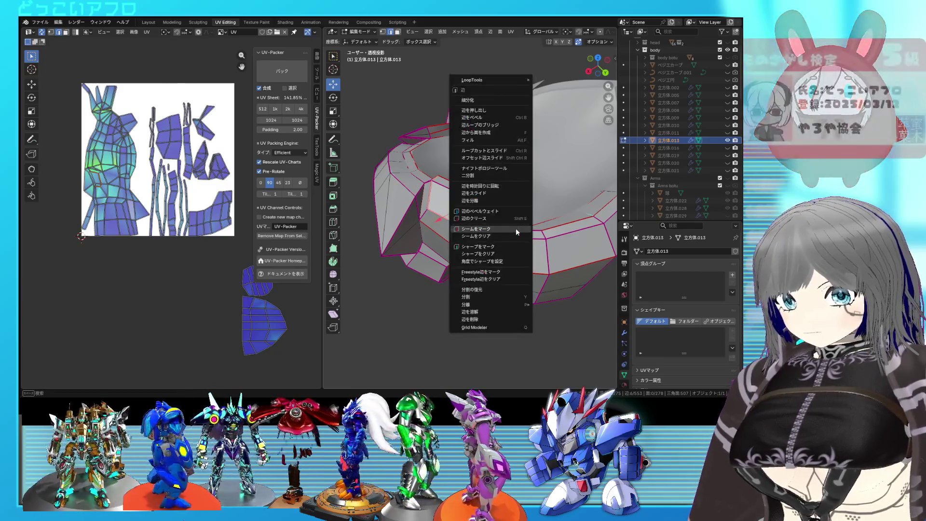
{"action": "left_click", "coordinate": [516, 227]}
{"action": "mouse_move", "coordinate": [516, 228]}
{"action": "middle_mouse_down"}
{"action": "mouse_move", "coordinate": [499, 232]}
{"action": "mouse_move", "coordinate": [414, 204]}
{"action": "middle_mouse_up"}
Re-unwrap the whole helmet with the new seams and deselect it
{"action": "key", "text": "a"}
{"action": "key", "text": "u"}
{"action": "left_click", "coordinate": [183, 181]}
{"action": "scroll", "coordinate": [427, 211], "scroll_direction": "up", "scroll_amount": 4}
{"action": "key", "text": "alt+a"}
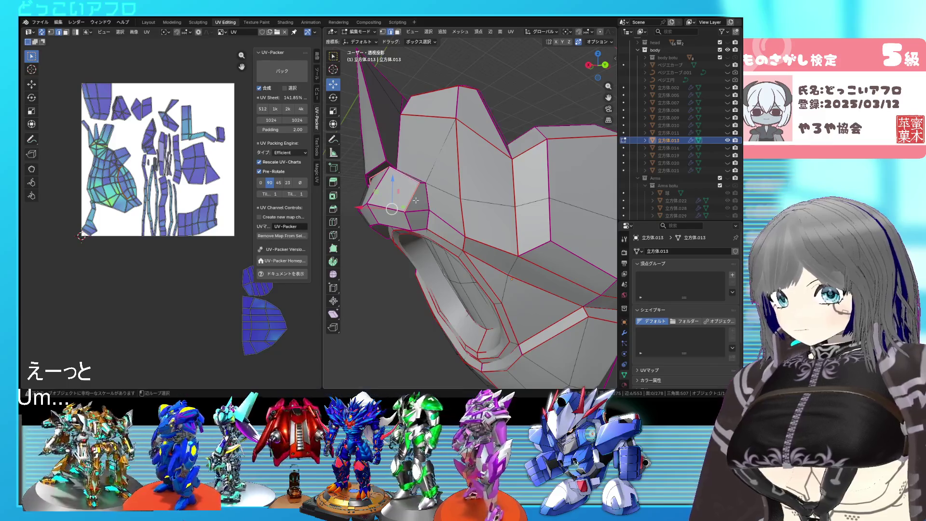
Mark two further selected edge runs around the opening rim as seams
{"action": "mouse_move", "coordinate": [417, 200]}
{"action": "middle_mouse_down"}
{"action": "mouse_move", "coordinate": [488, 216]}
{"action": "mouse_move", "coordinate": [434, 204]}
{"action": "middle_mouse_up"}
{"action": "right_click", "coordinate": [488, 216]}
{"action": "left_click", "coordinate": [533, 209]}
{"action": "right_click", "coordinate": [457, 214]}
{"action": "left_click", "coordinate": [458, 214]}
{"action": "scroll", "coordinate": [420, 201], "scroll_direction": "up", "scroll_amount": 2}
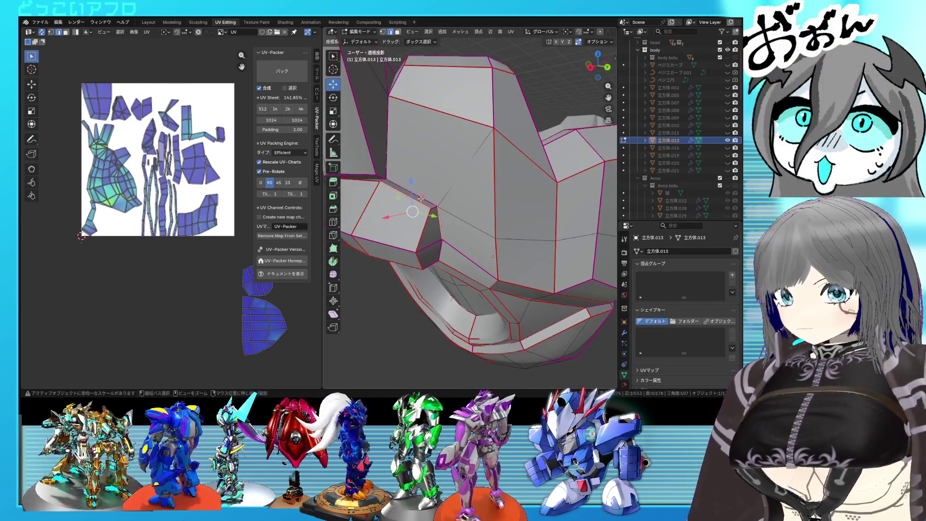
Inspect the rim edges in see-through wireframe and review the edge menu without marking more
{"action": "middle_click_drag", "start_coordinate": [422, 200], "coordinate": [408, 215]}
{"action": "scroll", "coordinate": [408, 215], "scroll_direction": "up", "scroll_amount": 2}
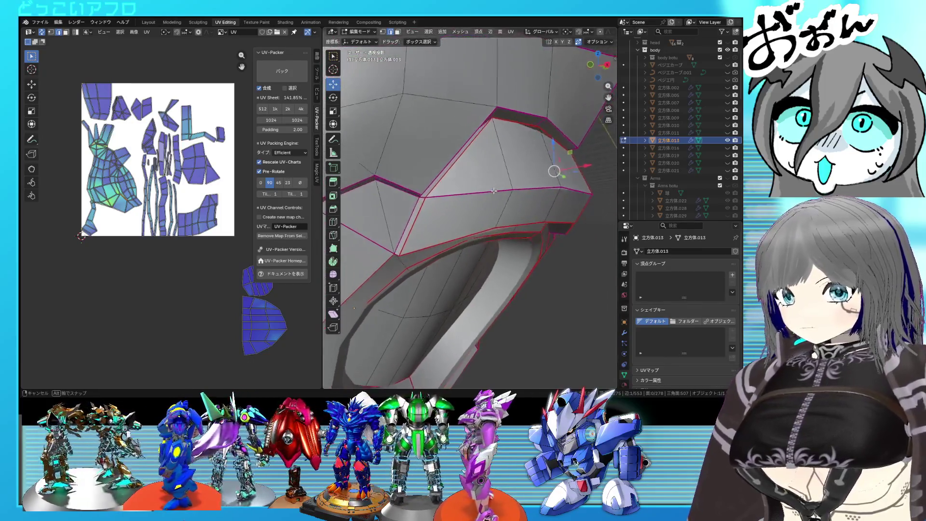
{"action": "key", "text": "shift+z"}
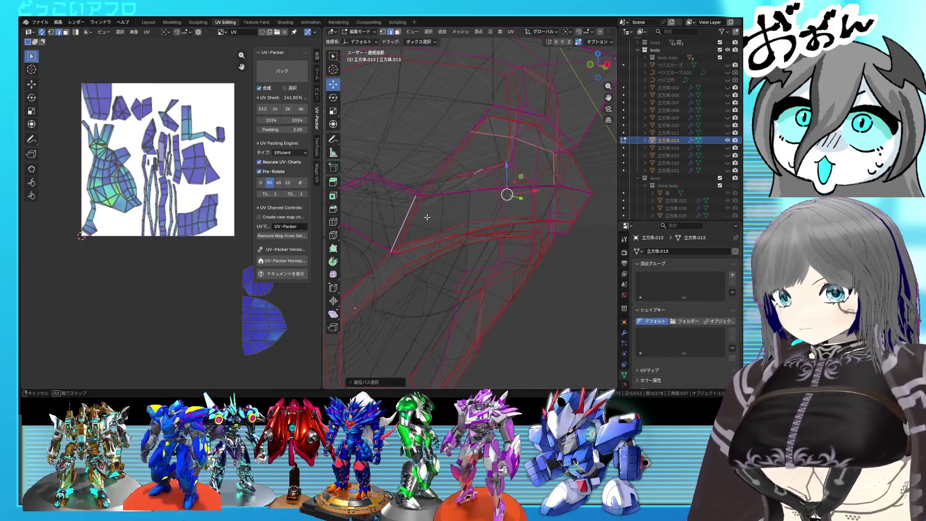
{"action": "mouse_move", "coordinate": [427, 217]}
{"action": "middle_mouse_down"}
{"action": "mouse_move", "coordinate": [417, 206]}
{"action": "mouse_move", "coordinate": [444, 151]}
{"action": "mouse_move", "coordinate": [497, 166]}
{"action": "middle_mouse_up"}
{"action": "key", "text": "shift+z"}
{"action": "right_click", "coordinate": [418, 206]}
{"action": "key", "text": "Escape"}
{"action": "key", "text": "ctrl+e"}
{"action": "key", "text": "Escape"}
{"action": "key", "text": "ctrl+e"}
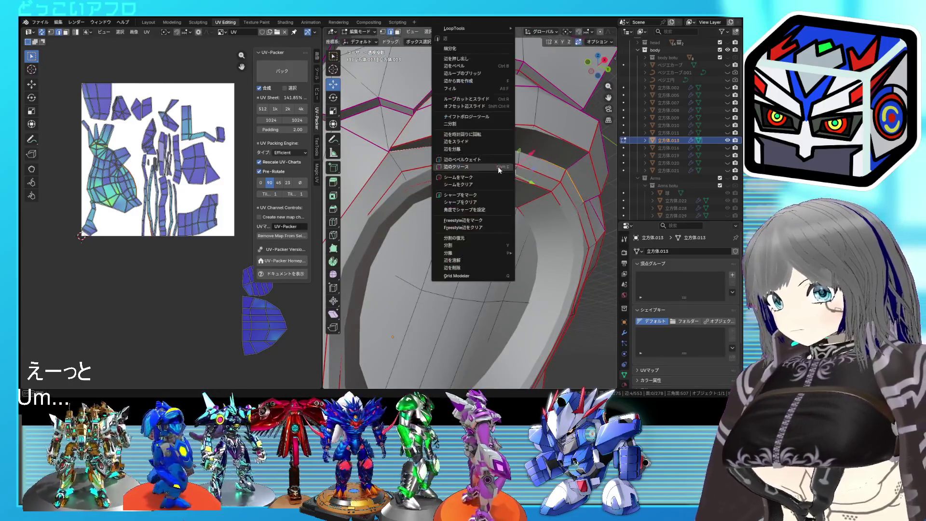
{"action": "key", "text": "Escape"}
{"action": "mouse_move", "coordinate": [470, 185]}
{"action": "middle_mouse_down"}
{"action": "mouse_move", "coordinate": [474, 205]}
{"action": "mouse_move", "coordinate": [425, 206]}
{"action": "mouse_move", "coordinate": [516, 212]}
{"action": "middle_mouse_up"}
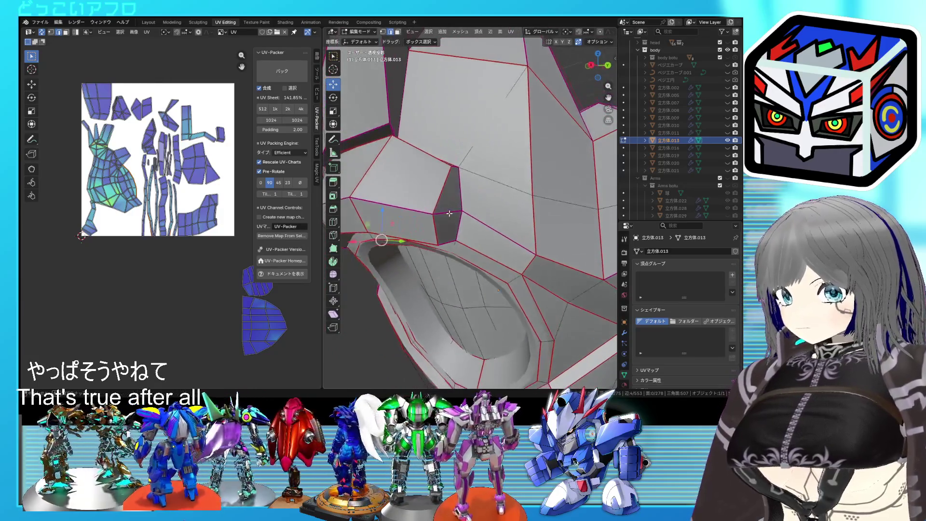
Re-unwrap the whole helmet mesh and pick one connected piece to check its island
{"action": "key", "text": "a"}
{"action": "key", "text": "u"}
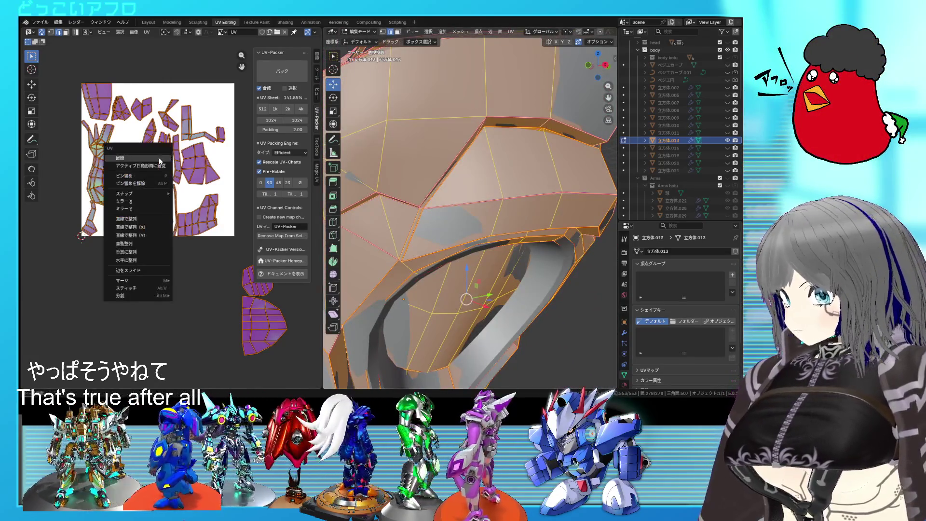
{"action": "left_click", "coordinate": [174, 163]}
{"action": "left_click", "coordinate": [577, 131]}
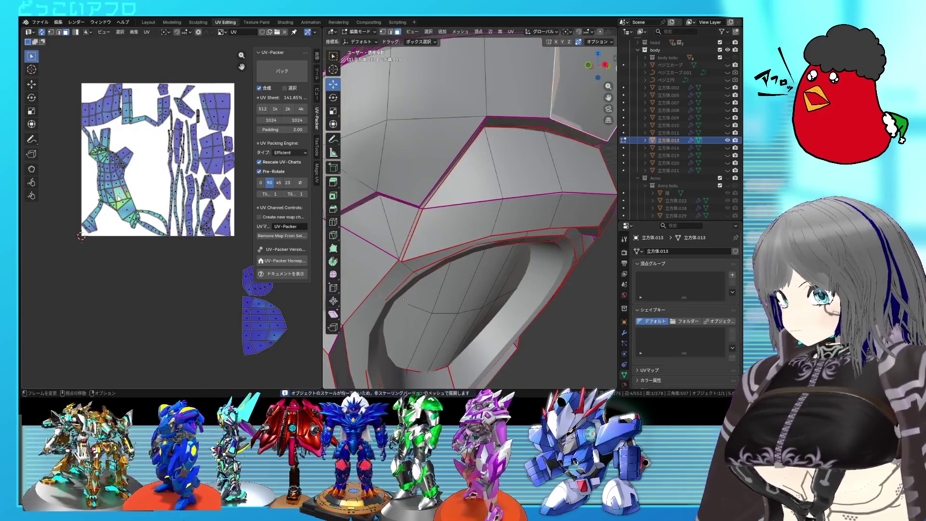
{"action": "key", "text": "ctrl+l"}
{"action": "scroll", "coordinate": [428, 218], "scroll_direction": "down", "scroll_amount": 5}
{"action": "mouse_move", "coordinate": [405, 218]}
{"action": "middle_mouse_down"}
{"action": "mouse_move", "coordinate": [539, 197]}
{"action": "mouse_move", "coordinate": [512, 158]}
{"action": "mouse_move", "coordinate": [529, 169]}
{"action": "middle_mouse_up"}
{"action": "scroll", "coordinate": [428, 218], "scroll_direction": "up", "scroll_amount": 5}
{"action": "scroll", "coordinate": [428, 218], "scroll_direction": "up", "scroll_amount": 3}
Check one edge in X-ray, re-unwrap the whole mesh again and pick an upper panel face
{"action": "key", "text": "alt+z"}
{"action": "left_click", "coordinate": [539, 198]}
{"action": "key", "text": "alt+z"}
{"action": "key", "text": "alt+z"}
{"action": "right_click", "coordinate": [529, 168]}
{"action": "key", "text": "Escape"}
{"action": "key", "text": "a"}
{"action": "key", "text": "u"}
{"action": "left_click", "coordinate": [145, 180]}
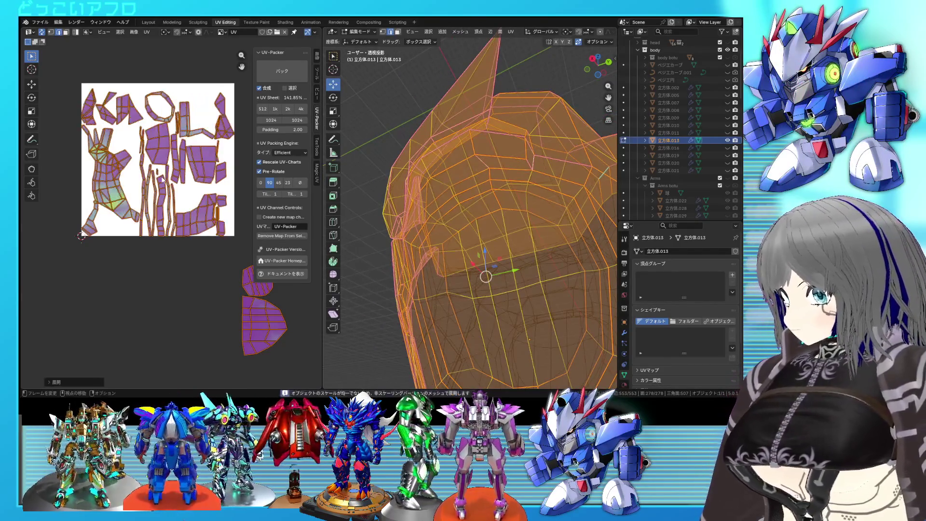
{"action": "left_click", "coordinate": [466, 91]}
Select the connected upper panel and mark one fin edge as a seam
{"action": "key", "text": "ctrl+l"}
{"action": "key", "text": "alt+z"}
{"action": "middle_click_drag", "start_coordinate": [464, 217], "coordinate": [480, 217]}
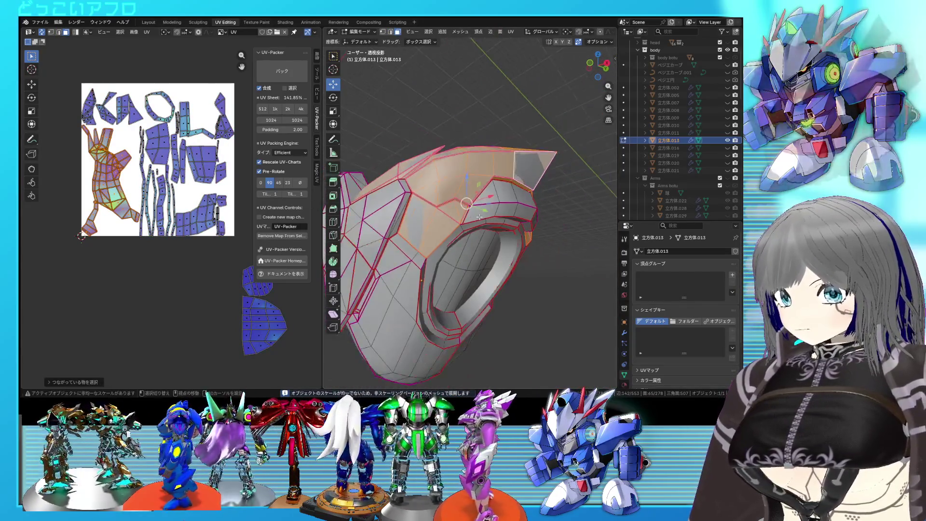
{"action": "scroll", "coordinate": [479, 217], "scroll_direction": "up", "scroll_amount": 3}
{"action": "scroll", "coordinate": [485, 203], "scroll_direction": "up", "scroll_amount": 2}
{"action": "scroll", "coordinate": [492, 188], "scroll_direction": "down", "scroll_amount": 1}
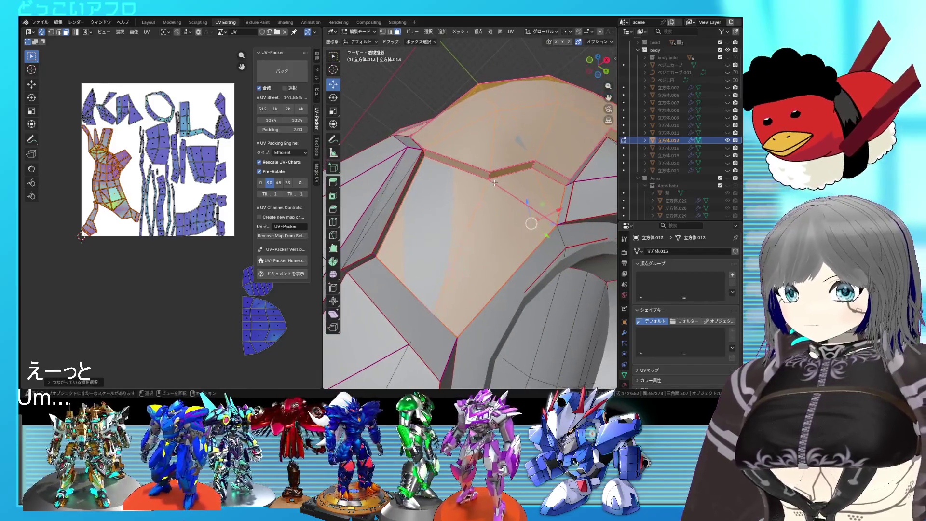
{"action": "left_click", "coordinate": [495, 183]}
{"action": "key", "text": "ctrl+e"}
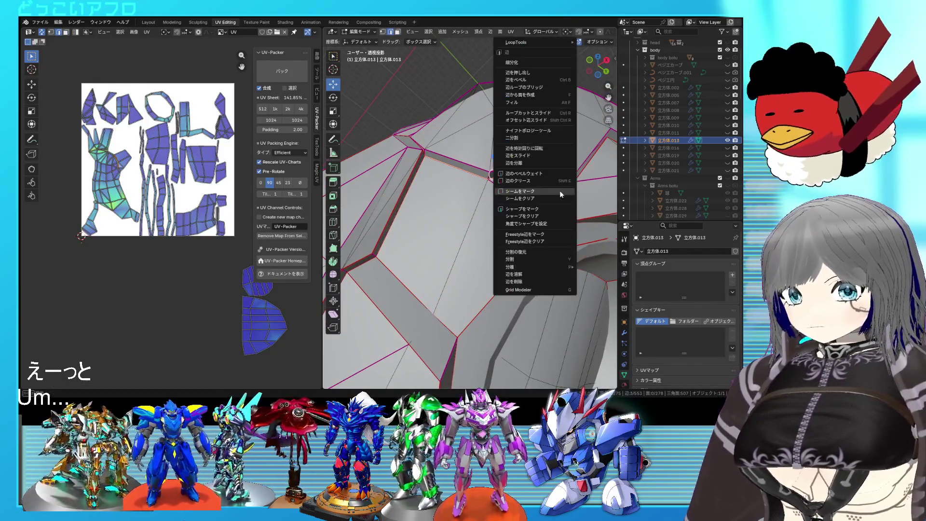
{"action": "left_click", "coordinate": [560, 192]}
Find hidden fin edges in wireframe and mark the selected fin edges as seams
{"action": "mouse_move", "coordinate": [559, 192]}
{"action": "middle_mouse_down"}
{"action": "mouse_move", "coordinate": [545, 180]}
{"action": "mouse_move", "coordinate": [450, 216]}
{"action": "mouse_move", "coordinate": [533, 225]}
{"action": "mouse_move", "coordinate": [540, 209]}
{"action": "mouse_move", "coordinate": [482, 212]}
{"action": "middle_mouse_up"}
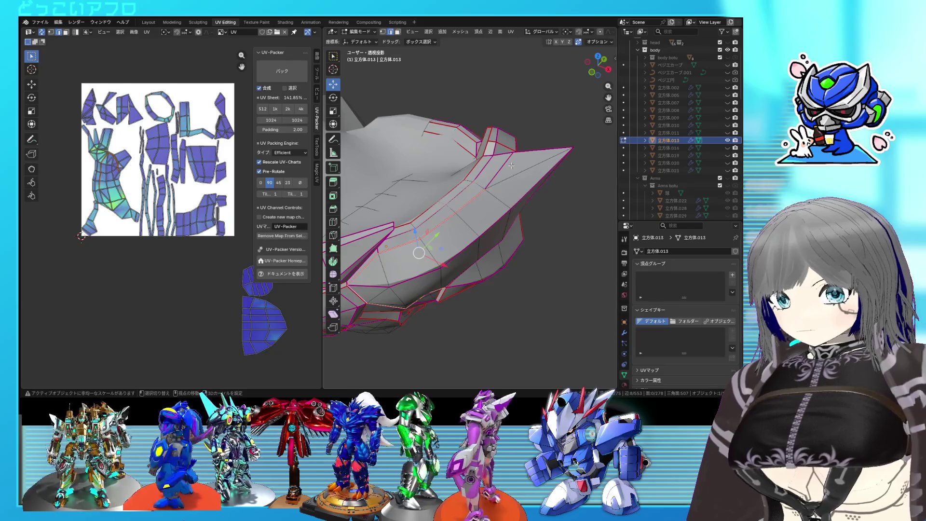
{"action": "middle_click_drag", "start_coordinate": [511, 166], "coordinate": [434, 186]}
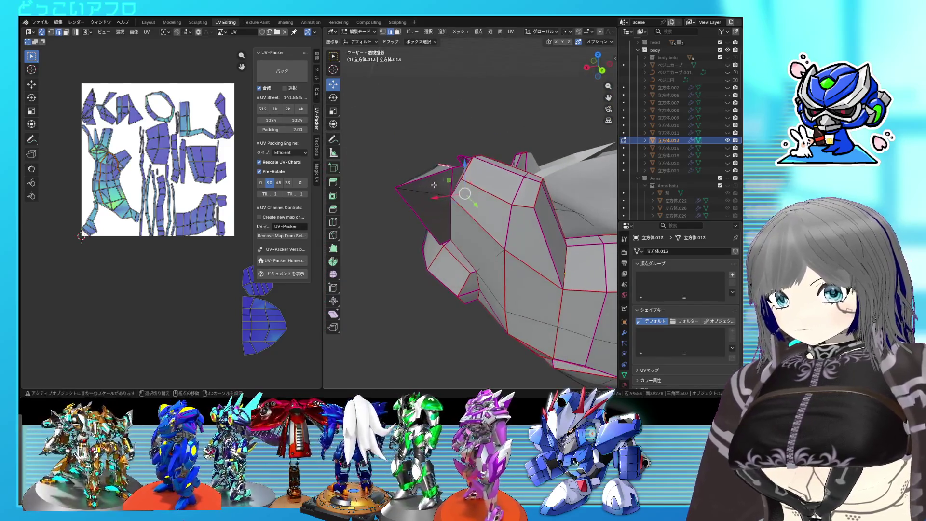
{"action": "mouse_move", "coordinate": [453, 222]}
{"action": "middle_mouse_down"}
{"action": "mouse_move", "coordinate": [463, 217]}
{"action": "mouse_move", "coordinate": [478, 245]}
{"action": "middle_mouse_up"}
{"action": "scroll", "coordinate": [468, 223], "scroll_direction": "up", "scroll_amount": 2}
{"action": "key", "text": "shift+z"}
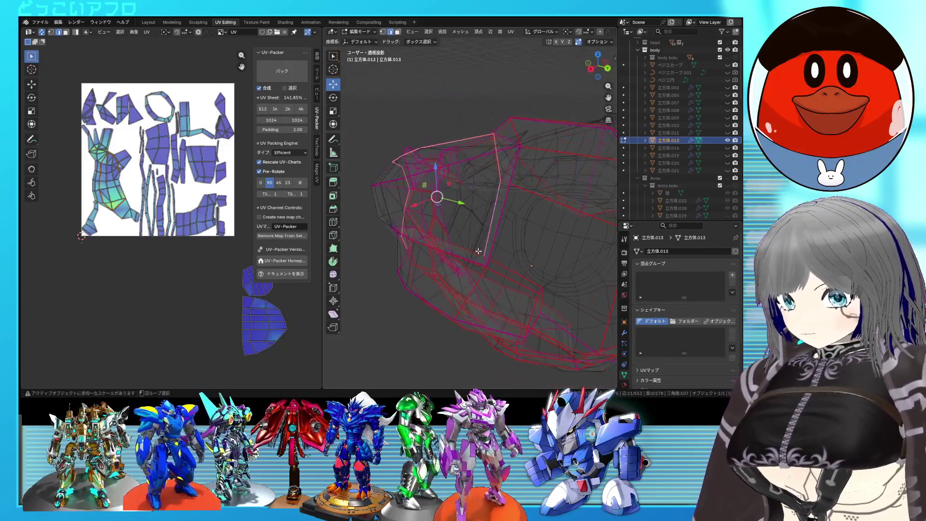
{"action": "key", "text": "shift+z"}
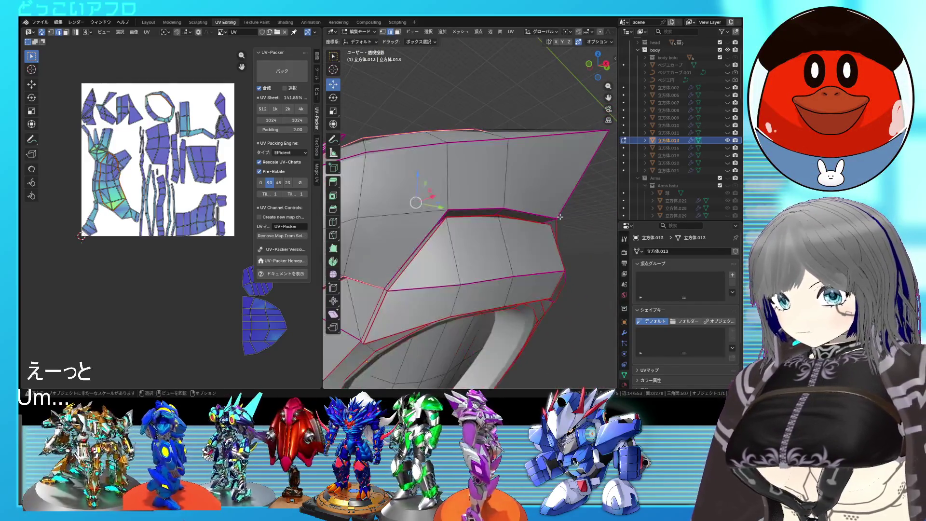
{"action": "mouse_move", "coordinate": [444, 226]}
{"action": "middle_mouse_down"}
{"action": "mouse_move", "coordinate": [428, 183]}
{"action": "mouse_move", "coordinate": [457, 202]}
{"action": "mouse_move", "coordinate": [517, 212]}
{"action": "mouse_move", "coordinate": [413, 219]}
{"action": "mouse_move", "coordinate": [443, 210]}
{"action": "middle_mouse_up"}
{"action": "key", "text": "shift+z"}
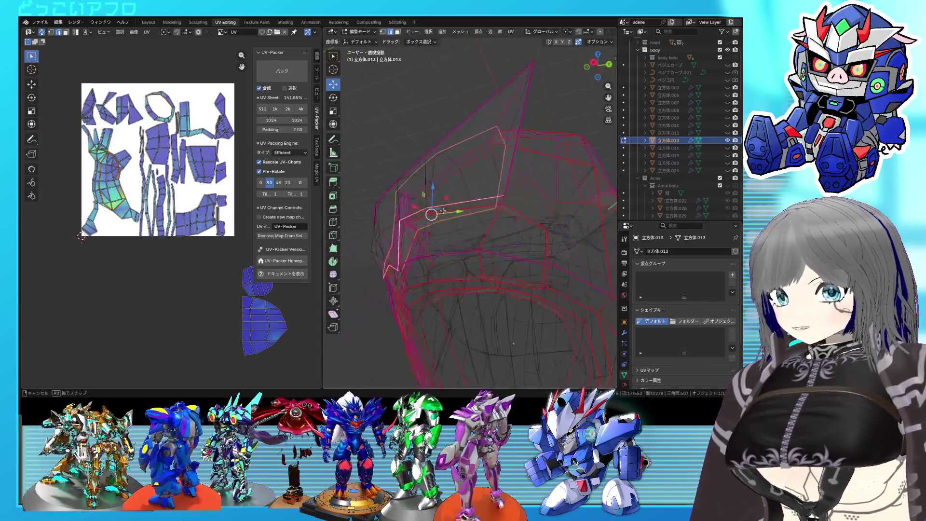
{"action": "middle_click_drag", "start_coordinate": [491, 181], "coordinate": [544, 179]}
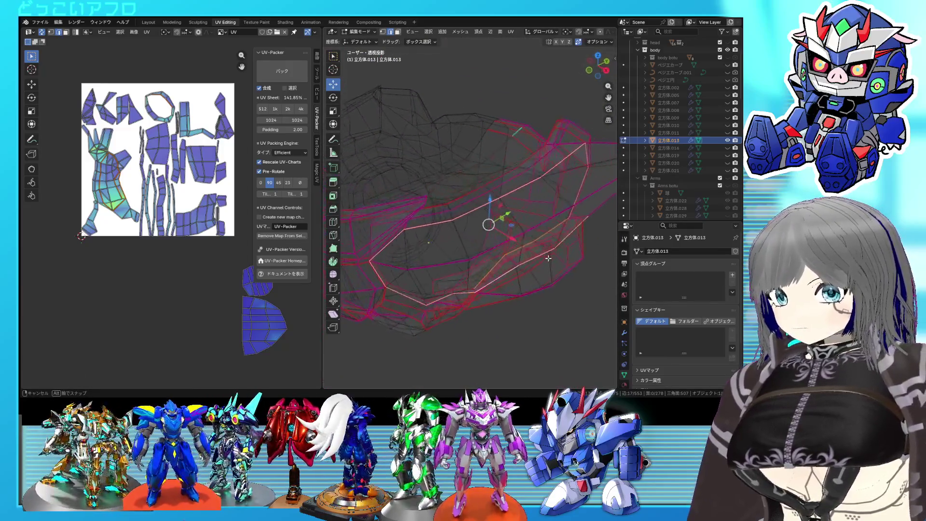
{"action": "middle_click_drag", "start_coordinate": [563, 258], "coordinate": [585, 230]}
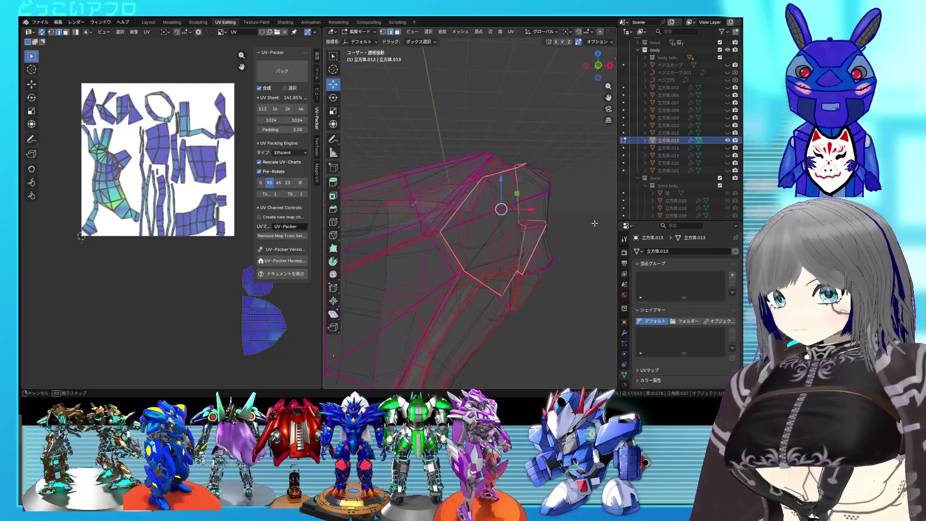
{"action": "key", "text": "shift+z"}
{"action": "mouse_move", "coordinate": [594, 206]}
{"action": "middle_mouse_down"}
{"action": "mouse_move", "coordinate": [560, 220]}
{"action": "mouse_move", "coordinate": [528, 268]}
{"action": "middle_mouse_up"}
{"action": "key", "text": "ctrl+e"}
{"action": "left_click", "coordinate": [561, 219]}
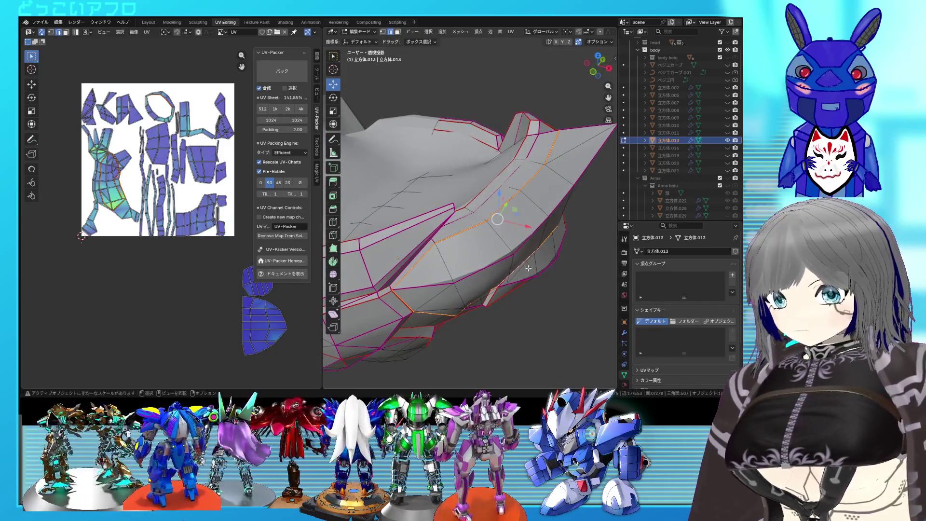
Mark another set of fin panel edges as seams after a wireframe check
{"action": "key", "text": "shift+z"}
{"action": "mouse_move", "coordinate": [467, 216]}
{"action": "middle_mouse_down"}
{"action": "mouse_move", "coordinate": [451, 216]}
{"action": "mouse_move", "coordinate": [472, 212]}
{"action": "mouse_move", "coordinate": [448, 239]}
{"action": "mouse_move", "coordinate": [460, 244]}
{"action": "mouse_move", "coordinate": [468, 198]}
{"action": "mouse_move", "coordinate": [405, 251]}
{"action": "mouse_move", "coordinate": [541, 201]}
{"action": "mouse_move", "coordinate": [474, 225]}
{"action": "mouse_move", "coordinate": [458, 219]}
{"action": "mouse_move", "coordinate": [506, 223]}
{"action": "middle_mouse_up"}
{"action": "key", "text": "shift+z"}
{"action": "key", "text": "shift+z"}
{"action": "key", "text": "ctrl+e"}
{"action": "left_click", "coordinate": [460, 219]}
{"action": "key", "text": "shift+z"}
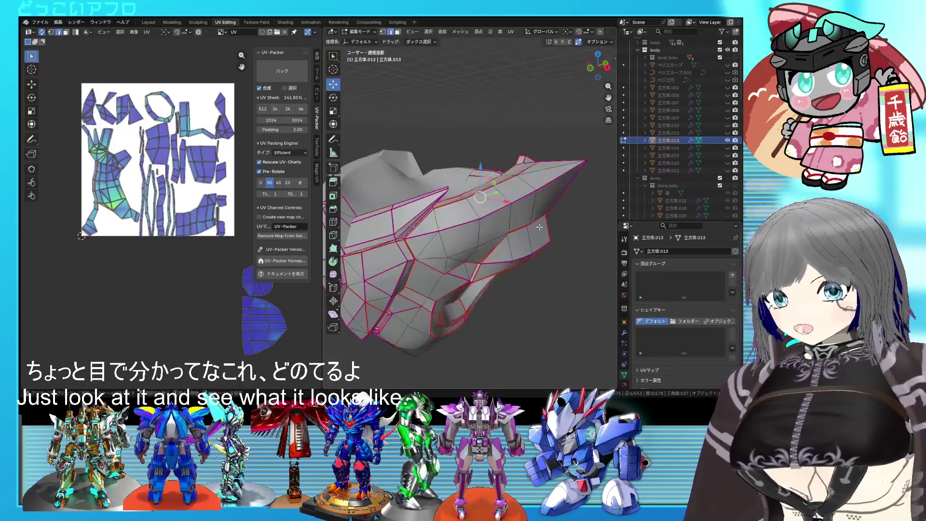
Select the long fin strip in the UV editor and mark its edges as seams
{"action": "key", "text": "a"}
{"action": "scroll", "coordinate": [195, 179], "scroll_direction": "up", "scroll_amount": 2}
{"action": "scroll", "coordinate": [145, 181], "scroll_direction": "up", "scroll_amount": 2}
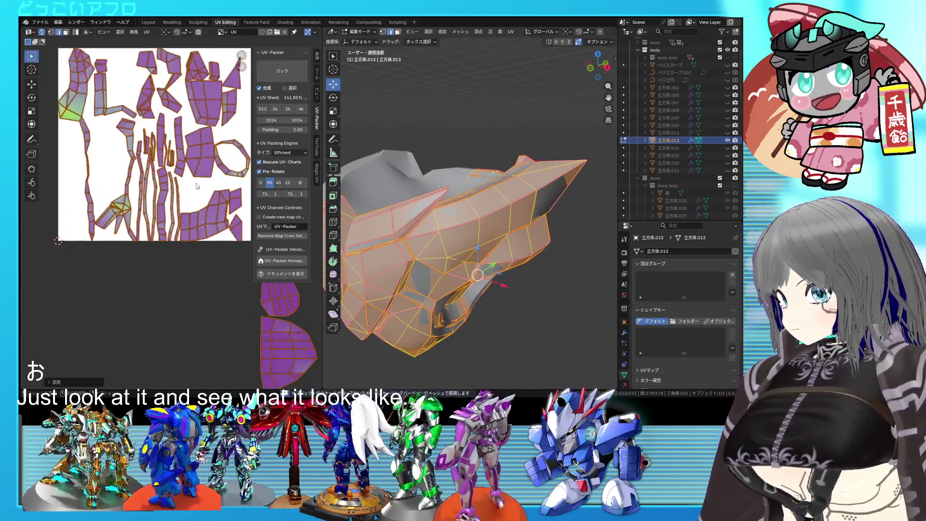
{"action": "scroll", "coordinate": [83, 188], "scroll_direction": "up", "scroll_amount": 2}
{"action": "key", "text": "alt+a"}
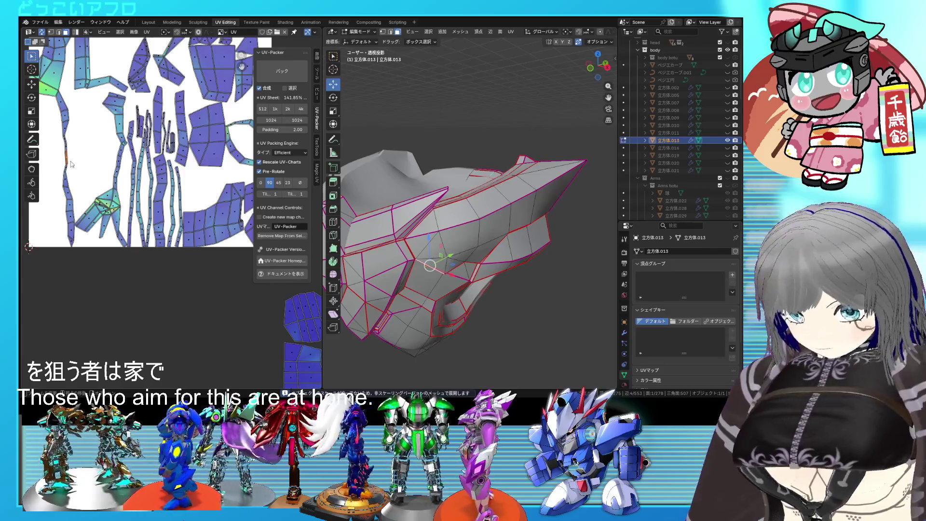
{"action": "left_click", "coordinate": [72, 163]}
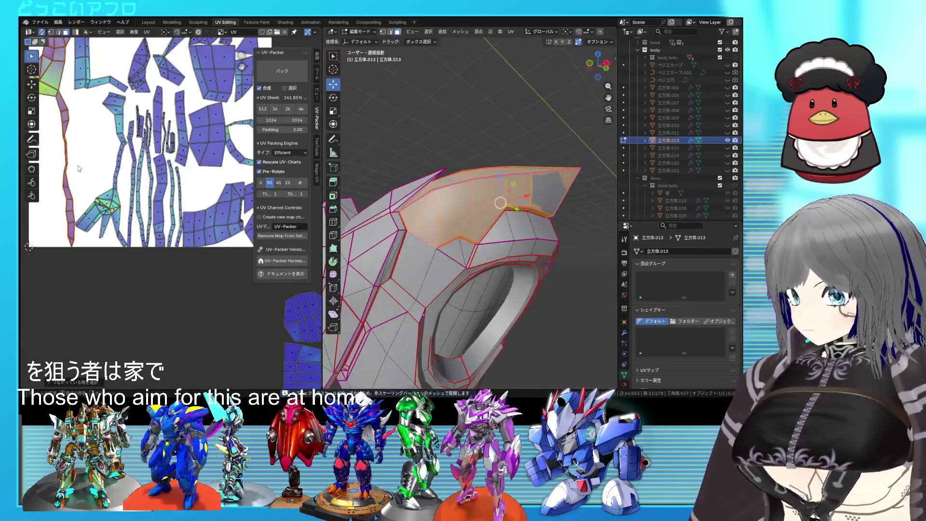
{"action": "middle_click_drag", "start_coordinate": [78, 169], "coordinate": [106, 120]}
{"action": "left_click", "coordinate": [106, 120]}
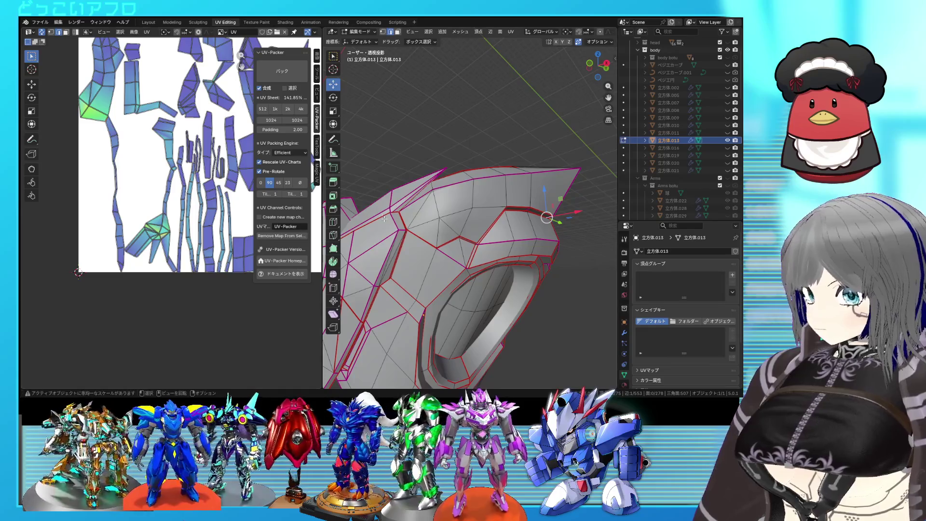
{"action": "middle_click_drag", "start_coordinate": [384, 220], "coordinate": [412, 226]}
{"action": "right_click", "coordinate": [413, 225]}
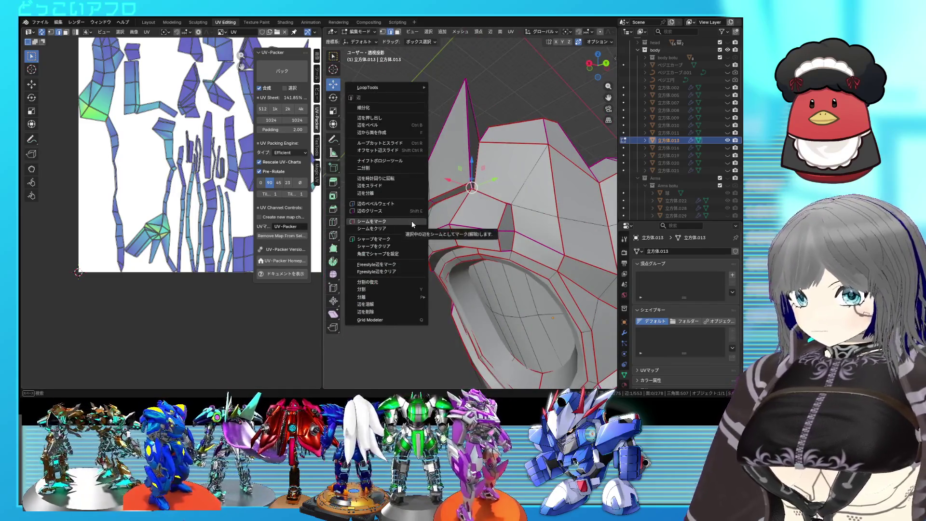
{"action": "left_click", "coordinate": [413, 222]}
Unwrap the whole helmet mesh into fresh islands and pick one linked part to inspect
{"action": "key", "text": "a"}
{"action": "key", "text": "u"}
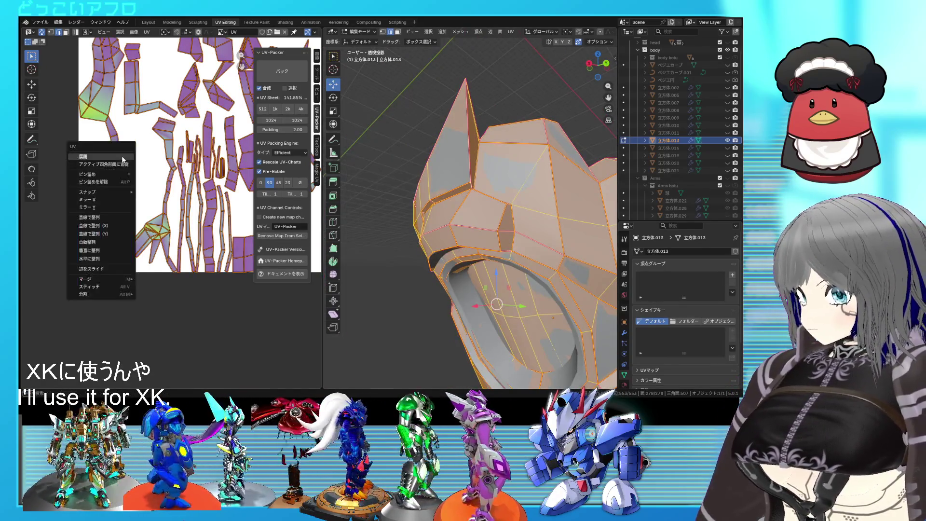
{"action": "left_click", "coordinate": [94, 156]}
{"action": "scroll", "coordinate": [103, 193], "scroll_direction": "up", "scroll_amount": 1}
{"action": "key", "text": "alt+a"}
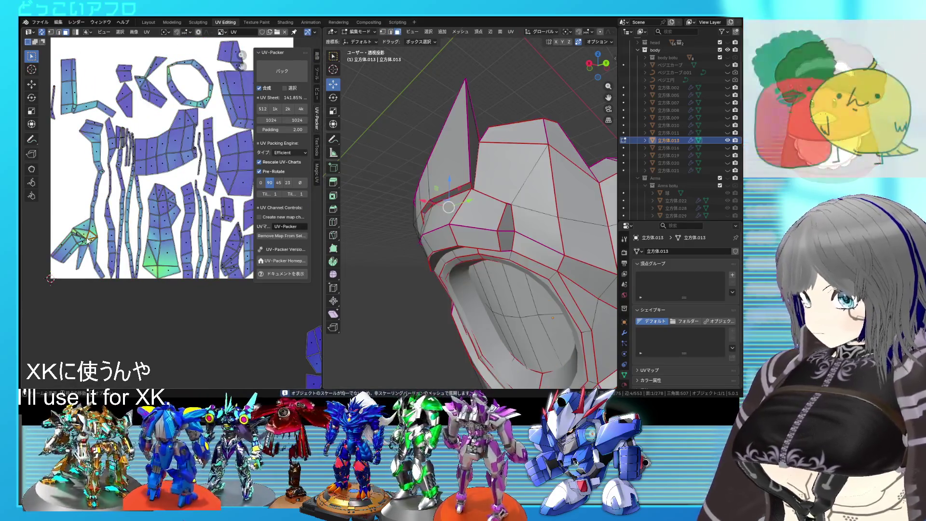
{"action": "scroll", "coordinate": [103, 194], "scroll_direction": "down", "scroll_amount": 1}
{"action": "key", "text": "ctrl+l"}
{"action": "mouse_move", "coordinate": [325, 227]}
{"action": "middle_mouse_down"}
{"action": "mouse_move", "coordinate": [515, 281]}
{"action": "mouse_move", "coordinate": [503, 249]}
{"action": "middle_mouse_up"}
{"action": "scroll", "coordinate": [503, 250], "scroll_direction": "up", "scroll_amount": 4}
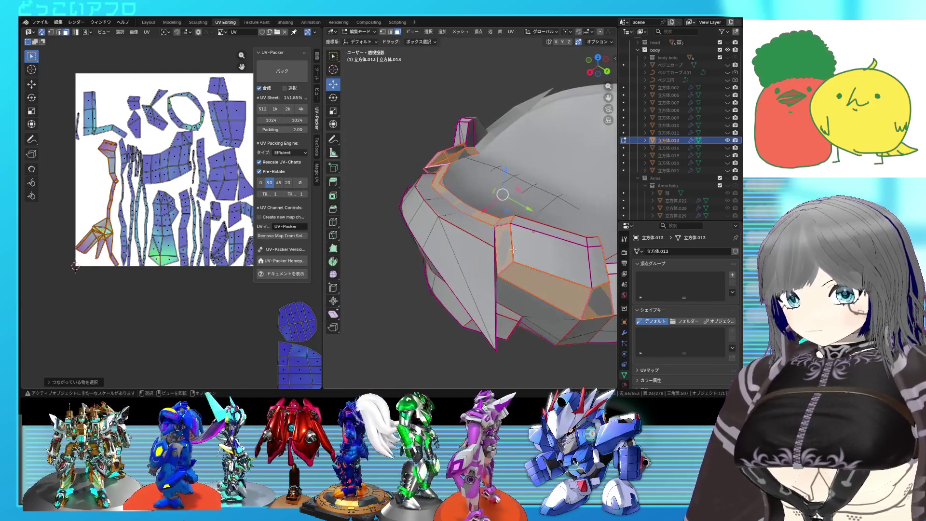
{"action": "right_click", "coordinate": [482, 227]}
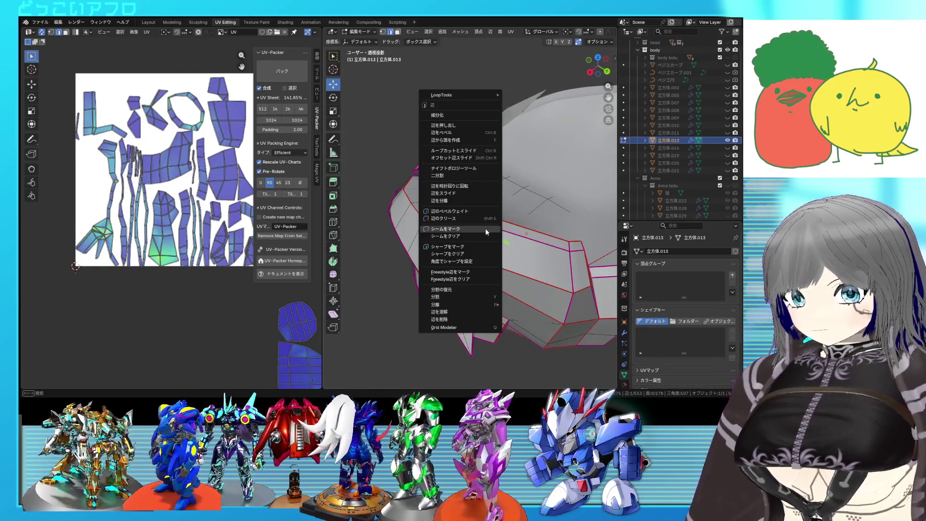
{"action": "mouse_move", "coordinate": [482, 226]}
{"action": "middle_mouse_down"}
{"action": "mouse_move", "coordinate": [444, 218]}
{"action": "mouse_move", "coordinate": [460, 207]}
{"action": "mouse_move", "coordinate": [446, 233]}
{"action": "mouse_move", "coordinate": [494, 224]}
{"action": "mouse_move", "coordinate": [466, 264]}
{"action": "middle_mouse_up"}
{"action": "key", "text": "shift+z"}
{"action": "key", "text": "shift+z"}
{"action": "right_click", "coordinate": [466, 264]}
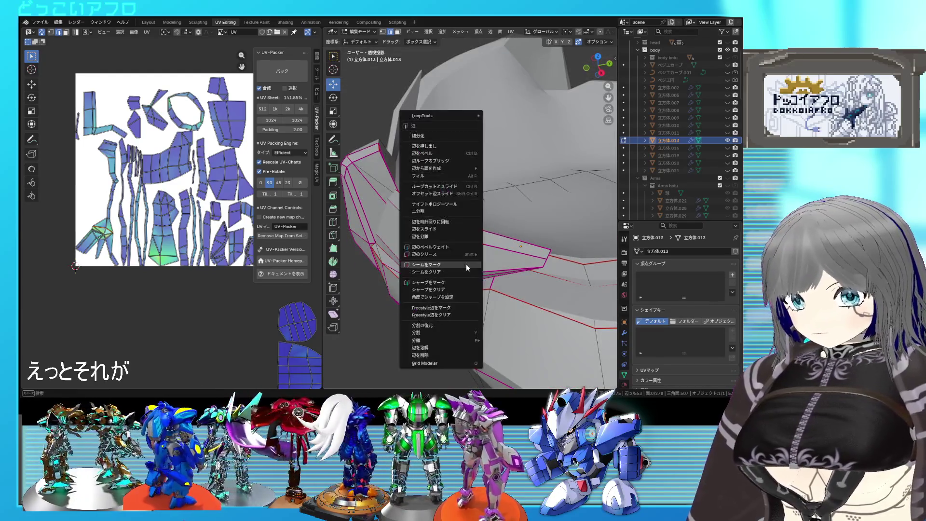
{"action": "key", "text": "Escape"}
{"action": "key", "text": "shift+z"}
{"action": "mouse_move", "coordinate": [466, 264]}
{"action": "middle_mouse_down"}
{"action": "mouse_move", "coordinate": [521, 241]}
{"action": "mouse_move", "coordinate": [480, 223]}
{"action": "middle_mouse_up"}
{"action": "key", "text": "shift+z"}
{"action": "key", "text": "shift+z"}
{"action": "key", "text": "shift+z"}
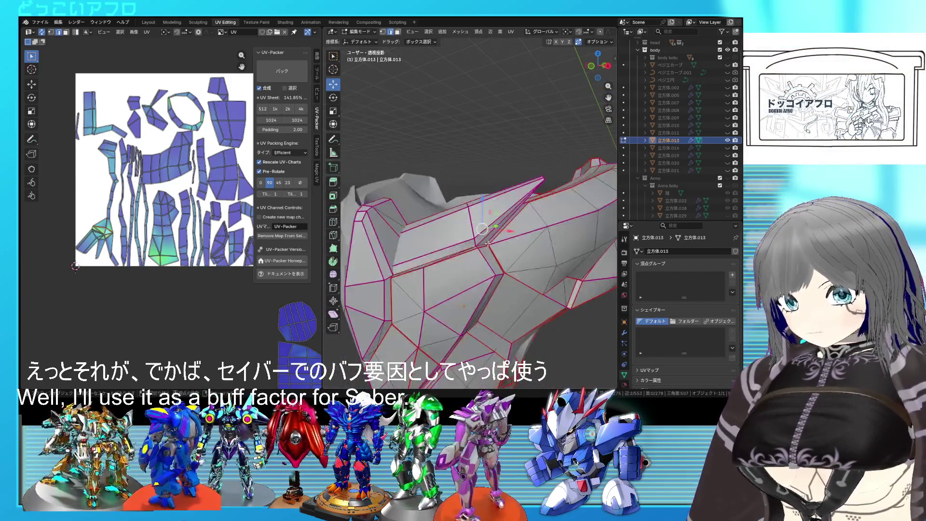
{"action": "key", "text": "shift+z"}
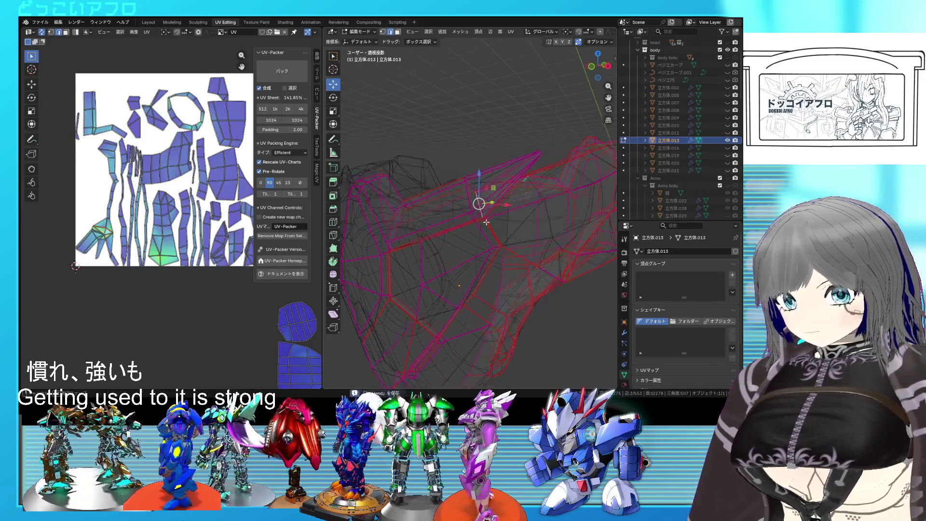
{"action": "key", "text": "shift+z"}
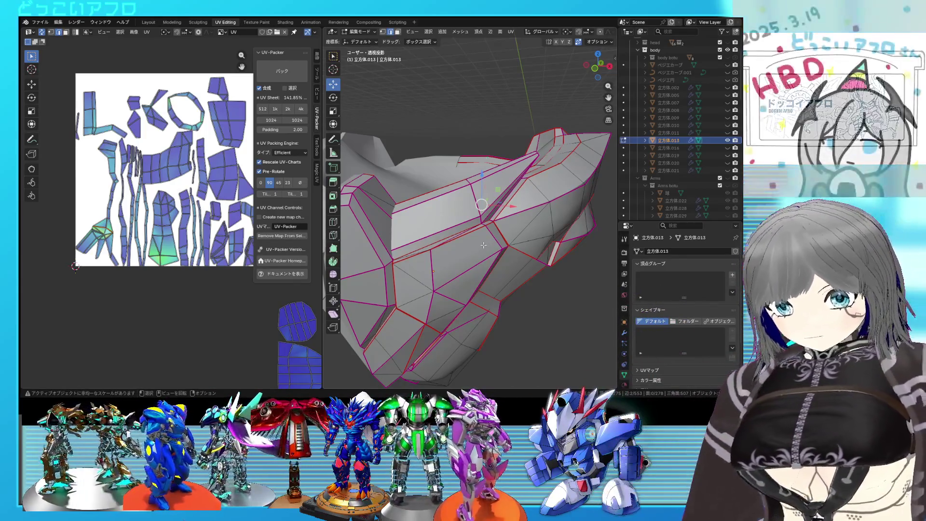
{"action": "scroll", "coordinate": [483, 245], "scroll_direction": "up", "scroll_amount": 3}
{"action": "mouse_move", "coordinate": [484, 244]}
{"action": "middle_mouse_down"}
{"action": "mouse_move", "coordinate": [459, 223]}
{"action": "mouse_move", "coordinate": [489, 215]}
{"action": "middle_mouse_up"}
{"action": "key", "text": "alt+z"}
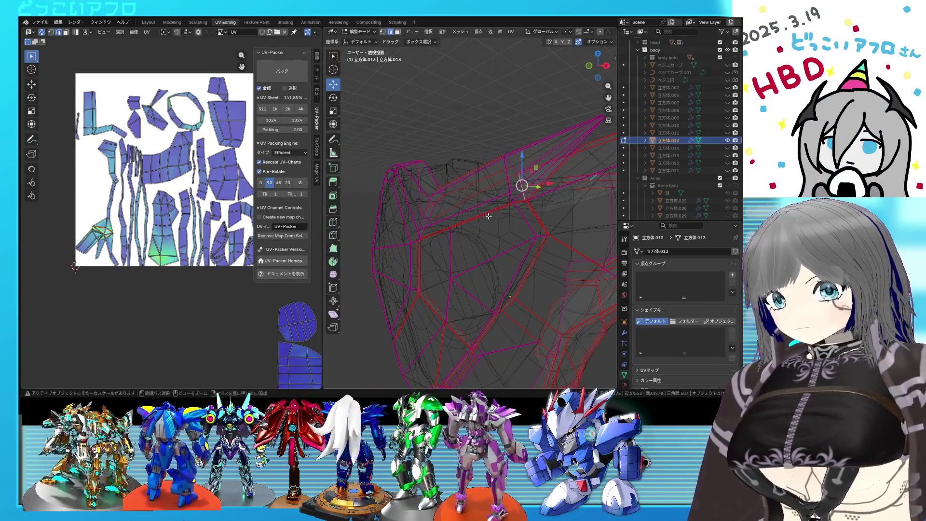
{"action": "key", "text": "alt+z"}
{"action": "middle_click_drag", "start_coordinate": [489, 215], "coordinate": [491, 246]}
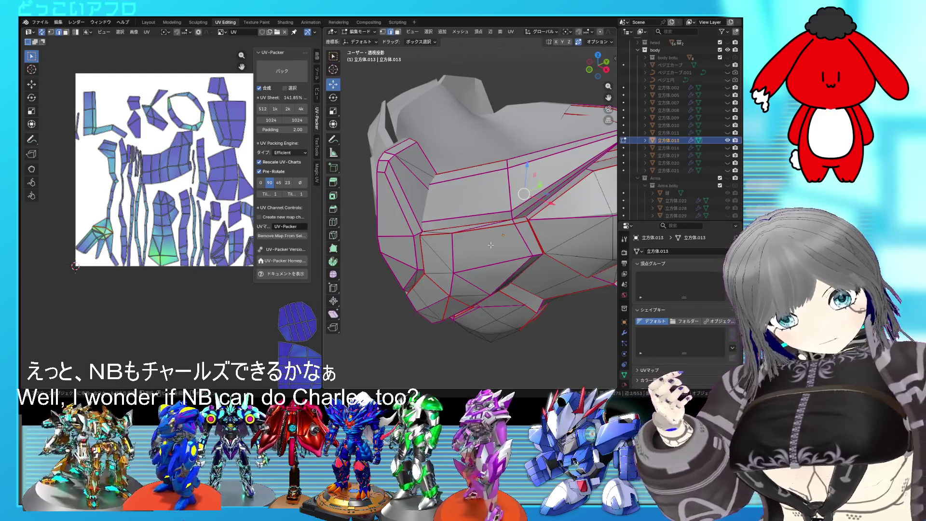
{"action": "middle_click_drag", "start_coordinate": [491, 245], "coordinate": [485, 237]}
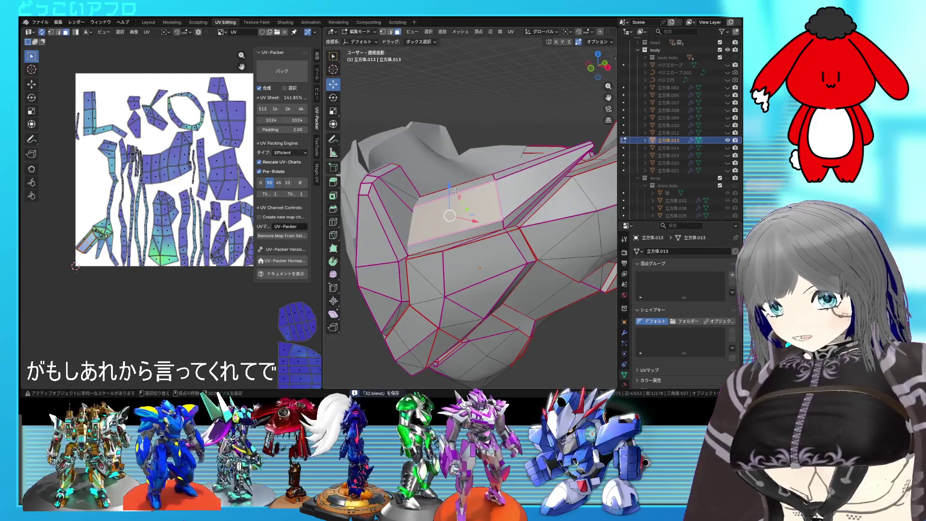
{"action": "mouse_move", "coordinate": [456, 191]}
{"action": "middle_mouse_down"}
{"action": "mouse_move", "coordinate": [433, 224]}
{"action": "mouse_move", "coordinate": [540, 233]}
{"action": "middle_mouse_up"}
Inspect the panel lines and mark the selected panel edges as seams
{"action": "key", "text": "alt+z"}
{"action": "key", "text": "alt+z"}
{"action": "key", "text": "alt+z"}
{"action": "key", "text": "alt+z"}
{"action": "mouse_move", "coordinate": [540, 233]}
{"action": "middle_mouse_down"}
{"action": "mouse_move", "coordinate": [504, 240]}
{"action": "mouse_move", "coordinate": [510, 215]}
{"action": "mouse_move", "coordinate": [450, 230]}
{"action": "mouse_move", "coordinate": [469, 222]}
{"action": "mouse_move", "coordinate": [423, 217]}
{"action": "mouse_move", "coordinate": [443, 228]}
{"action": "middle_mouse_up"}
{"action": "key", "text": "alt+z"}
{"action": "key", "text": "alt+z"}
{"action": "scroll", "coordinate": [449, 221], "scroll_direction": "up", "scroll_amount": 3}
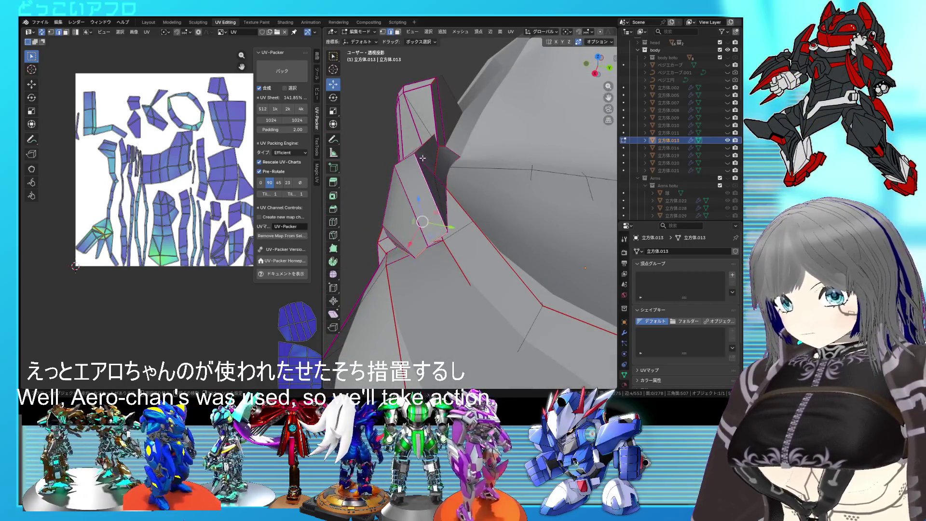
{"action": "middle_click_drag", "start_coordinate": [424, 152], "coordinate": [464, 148]}
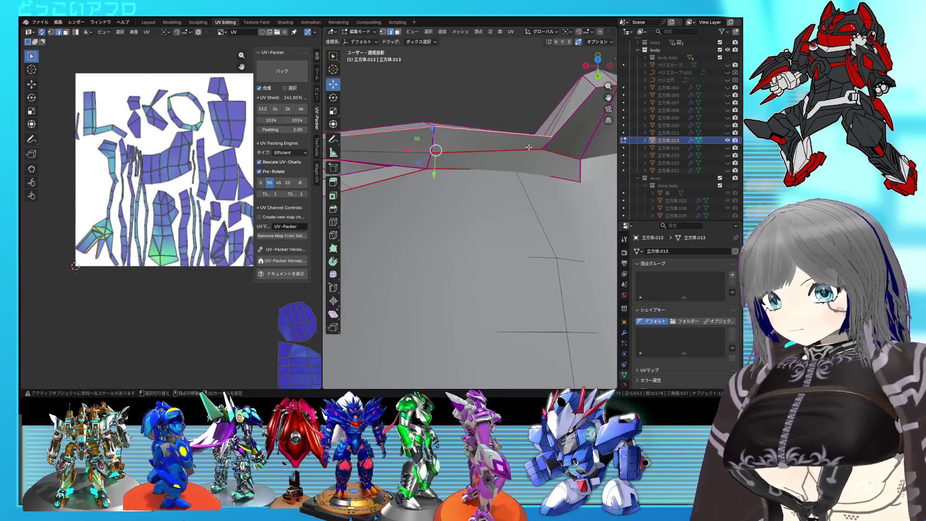
{"action": "right_click", "coordinate": [544, 173]}
{"action": "mouse_move", "coordinate": [431, 182]}
{"action": "middle_mouse_down"}
{"action": "mouse_move", "coordinate": [516, 169]}
{"action": "mouse_move", "coordinate": [493, 167]}
{"action": "middle_mouse_up"}
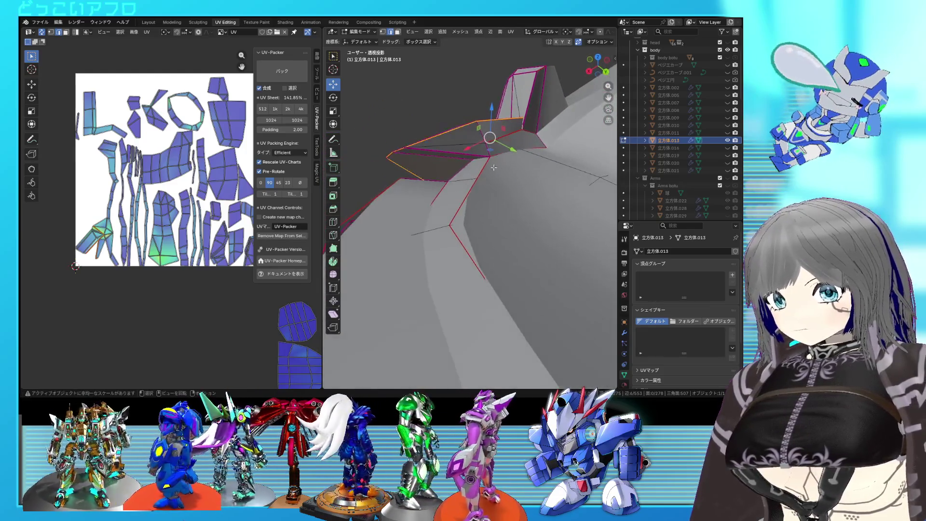
{"action": "key", "text": "ctrl+e"}
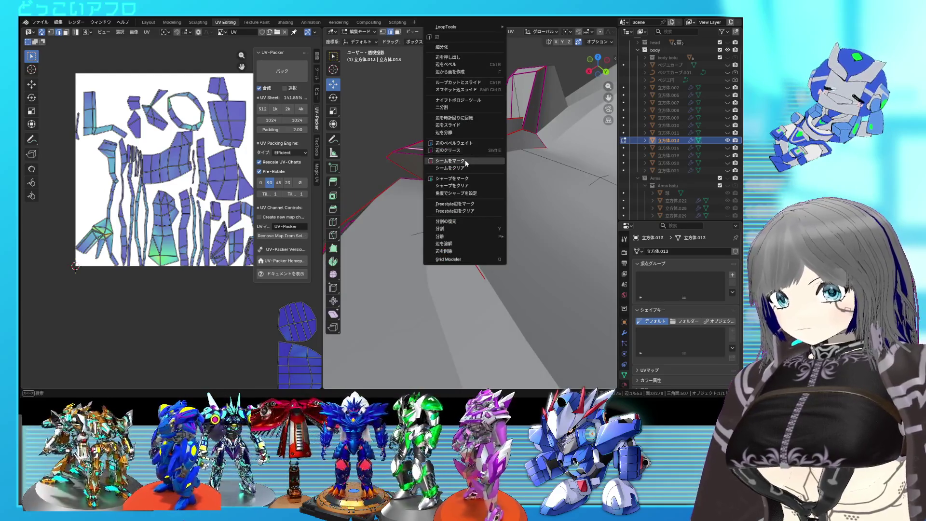
{"action": "left_click", "coordinate": [467, 162]}
Mark other selected panel edges as sharp and return to Object Mode
{"action": "middle_click_drag", "start_coordinate": [466, 163], "coordinate": [541, 151]}
{"action": "key", "text": "ctrl+e"}
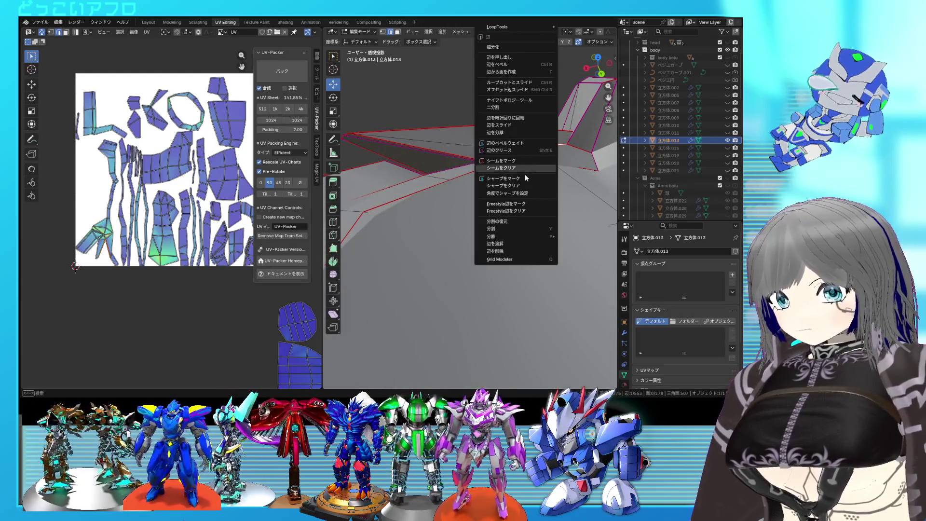
{"action": "left_click", "coordinate": [501, 160]}
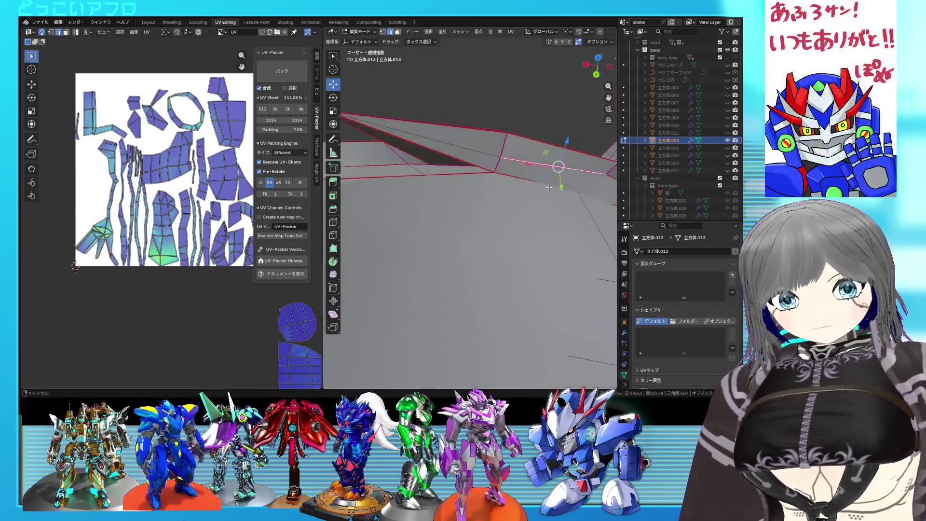
{"action": "mouse_move", "coordinate": [501, 160]}
{"action": "middle_mouse_down"}
{"action": "mouse_move", "coordinate": [573, 174]}
{"action": "mouse_move", "coordinate": [488, 203]}
{"action": "mouse_move", "coordinate": [538, 188]}
{"action": "mouse_move", "coordinate": [528, 175]}
{"action": "middle_mouse_up"}
{"action": "key", "text": "alt+z"}
{"action": "key", "text": "alt+z"}
{"action": "key", "text": "alt+z"}
{"action": "key", "text": "alt+z"}
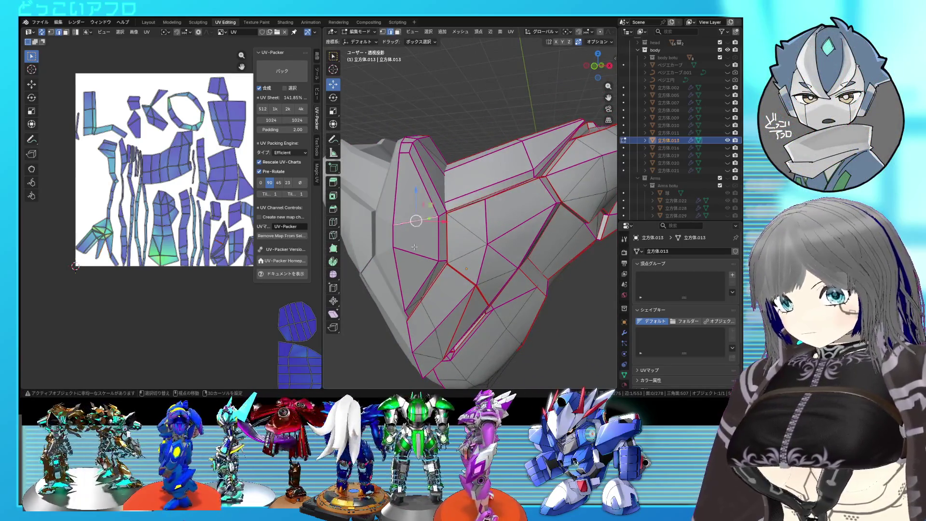
{"action": "right_click", "coordinate": [429, 250]}
{"action": "left_click", "coordinate": [430, 267]}
{"action": "mouse_move", "coordinate": [431, 267]}
{"action": "middle_mouse_down"}
{"action": "mouse_move", "coordinate": [523, 248]}
{"action": "mouse_move", "coordinate": [485, 245]}
{"action": "mouse_move", "coordinate": [558, 245]}
{"action": "mouse_move", "coordinate": [489, 242]}
{"action": "middle_mouse_up"}
{"action": "key", "text": "Tab"}
{"action": "key", "text": "Tab"}
{"action": "scroll", "coordinate": [490, 243], "scroll_direction": "up", "scroll_amount": 2}
{"action": "scroll", "coordinate": [490, 243], "scroll_direction": "up", "scroll_amount": 2}
Unwrap the whole helmet mesh and check the linked upper part's island
{"action": "key", "text": "a"}
{"action": "scroll", "coordinate": [490, 243], "scroll_direction": "down", "scroll_amount": 2}
{"action": "key", "text": "u"}
{"action": "left_click", "coordinate": [166, 178]}
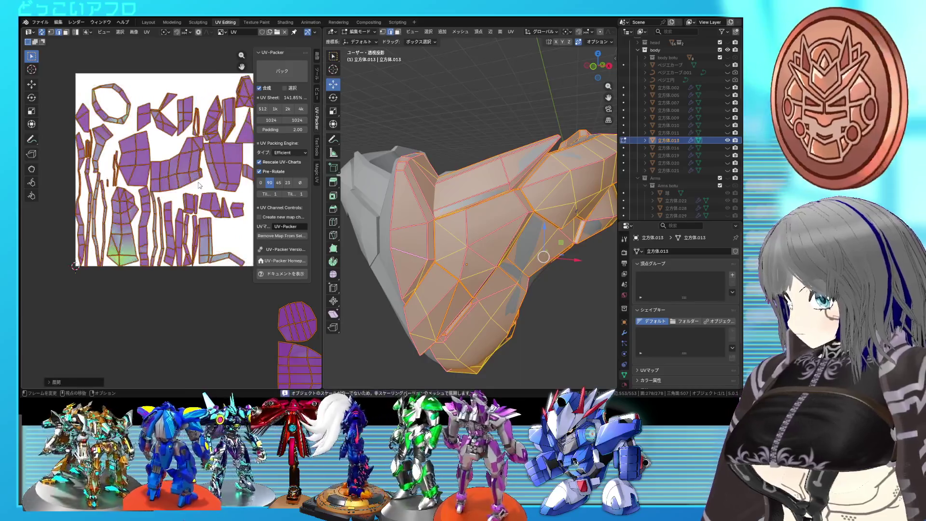
{"action": "key", "text": "alt+a"}
{"action": "key", "text": "l"}
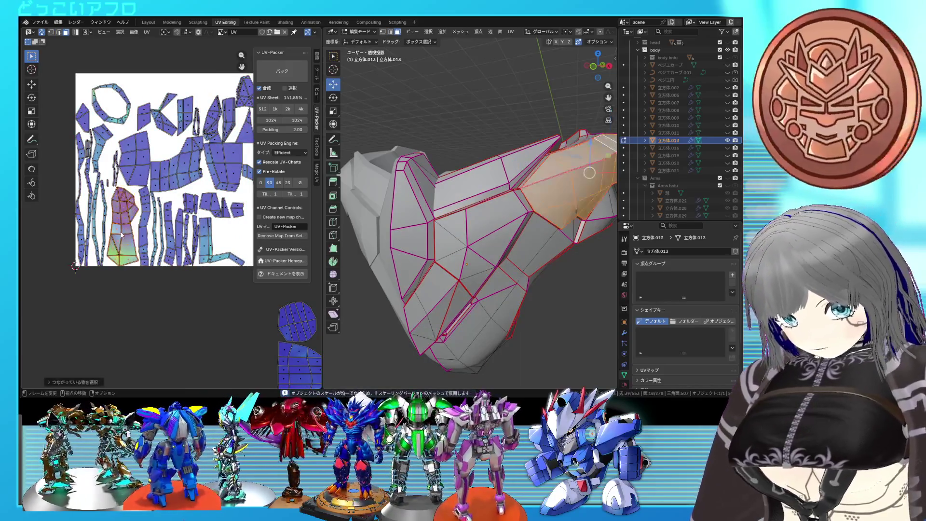
{"action": "scroll", "coordinate": [172, 179], "scroll_direction": "down", "scroll_amount": 1}
{"action": "mouse_move", "coordinate": [467, 254]}
{"action": "middle_mouse_down"}
{"action": "mouse_move", "coordinate": [479, 245]}
{"action": "mouse_move", "coordinate": [423, 223]}
{"action": "mouse_move", "coordinate": [391, 176]}
{"action": "middle_mouse_up"}
{"action": "key", "text": "alt+a"}
{"action": "scroll", "coordinate": [423, 224], "scroll_direction": "up", "scroll_amount": 3}
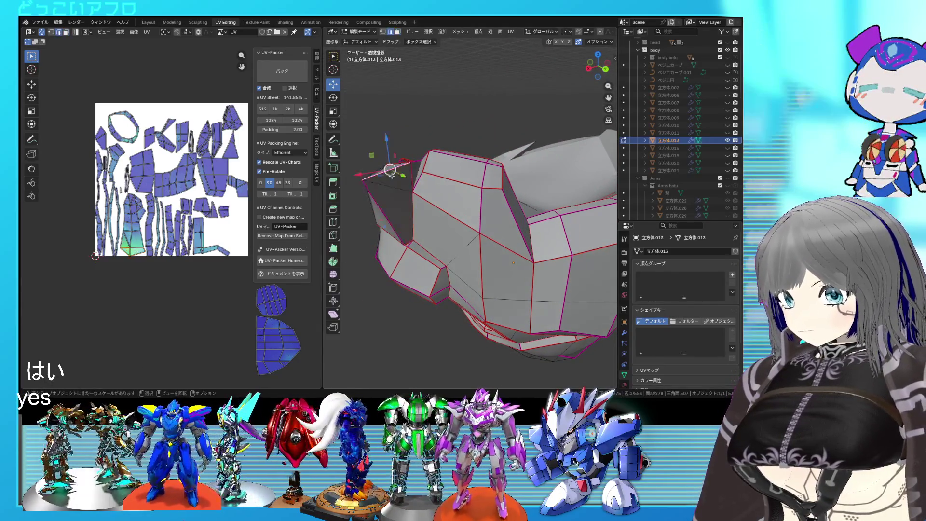
Clear the sharp marks, unwrap the mesh again and pick one small strip island
{"action": "key", "text": "ctrl+e"}
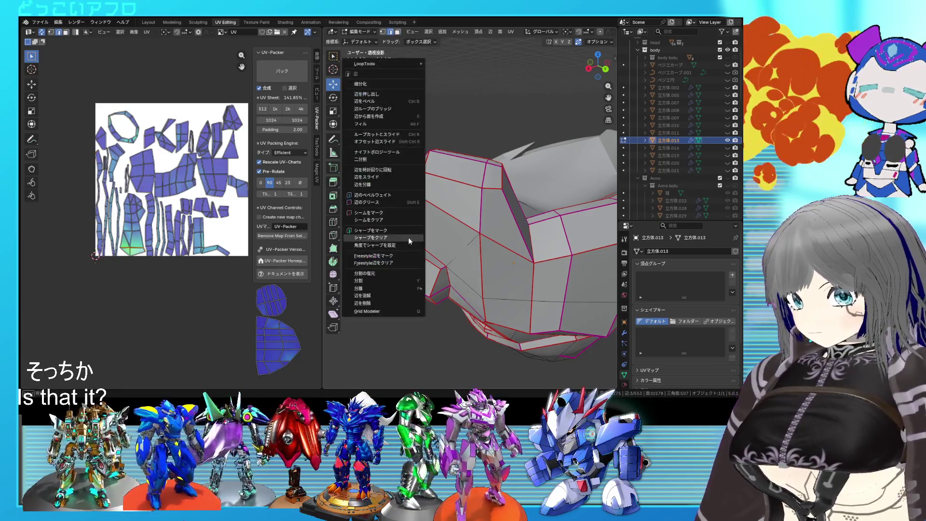
{"action": "left_click", "coordinate": [409, 213]}
{"action": "key", "text": "a"}
{"action": "key", "text": "u"}
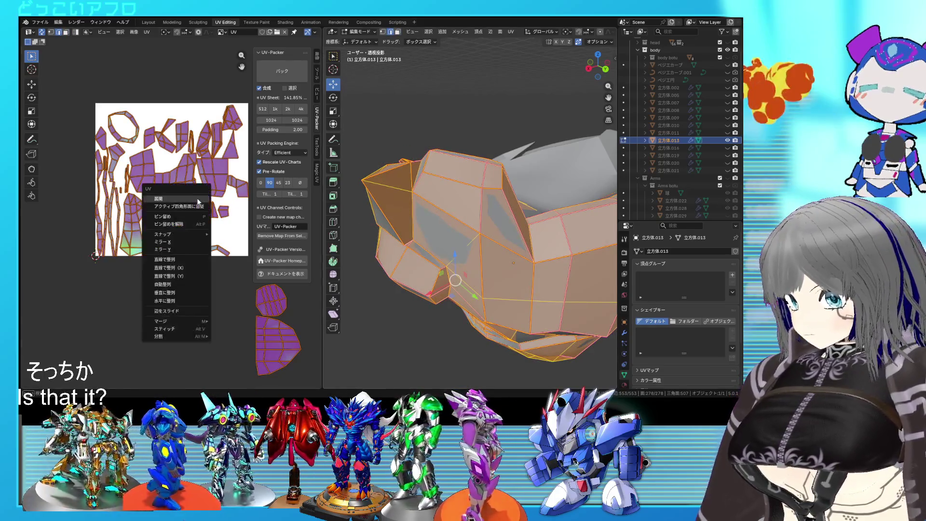
{"action": "left_click", "coordinate": [198, 205]}
{"action": "left_click", "coordinate": [208, 242]}
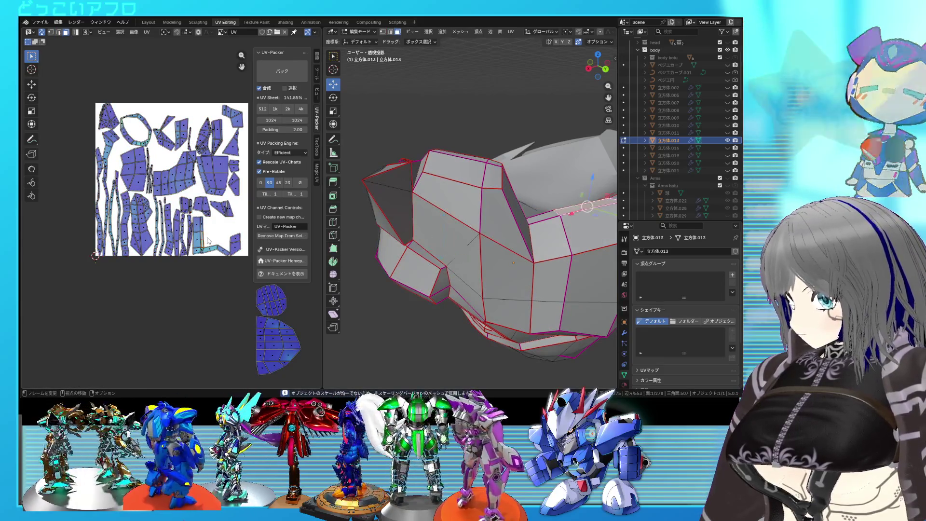
{"action": "middle_click_drag", "start_coordinate": [594, 221], "coordinate": [534, 247]}
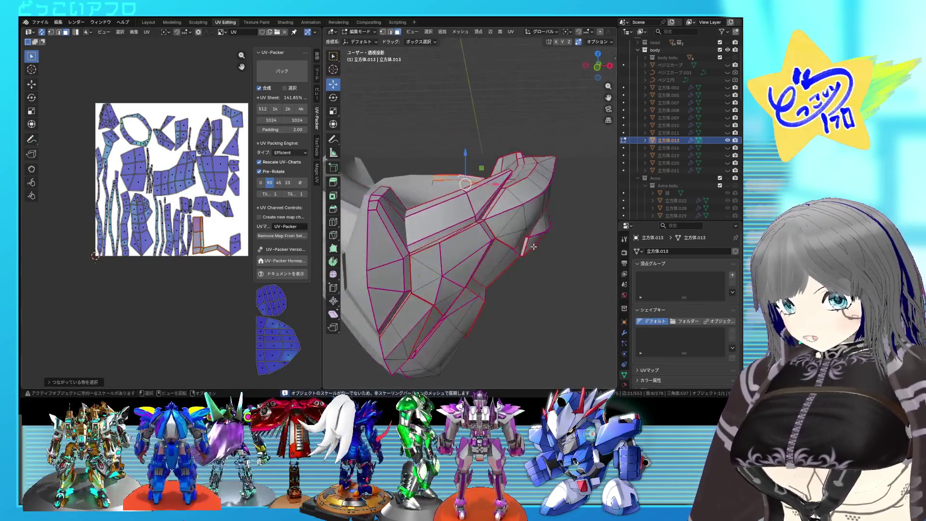
Select linked face groups one at a time to locate their islands in the UV layout
{"action": "key", "text": "l"}
{"action": "middle_click_drag", "start_coordinate": [454, 261], "coordinate": [416, 174]}
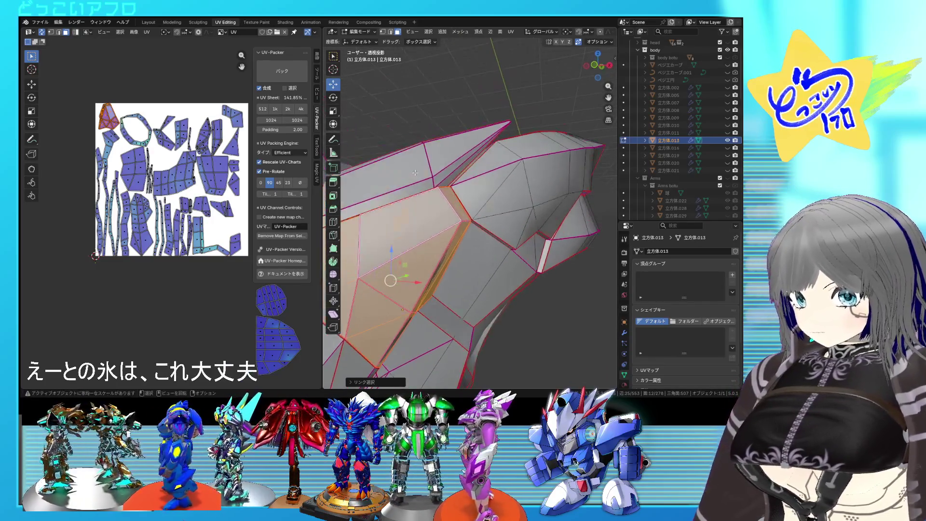
{"action": "left_click", "coordinate": [416, 174]}
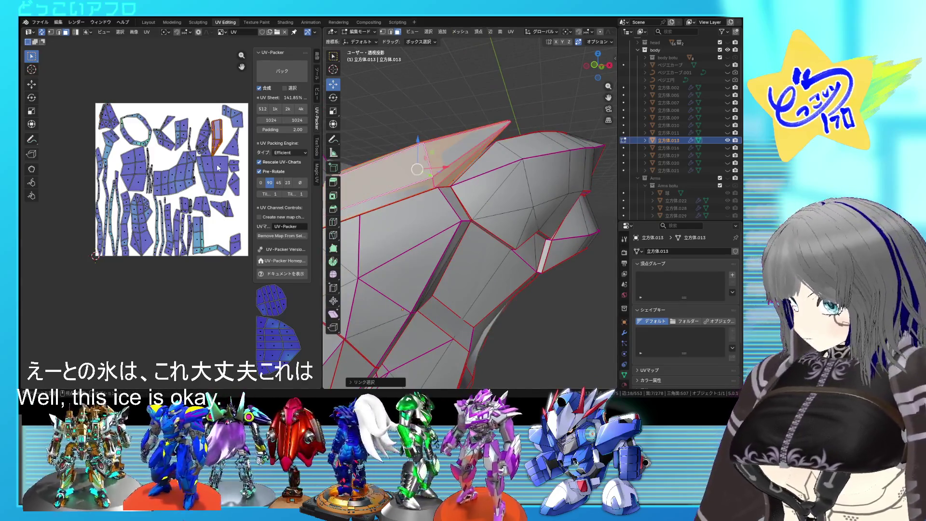
{"action": "scroll", "coordinate": [218, 168], "scroll_direction": "up", "scroll_amount": 3}
{"action": "scroll", "coordinate": [203, 184], "scroll_direction": "up", "scroll_amount": 3}
{"action": "scroll", "coordinate": [188, 203], "scroll_direction": "up", "scroll_amount": 3}
{"action": "left_click", "coordinate": [176, 217]}
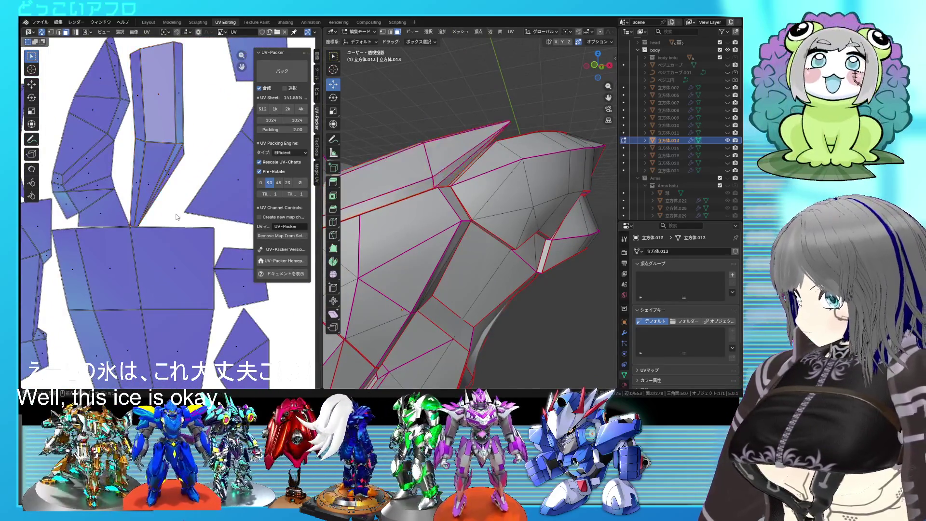
{"action": "middle_click_drag", "start_coordinate": [434, 239], "coordinate": [427, 247]}
{"action": "key", "text": "l"}
{"action": "scroll", "coordinate": [149, 200], "scroll_direction": "down", "scroll_amount": 3}
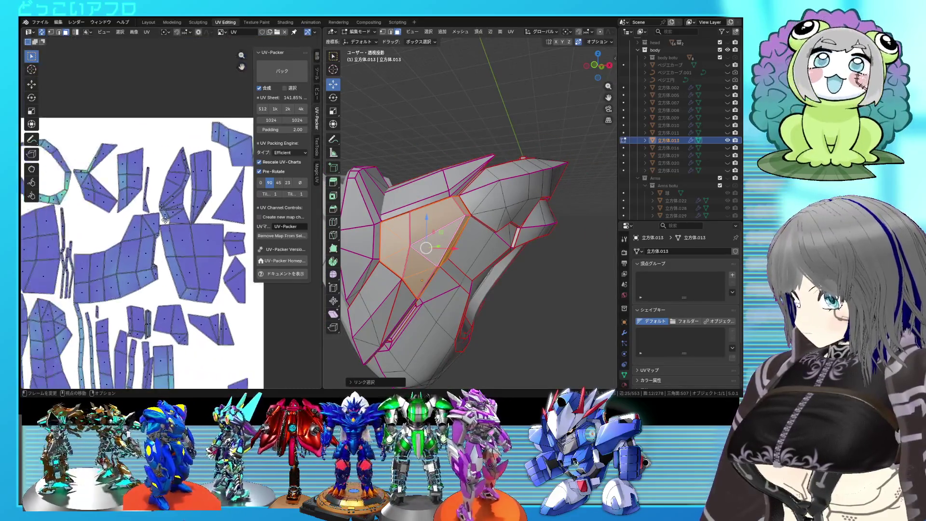
{"action": "scroll", "coordinate": [148, 200], "scroll_direction": "down", "scroll_amount": 1}
{"action": "scroll", "coordinate": [148, 202], "scroll_direction": "up", "scroll_amount": 2}
{"action": "scroll", "coordinate": [156, 214], "scroll_direction": "up", "scroll_amount": 2}
{"action": "scroll", "coordinate": [163, 228], "scroll_direction": "up", "scroll_amount": 1}
Mark one more selected edge as a seam and unwrap the whole mesh again
{"action": "left_click", "coordinate": [169, 239]}
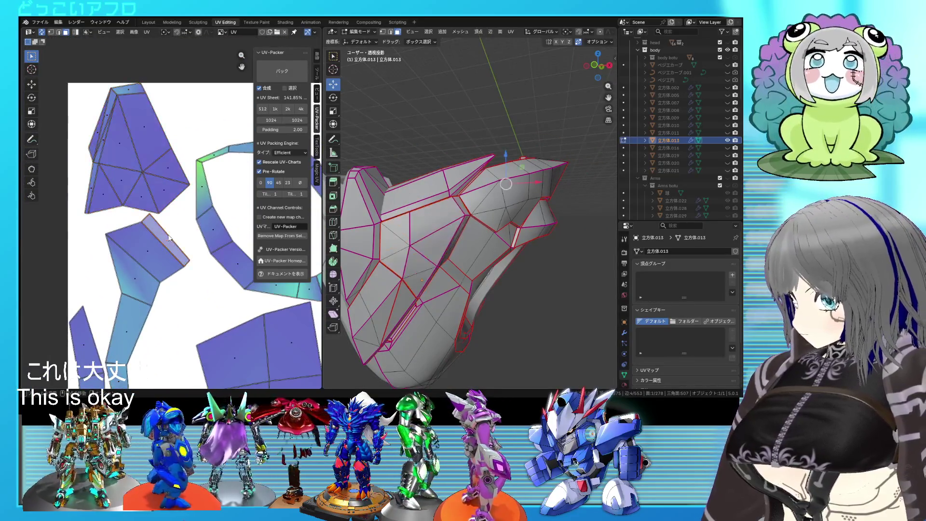
{"action": "mouse_move", "coordinate": [440, 257]}
{"action": "middle_mouse_down"}
{"action": "mouse_move", "coordinate": [431, 224]}
{"action": "mouse_move", "coordinate": [420, 226]}
{"action": "mouse_move", "coordinate": [463, 203]}
{"action": "middle_mouse_up"}
{"action": "key", "text": "ctrl+e"}
{"action": "left_click", "coordinate": [466, 199]}
{"action": "key", "text": "a"}
{"action": "key", "text": "u"}
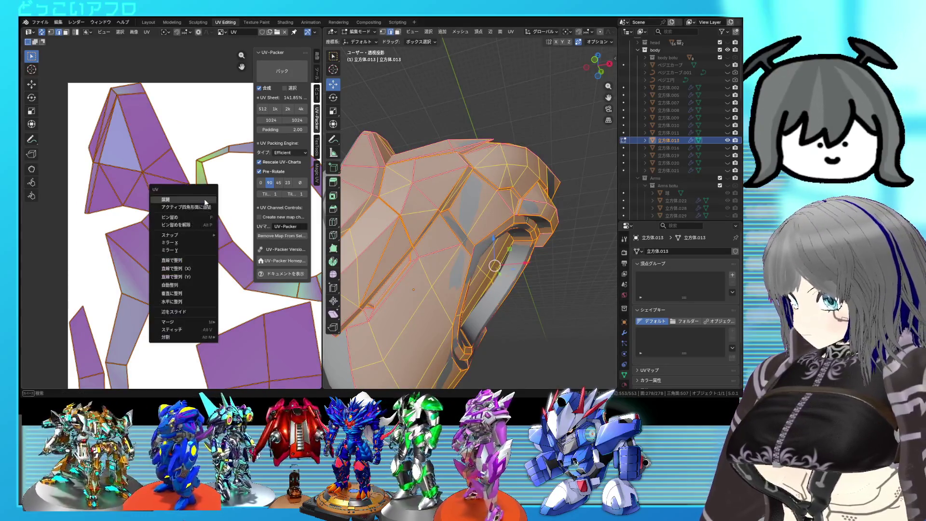
{"action": "left_click", "coordinate": [200, 202]}
Isolate one seam-bounded side panel and inspect it in the viewport
{"action": "key", "text": "alt+a"}
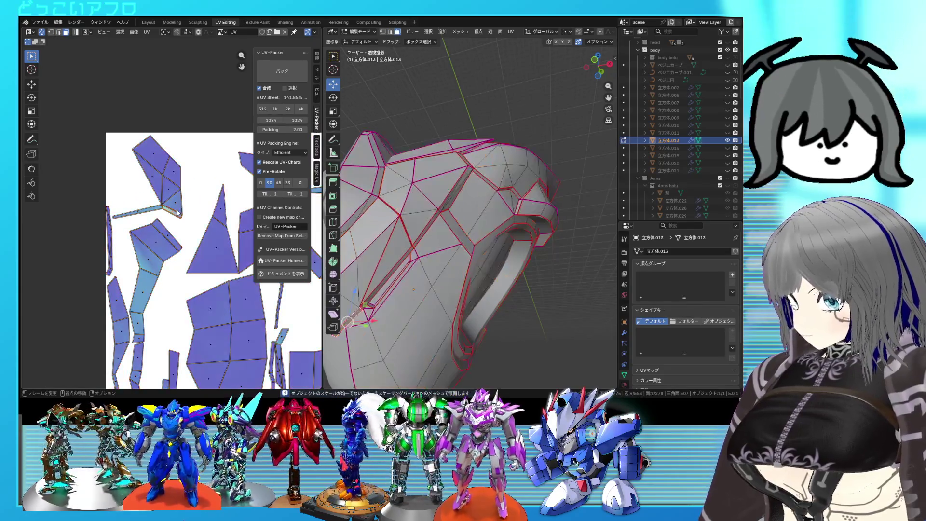
{"action": "key", "text": "l"}
{"action": "middle_click_drag", "start_coordinate": [384, 246], "coordinate": [405, 231]}
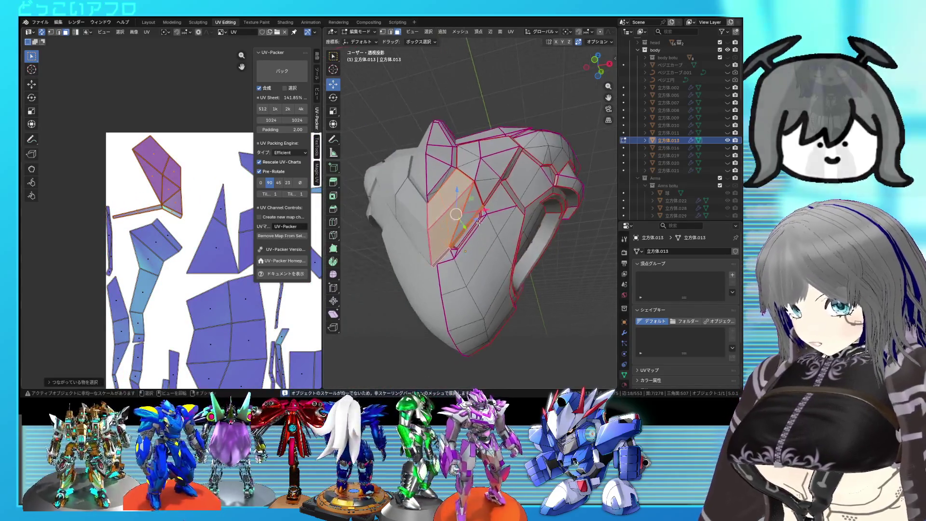
{"action": "scroll", "coordinate": [412, 228], "scroll_direction": "up", "scroll_amount": 5}
Review individual panel edges and mark the chosen edge as sharp
{"action": "right_click", "coordinate": [418, 227]}
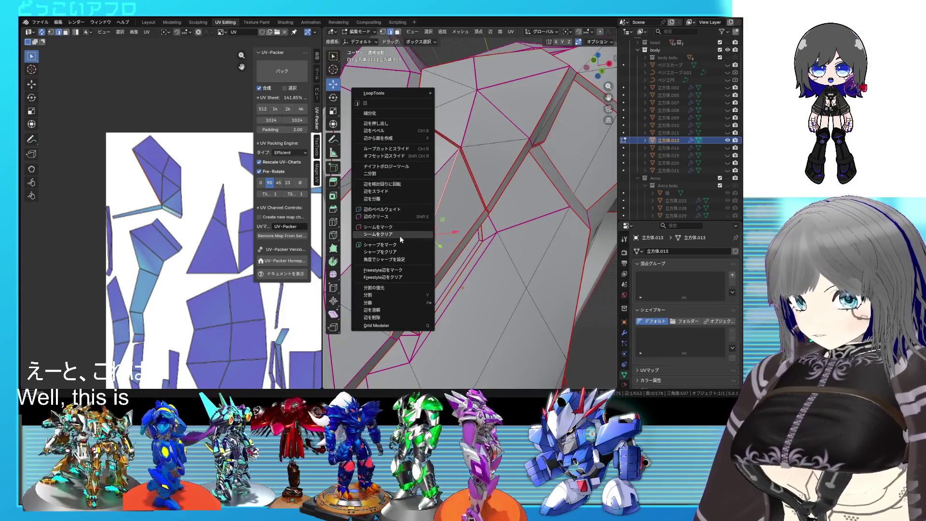
{"action": "left_click", "coordinate": [400, 236]}
{"action": "right_click", "coordinate": [447, 233]}
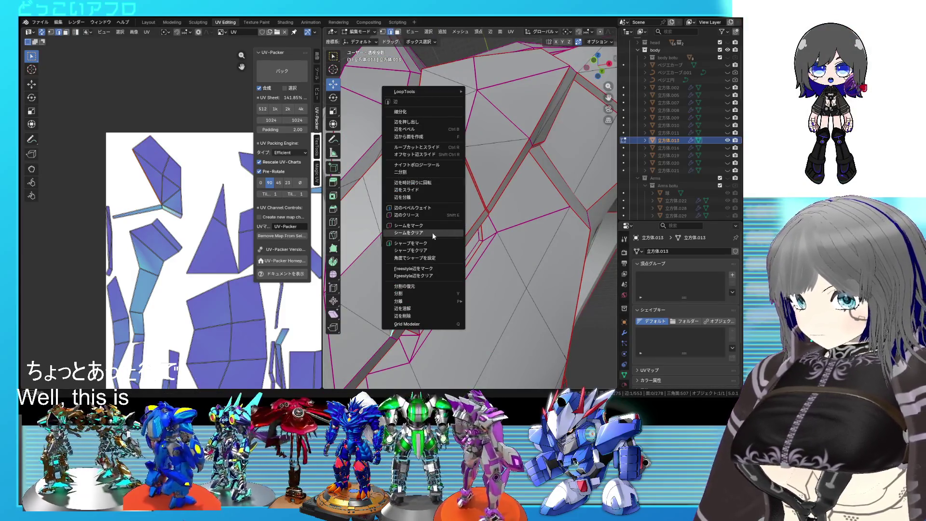
{"action": "left_click", "coordinate": [430, 232]}
{"action": "right_click", "coordinate": [430, 233]}
{"action": "left_click", "coordinate": [423, 245]}
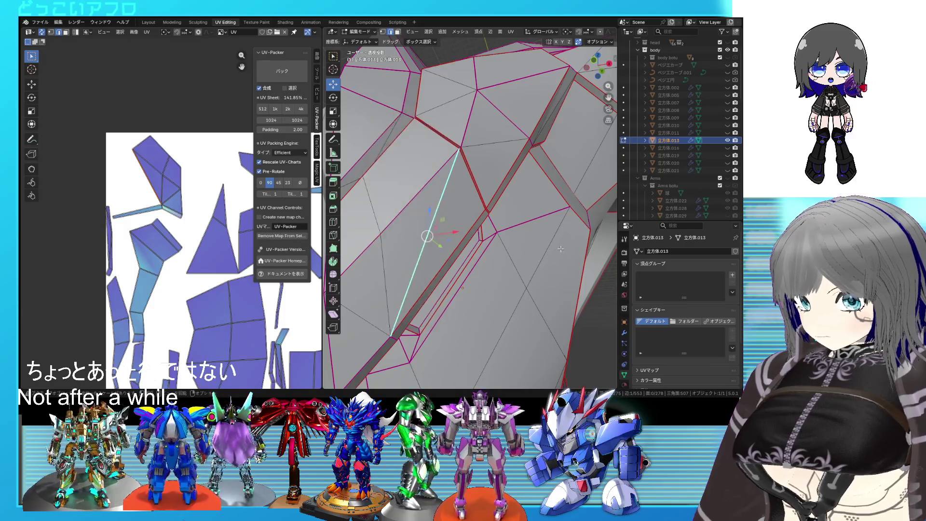
{"action": "scroll", "coordinate": [434, 238], "scroll_direction": "down", "scroll_amount": 5}
{"action": "mouse_move", "coordinate": [435, 238]}
{"action": "middle_mouse_down"}
{"action": "mouse_move", "coordinate": [533, 240]}
{"action": "mouse_move", "coordinate": [498, 253]}
{"action": "mouse_move", "coordinate": [474, 243]}
{"action": "middle_mouse_up"}
{"action": "right_click", "coordinate": [533, 241]}
{"action": "left_click", "coordinate": [523, 248]}
Unwrap the entire mesh into a new UV layout and deselect to review it
{"action": "key", "text": "a"}
{"action": "key", "text": "u"}
{"action": "left_click", "coordinate": [209, 214]}
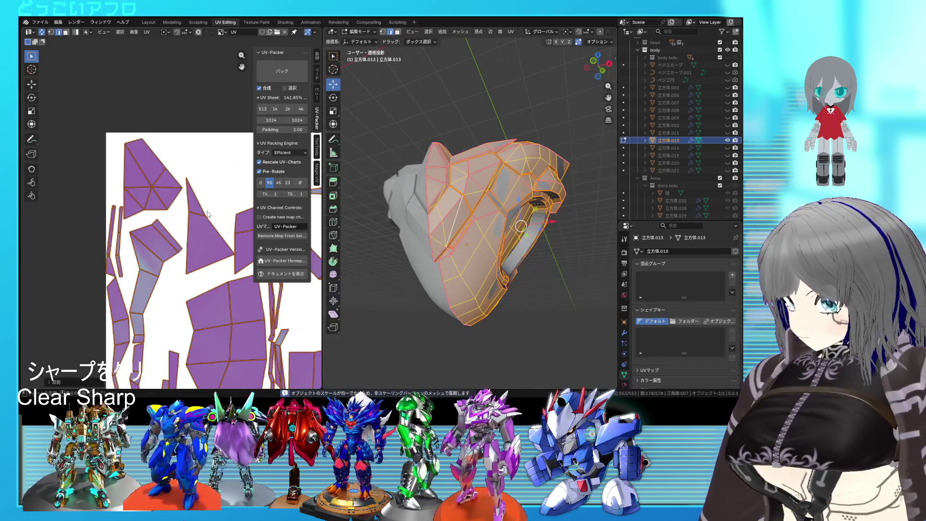
{"action": "scroll", "coordinate": [162, 268], "scroll_direction": "down", "scroll_amount": 2}
{"action": "left_click", "coordinate": [162, 268]}
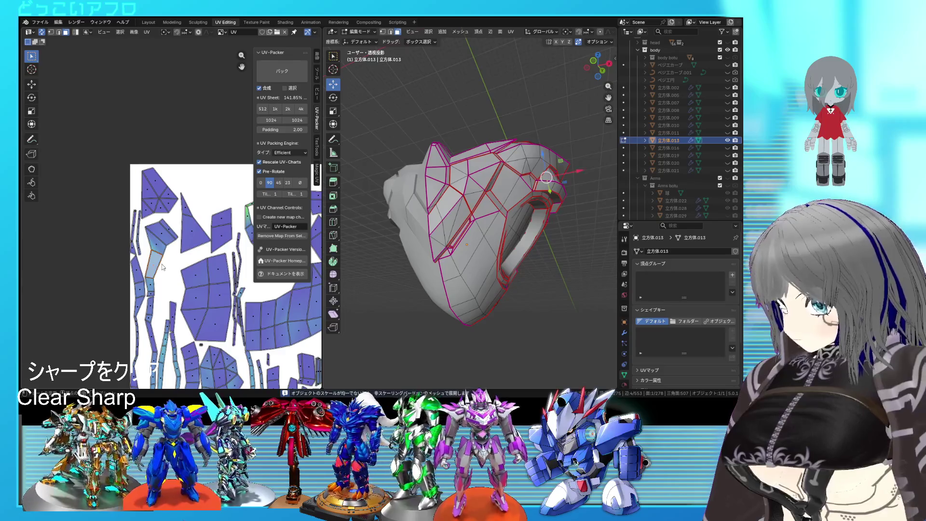
{"action": "mouse_move", "coordinate": [486, 250]}
{"action": "middle_mouse_down"}
{"action": "mouse_move", "coordinate": [420, 262]}
{"action": "mouse_move", "coordinate": [478, 194]}
{"action": "middle_mouse_up"}
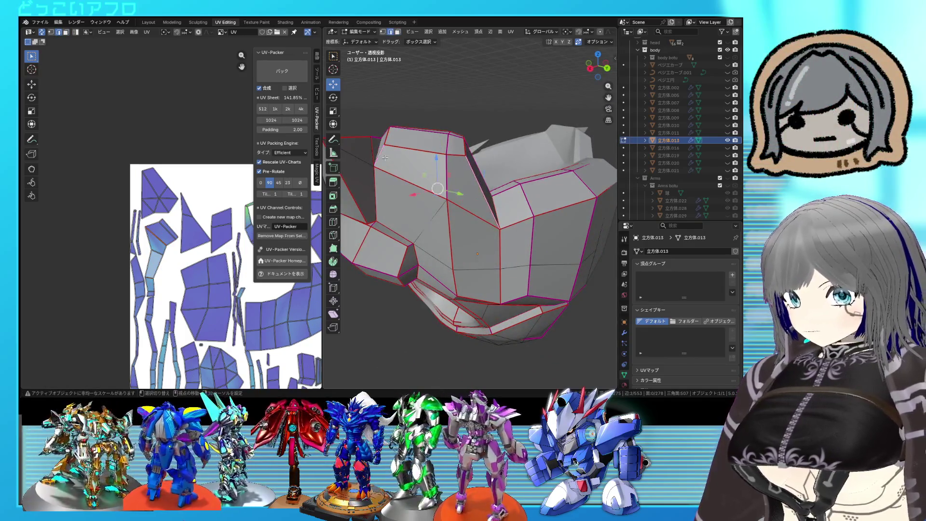
Select the entire armor mesh and unwrap it so the layout gains a ring-shaped island
{"action": "key", "text": "u"}
{"action": "key", "text": "Escape"}
{"action": "key", "text": "a"}
{"action": "key", "text": "u"}
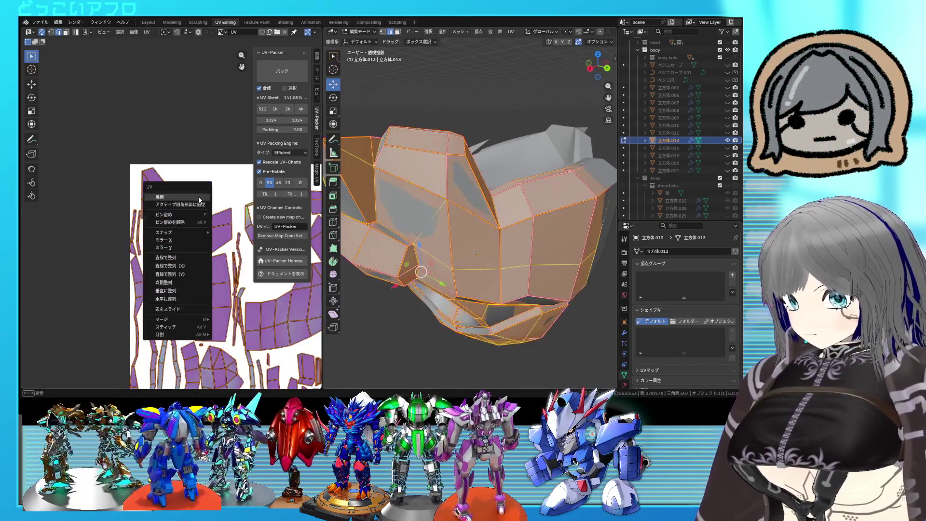
{"action": "left_click", "coordinate": [200, 198]}
{"action": "scroll", "coordinate": [199, 203], "scroll_direction": "down", "scroll_amount": 1}
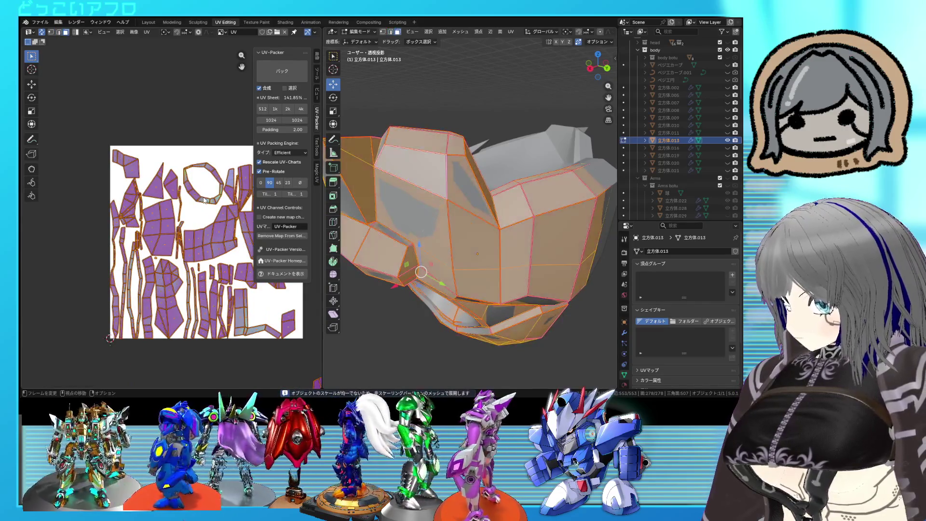
Select a single edge and inspect the inner ring and upper panels from several angles
{"action": "left_click", "coordinate": [390, 278]}
{"action": "middle_click_drag", "start_coordinate": [478, 252], "coordinate": [511, 248]}
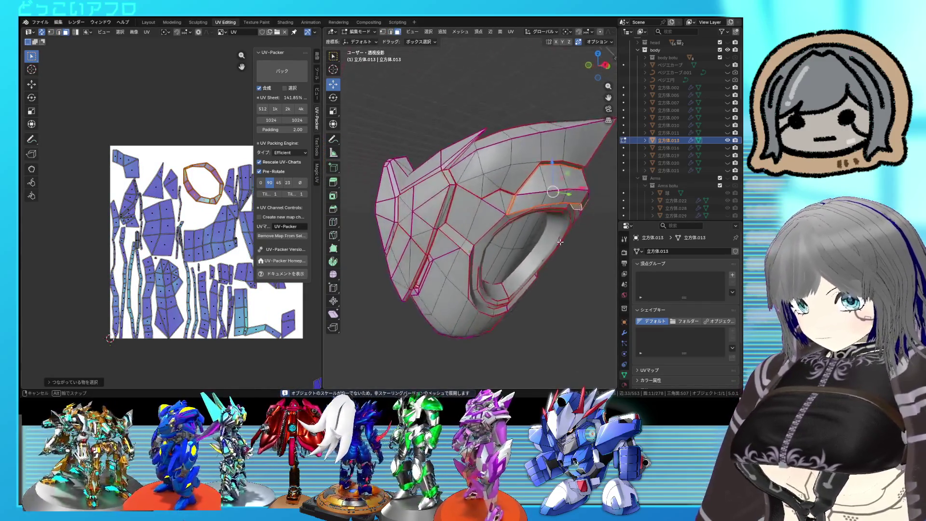
{"action": "scroll", "coordinate": [511, 248], "scroll_direction": "up", "scroll_amount": 2}
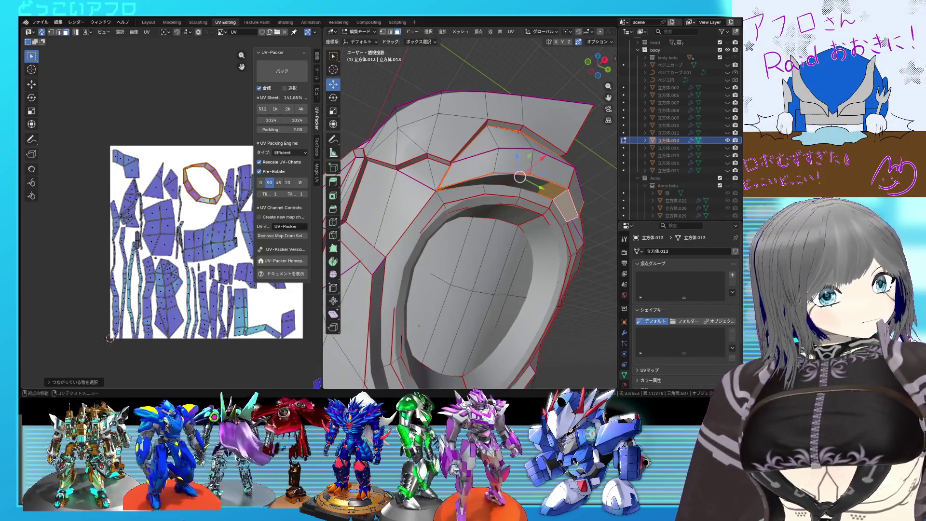
{"action": "middle_click_drag", "start_coordinate": [519, 176], "coordinate": [533, 275]}
{"action": "scroll", "coordinate": [533, 276], "scroll_direction": "up", "scroll_amount": 5}
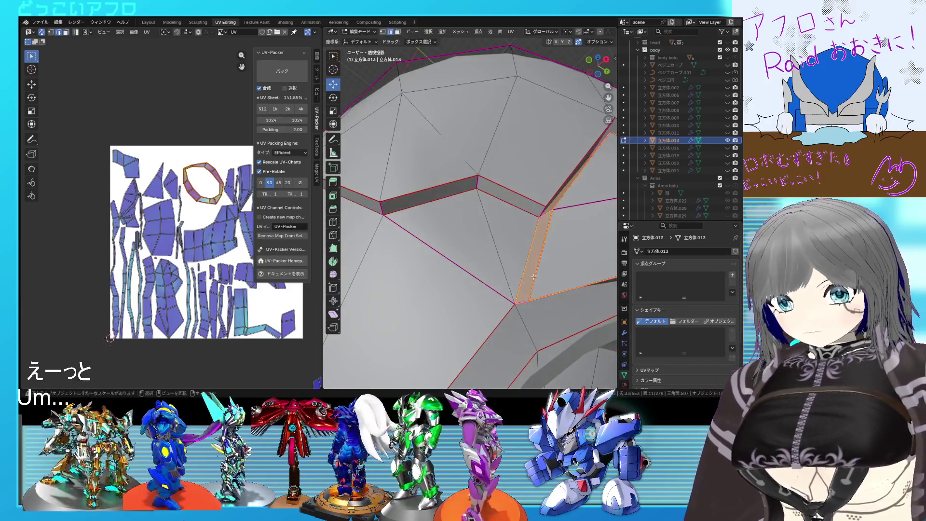
{"action": "scroll", "coordinate": [517, 303], "scroll_direction": "down", "scroll_amount": 4}
{"action": "middle_click_drag", "start_coordinate": [516, 304], "coordinate": [497, 287]}
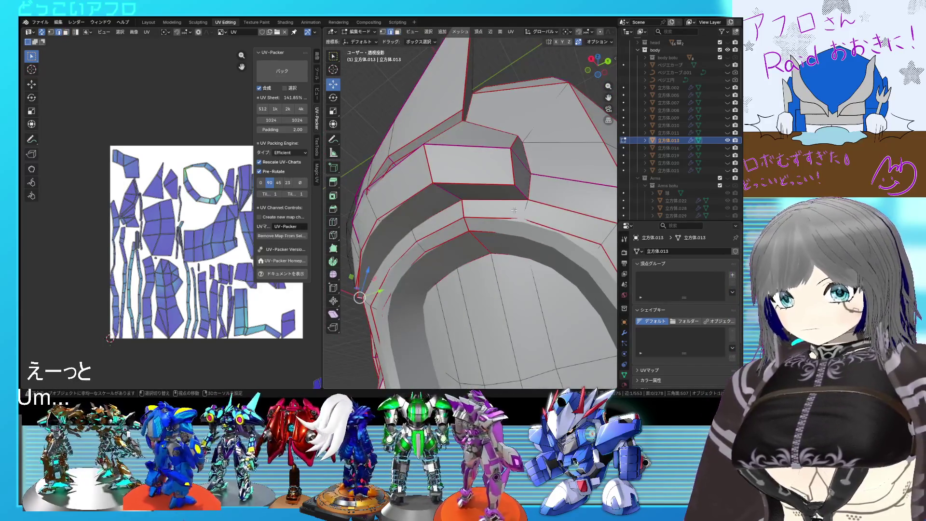
{"action": "middle_click_drag", "start_coordinate": [519, 192], "coordinate": [469, 209]}
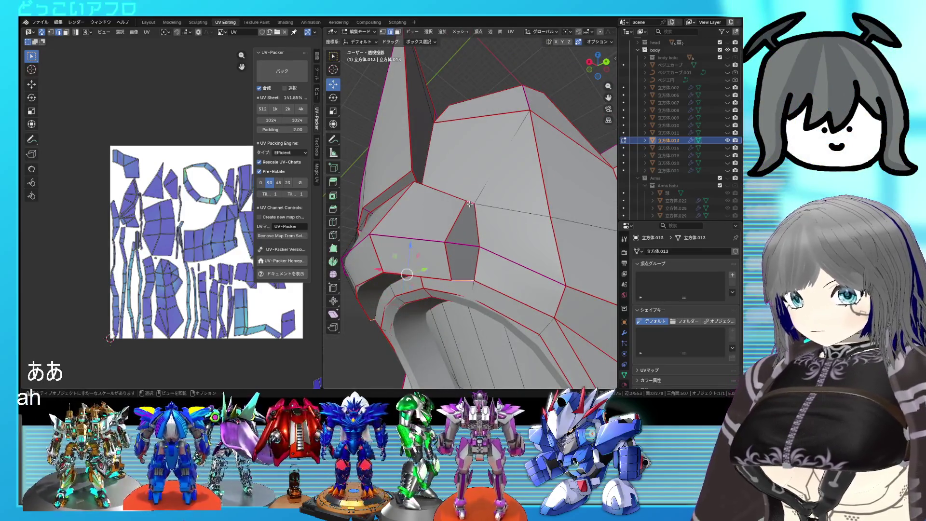
{"action": "right_click", "coordinate": [477, 237]}
Change the marking on the chosen edge, then select all and unwrap the mesh again
{"action": "left_click", "coordinate": [477, 237]}
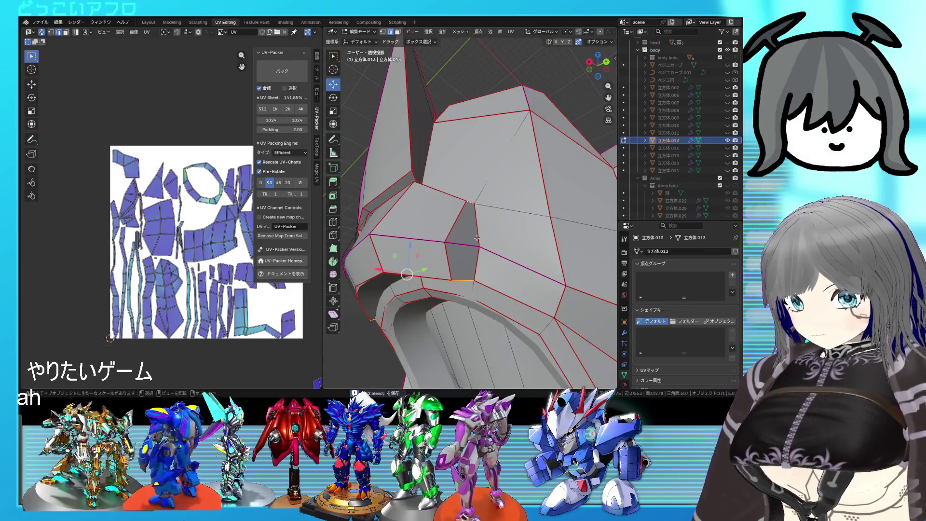
{"action": "key", "text": "a"}
{"action": "key", "text": "u"}
{"action": "left_click", "coordinate": [215, 187]}
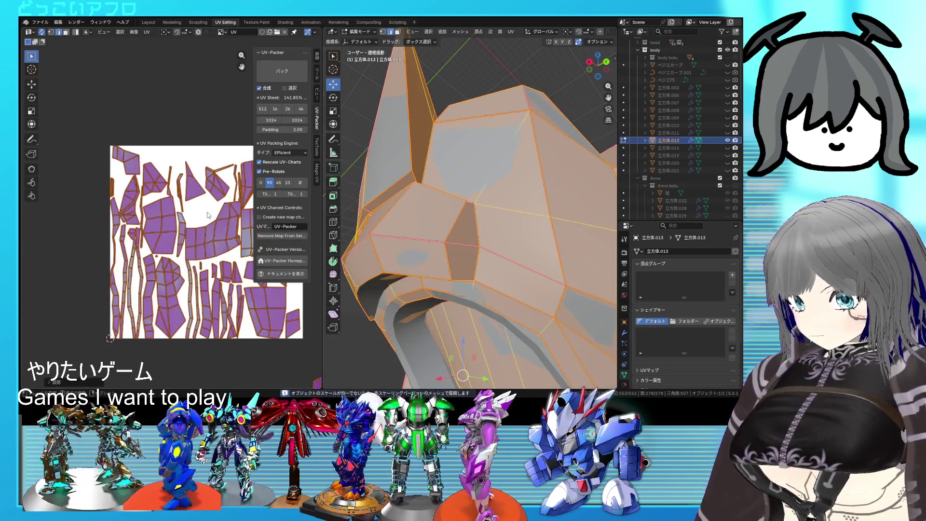
Pick faces to locate their UV islands, checking the piece in see-through and solid display
{"action": "left_click", "coordinate": [177, 242]}
{"action": "scroll", "coordinate": [169, 285], "scroll_direction": "up", "scroll_amount": 2}
{"action": "scroll", "coordinate": [156, 216], "scroll_direction": "up", "scroll_amount": 2}
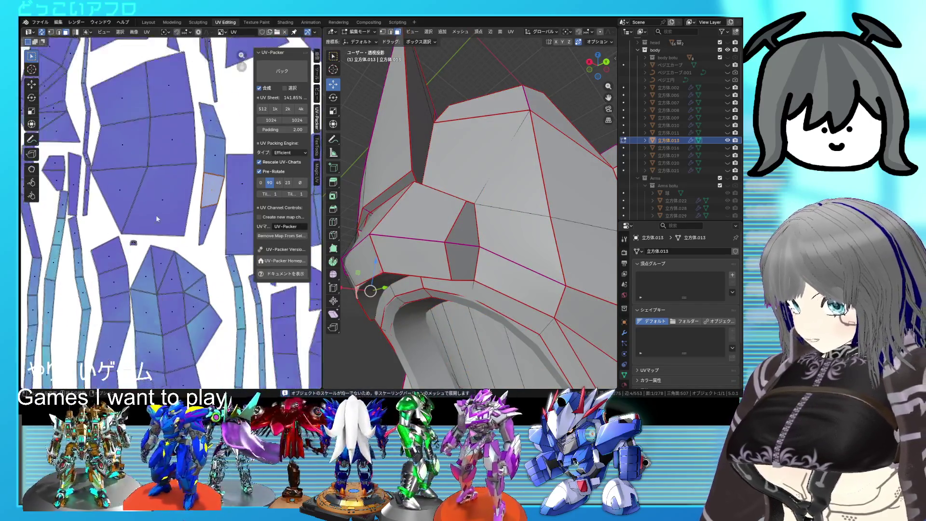
{"action": "scroll", "coordinate": [118, 283], "scroll_direction": "up", "scroll_amount": 2}
{"action": "scroll", "coordinate": [470, 218], "scroll_direction": "down", "scroll_amount": 3}
{"action": "middle_click_drag", "start_coordinate": [471, 217], "coordinate": [507, 239]}
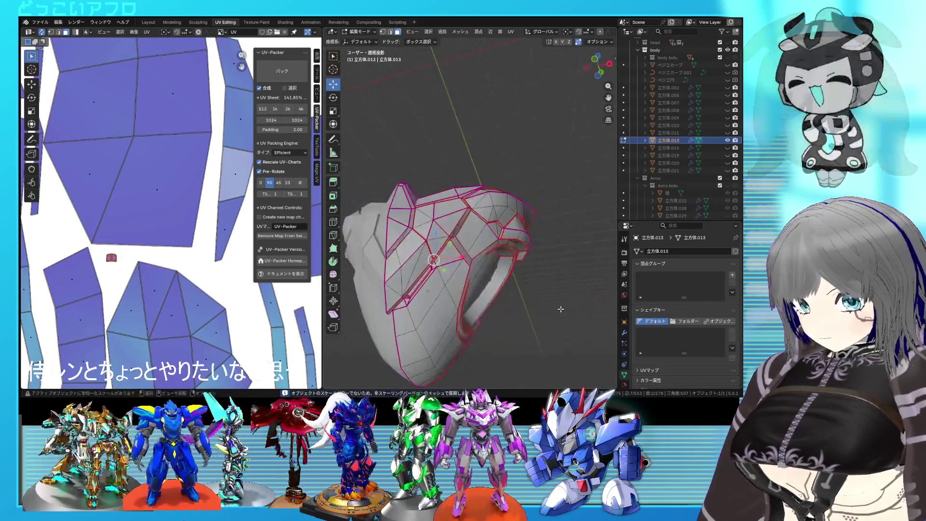
{"action": "key", "text": "alt+z"}
{"action": "scroll", "coordinate": [509, 300], "scroll_direction": "up", "scroll_amount": 4}
{"action": "middle_click_drag", "start_coordinate": [509, 300], "coordinate": [471, 293]}
{"action": "key", "text": "alt+z"}
{"action": "scroll", "coordinate": [449, 296], "scroll_direction": "up", "scroll_amount": 3}
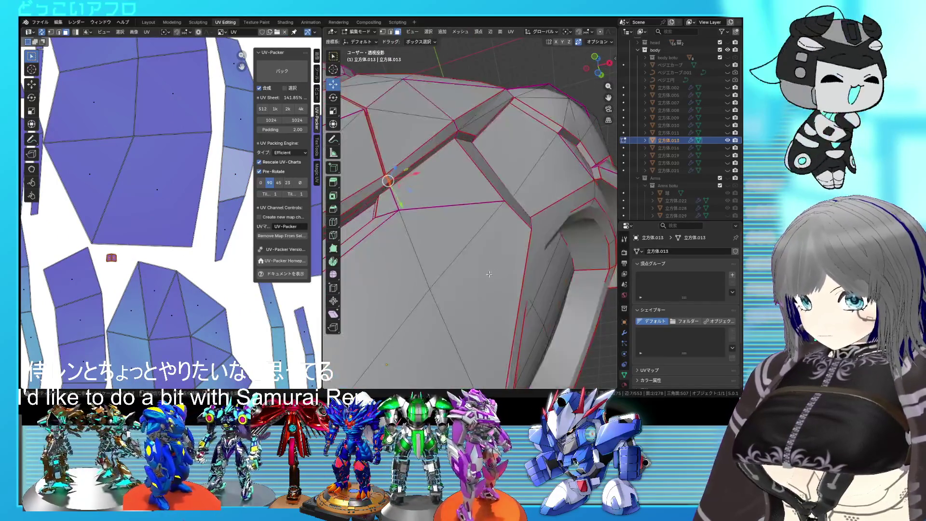
{"action": "scroll", "coordinate": [436, 297], "scroll_direction": "up", "scroll_amount": 2}
{"action": "scroll", "coordinate": [173, 252], "scroll_direction": "down", "scroll_amount": 5}
{"action": "scroll", "coordinate": [172, 253], "scroll_direction": "down", "scroll_amount": 2}
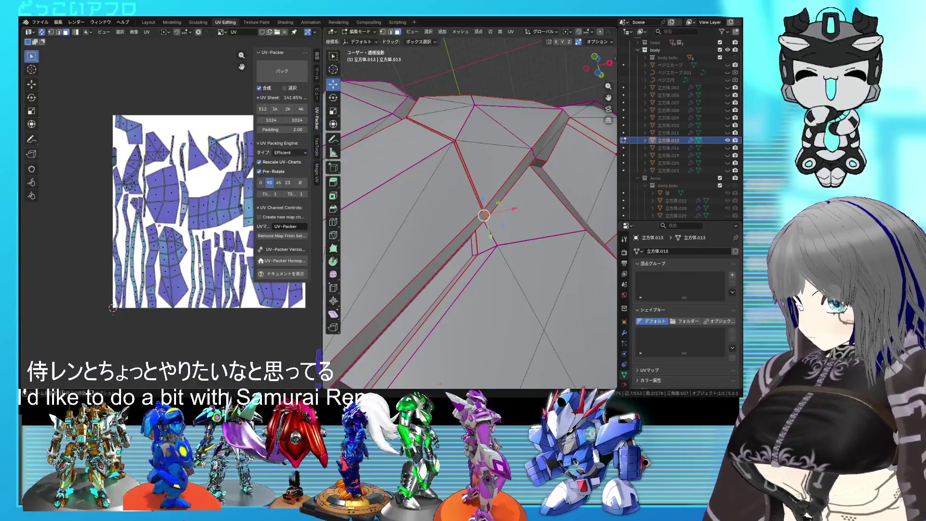
{"action": "scroll", "coordinate": [173, 252], "scroll_direction": "up", "scroll_amount": 1}
{"action": "scroll", "coordinate": [173, 250], "scroll_direction": "up", "scroll_amount": 2}
{"action": "scroll", "coordinate": [173, 250], "scroll_direction": "up", "scroll_amount": 1}
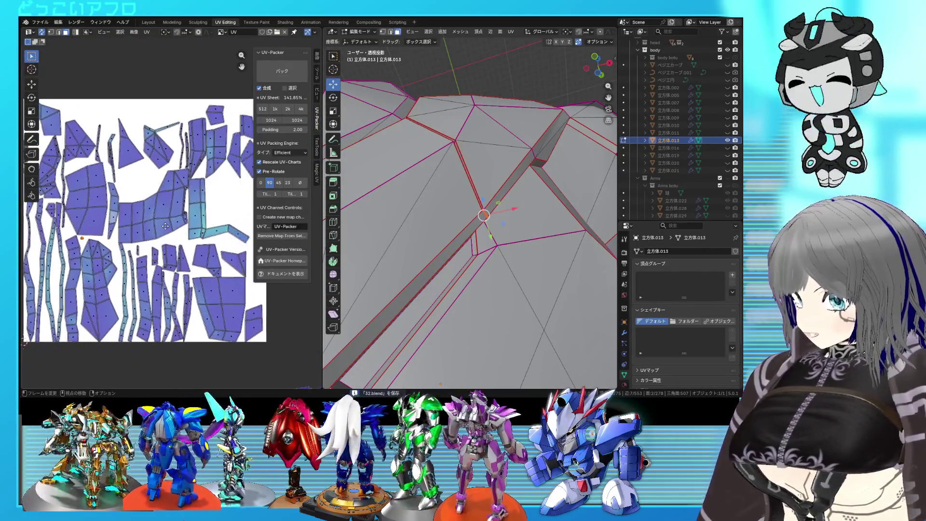
{"action": "scroll", "coordinate": [157, 230], "scroll_direction": "down", "scroll_amount": 4}
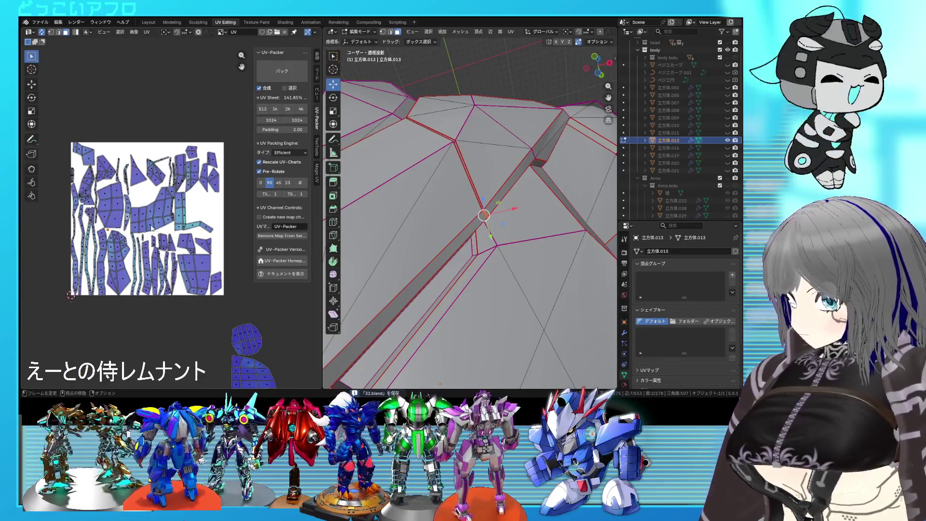
{"action": "left_click", "coordinate": [411, 239]}
{"action": "scroll", "coordinate": [472, 269], "scroll_direction": "down", "scroll_amount": 2}
{"action": "scroll", "coordinate": [472, 271], "scroll_direction": "down", "scroll_amount": 5}
Inspect the helmet piece in wireframe and solid display from several sides
{"action": "middle_click_drag", "start_coordinate": [434, 275], "coordinate": [507, 251]}
{"action": "key", "text": "shift+z"}
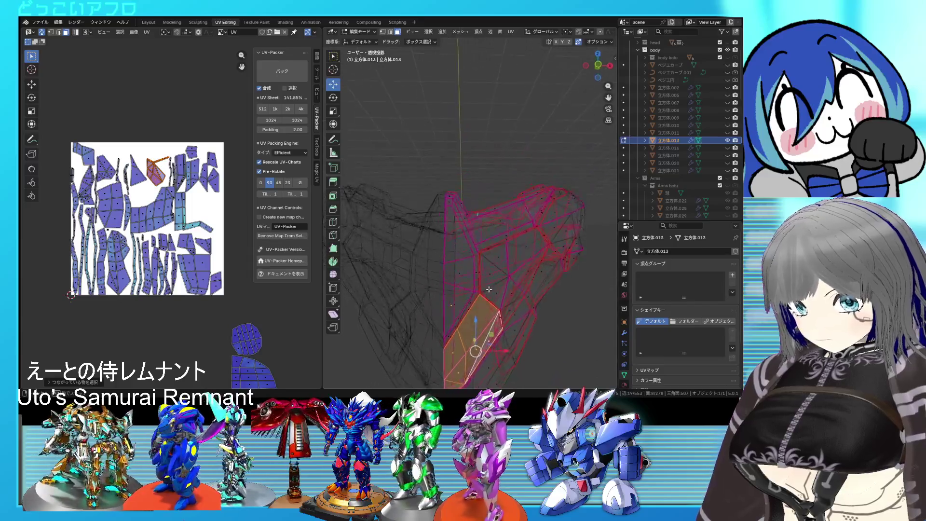
{"action": "scroll", "coordinate": [507, 251], "scroll_direction": "up", "scroll_amount": 5}
{"action": "key", "text": "shift+z"}
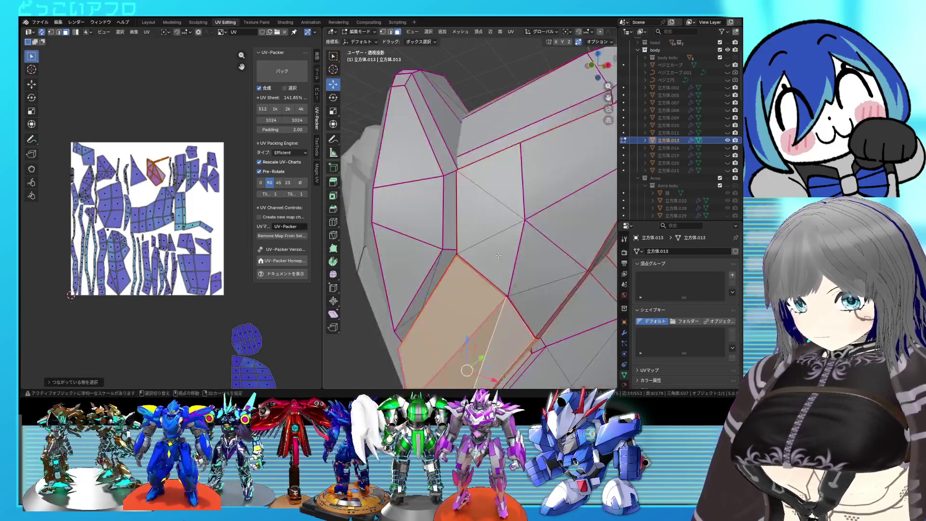
{"action": "scroll", "coordinate": [489, 253], "scroll_direction": "up", "scroll_amount": 2}
{"action": "middle_click_drag", "start_coordinate": [445, 296], "coordinate": [515, 256]}
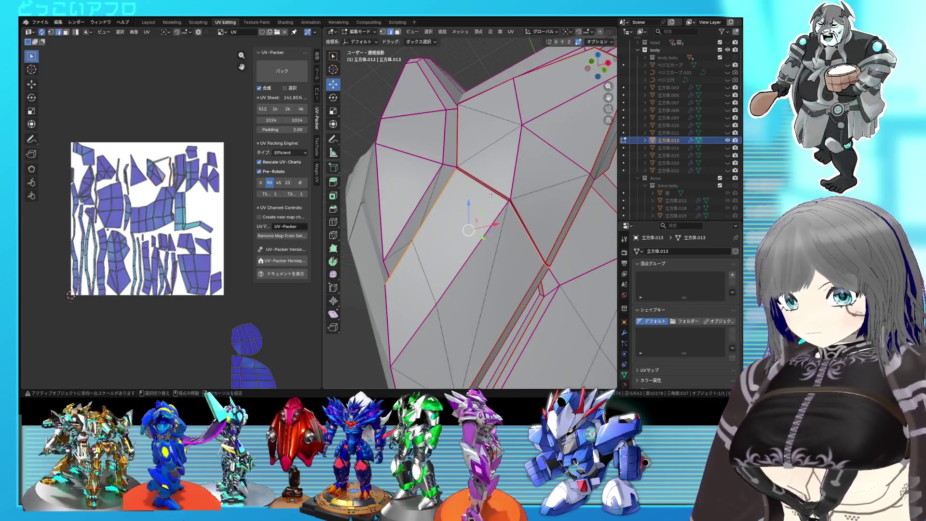
{"action": "middle_click_drag", "start_coordinate": [491, 195], "coordinate": [476, 196]}
{"action": "right_click", "coordinate": [496, 222]}
{"action": "key", "text": "Escape"}
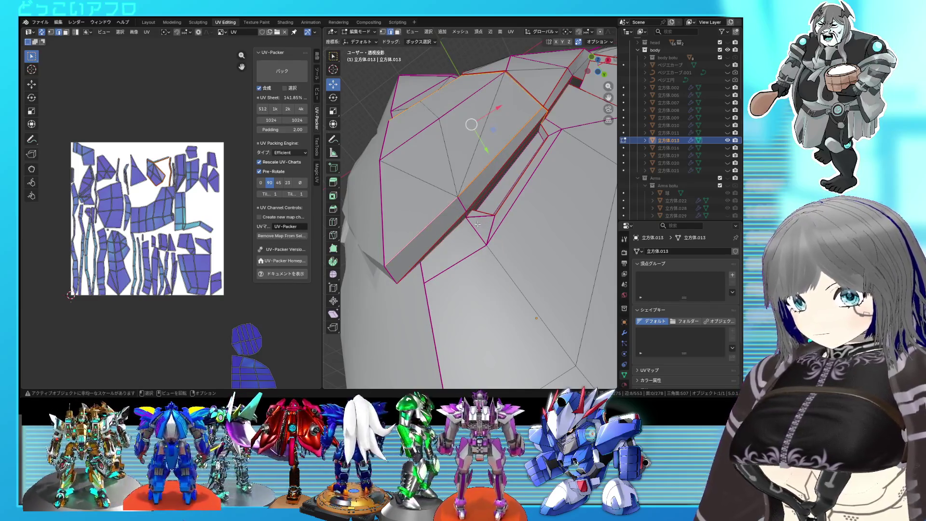
Select the whole mesh, unwrap it once more, and clear the selection
{"action": "key", "text": "a"}
{"action": "key", "text": "u"}
{"action": "left_click", "coordinate": [220, 189]}
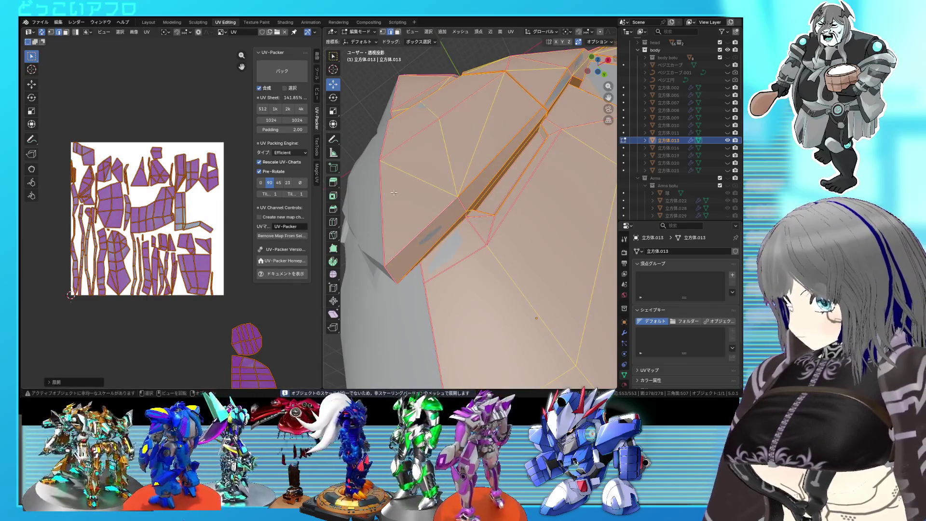
{"action": "key", "text": "alt+a"}
Select a connected strip of faces, check its island, then hide the finished piece 立方体.013
{"action": "key", "text": "l"}
{"action": "mouse_move", "coordinate": [443, 217]}
{"action": "middle_mouse_down"}
{"action": "mouse_move", "coordinate": [438, 193]}
{"action": "mouse_move", "coordinate": [388, 196]}
{"action": "mouse_move", "coordinate": [512, 219]}
{"action": "middle_mouse_up"}
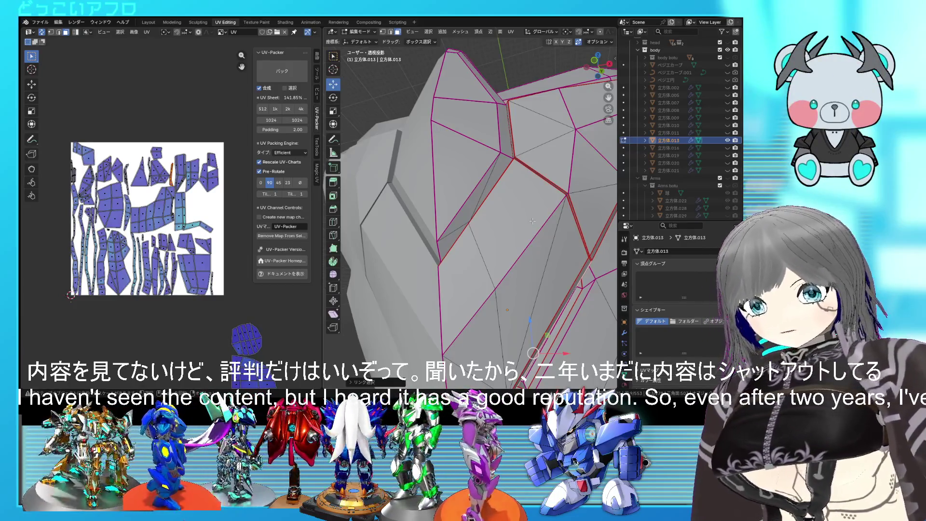
{"action": "mouse_move", "coordinate": [432, 332]}
{"action": "middle_mouse_down"}
{"action": "mouse_move", "coordinate": [521, 264]}
{"action": "mouse_move", "coordinate": [478, 184]}
{"action": "mouse_move", "coordinate": [497, 275]}
{"action": "middle_mouse_up"}
{"action": "scroll", "coordinate": [478, 216], "scroll_direction": "up", "scroll_amount": 3}
{"action": "scroll", "coordinate": [485, 220], "scroll_direction": "down", "scroll_amount": 5}
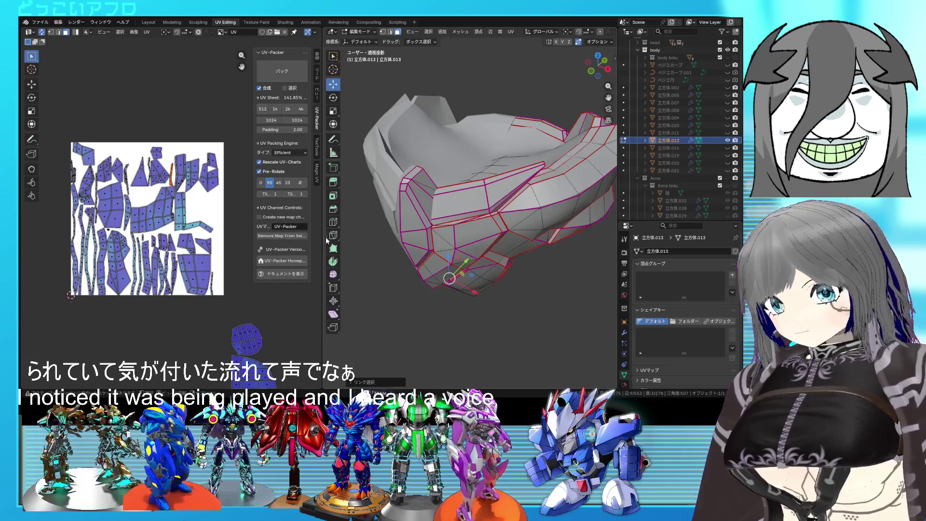
{"action": "left_click", "coordinate": [727, 141]}
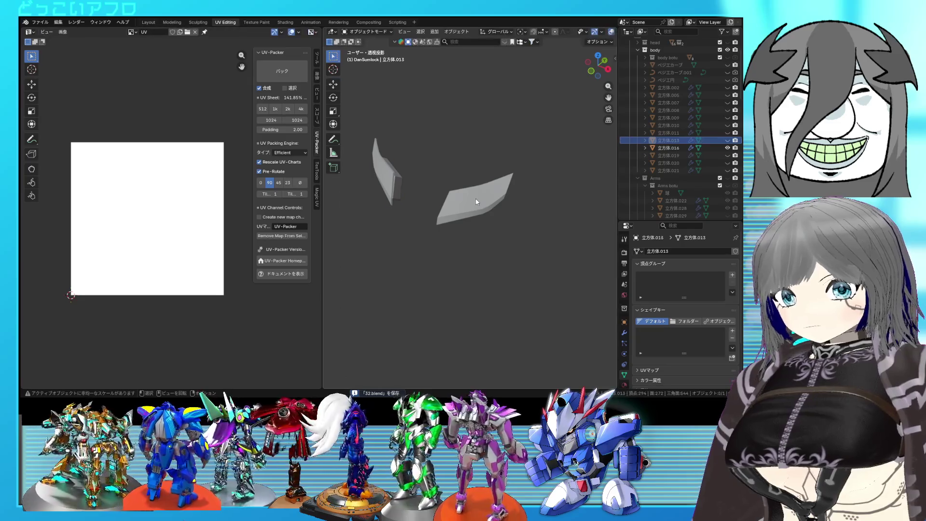
Select the flat armor piece, mark its selected edges as seams, and hide the unselected plates
{"action": "left_click", "coordinate": [475, 195]}
{"action": "middle_click_drag", "start_coordinate": [476, 196], "coordinate": [411, 206]}
{"action": "mouse_move", "coordinate": [470, 230]}
{"action": "middle_mouse_down"}
{"action": "mouse_move", "coordinate": [472, 207]}
{"action": "mouse_move", "coordinate": [479, 224]}
{"action": "mouse_move", "coordinate": [449, 234]}
{"action": "mouse_move", "coordinate": [437, 215]}
{"action": "middle_mouse_up"}
{"action": "scroll", "coordinate": [480, 224], "scroll_direction": "up", "scroll_amount": 3}
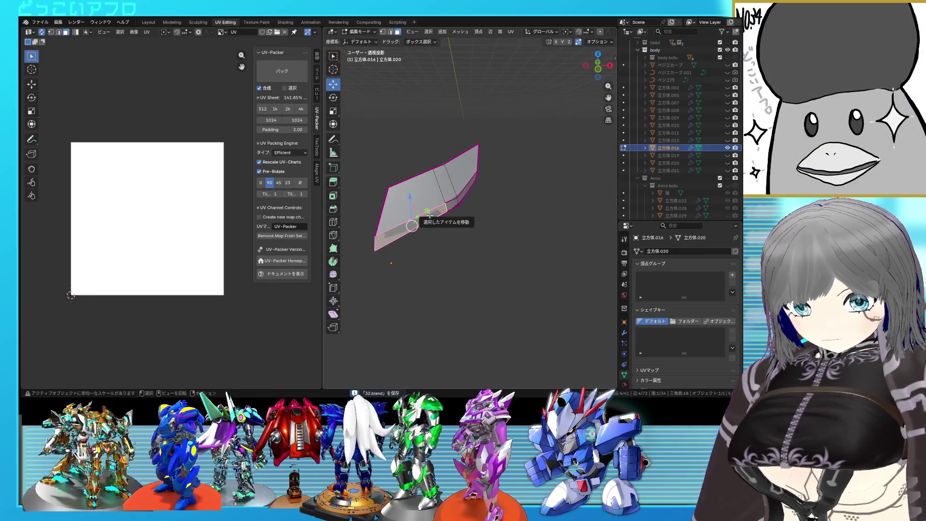
{"action": "scroll", "coordinate": [429, 216], "scroll_direction": "up", "scroll_amount": 3}
{"action": "scroll", "coordinate": [434, 217], "scroll_direction": "down", "scroll_amount": 4}
{"action": "mouse_move", "coordinate": [434, 217]}
{"action": "middle_mouse_down"}
{"action": "mouse_move", "coordinate": [463, 182]}
{"action": "mouse_move", "coordinate": [454, 191]}
{"action": "mouse_move", "coordinate": [469, 202]}
{"action": "middle_mouse_up"}
{"action": "scroll", "coordinate": [445, 187], "scroll_direction": "up", "scroll_amount": 2}
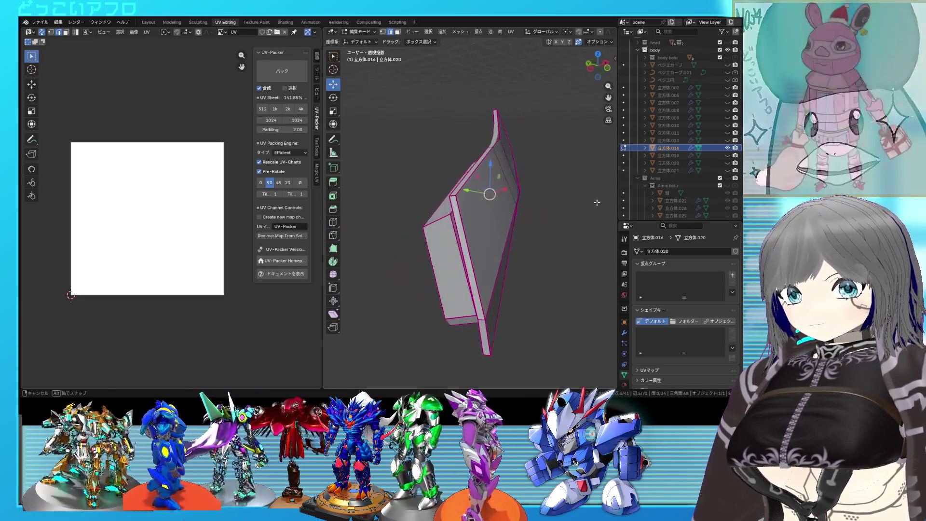
{"action": "mouse_move", "coordinate": [477, 197]}
{"action": "middle_mouse_down"}
{"action": "mouse_move", "coordinate": [461, 218]}
{"action": "mouse_move", "coordinate": [493, 128]}
{"action": "mouse_move", "coordinate": [499, 175]}
{"action": "mouse_move", "coordinate": [491, 201]}
{"action": "mouse_move", "coordinate": [519, 152]}
{"action": "mouse_move", "coordinate": [433, 237]}
{"action": "middle_mouse_up"}
{"action": "key", "text": "ctrl+e"}
{"action": "left_click", "coordinate": [490, 198]}
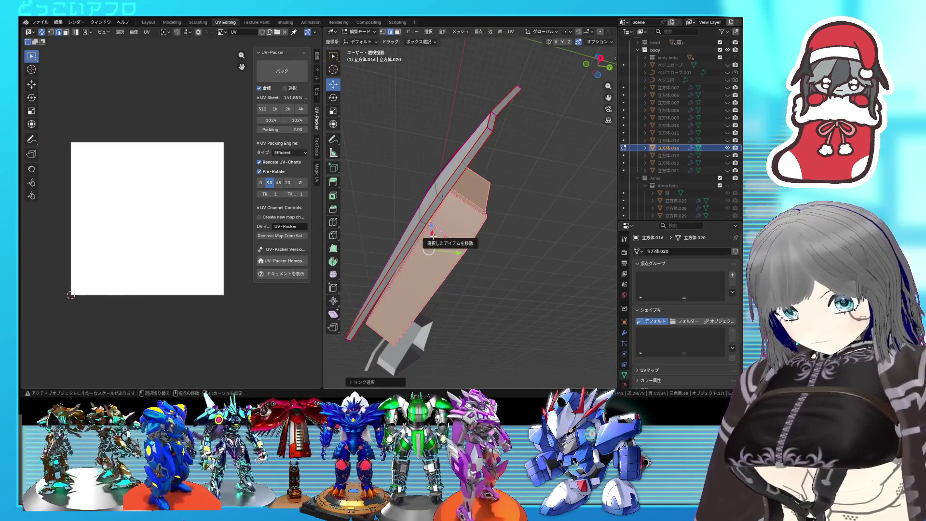
{"action": "key", "text": "shift+h"}
Select an edge loop around the box and mark it as a seam
{"action": "middle_click_drag", "start_coordinate": [434, 237], "coordinate": [458, 264]}
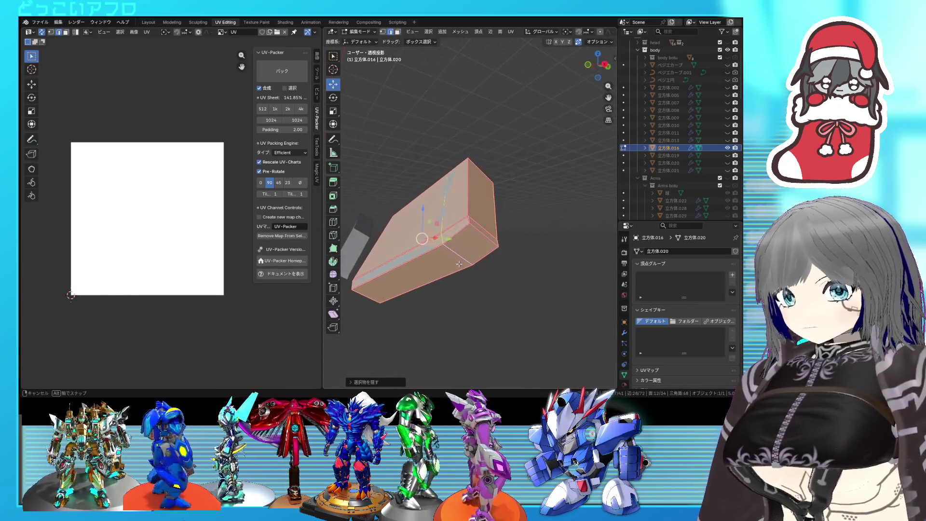
{"action": "left_click", "coordinate": [461, 258]}
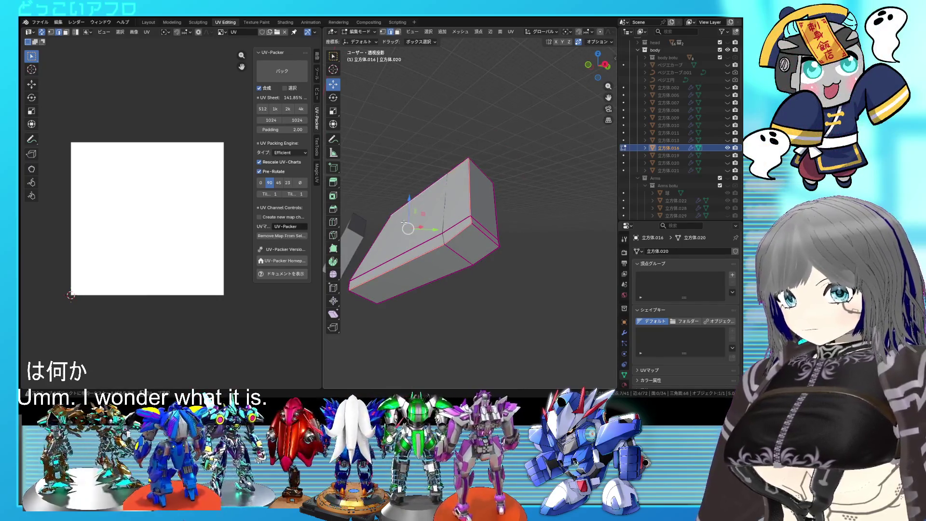
{"action": "right_click", "coordinate": [446, 263]}
{"action": "left_click", "coordinate": [442, 262]}
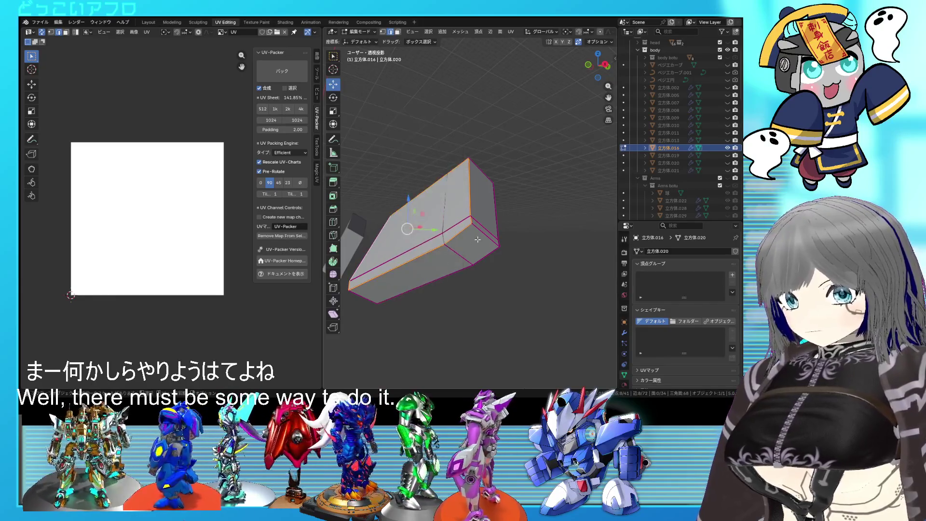
{"action": "mouse_move", "coordinate": [477, 187]}
{"action": "middle_mouse_down"}
{"action": "mouse_move", "coordinate": [428, 252]}
{"action": "mouse_move", "coordinate": [478, 264]}
{"action": "mouse_move", "coordinate": [463, 245]}
{"action": "middle_mouse_up"}
{"action": "right_click", "coordinate": [427, 253]}
{"action": "left_click", "coordinate": [428, 253]}
Select the whole linked box piece ready for unwrapping
{"action": "key", "text": "a"}
{"action": "key", "text": "alt+a"}
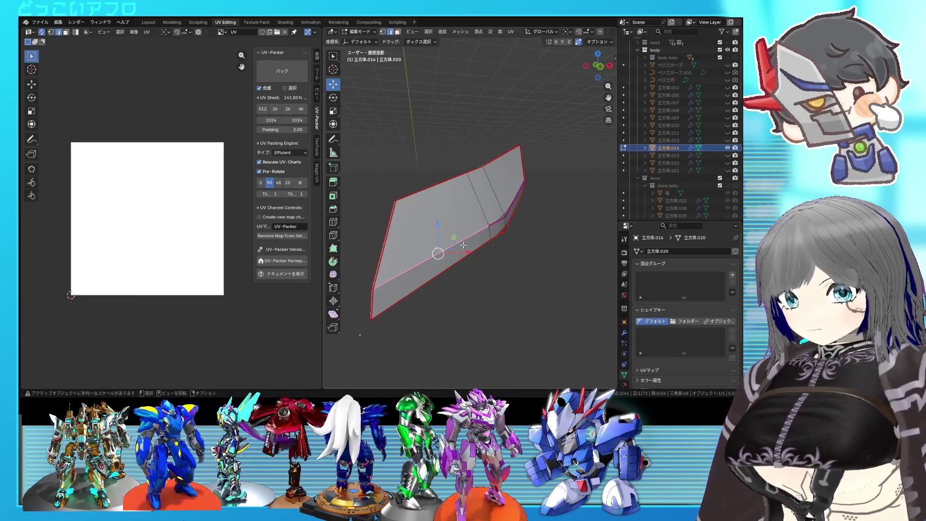
{"action": "key", "text": "ctrl+l"}
{"action": "key", "text": "u"}
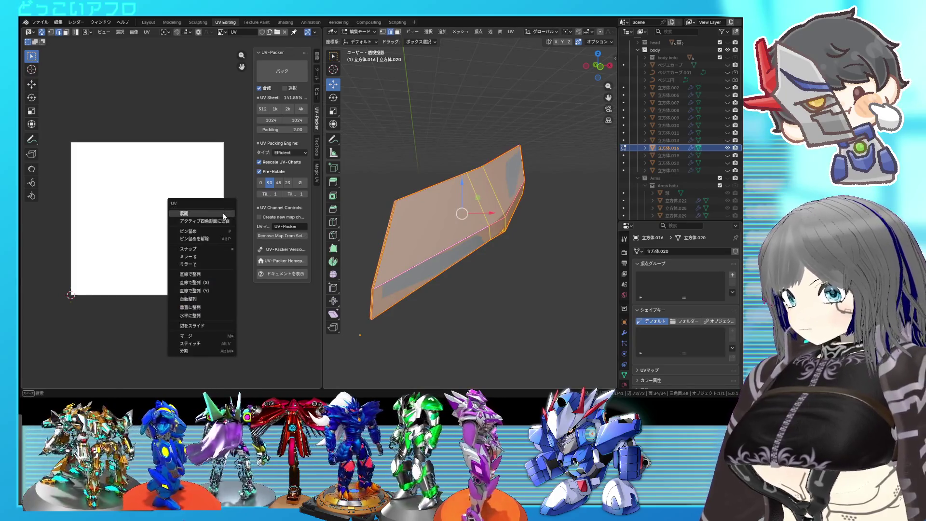
Unwrap the box piece into UV islands and look it over from other angles
{"action": "left_click", "coordinate": [223, 215]}
{"action": "key", "text": "alt+a"}
{"action": "middle_click_drag", "start_coordinate": [463, 260], "coordinate": [504, 281]}
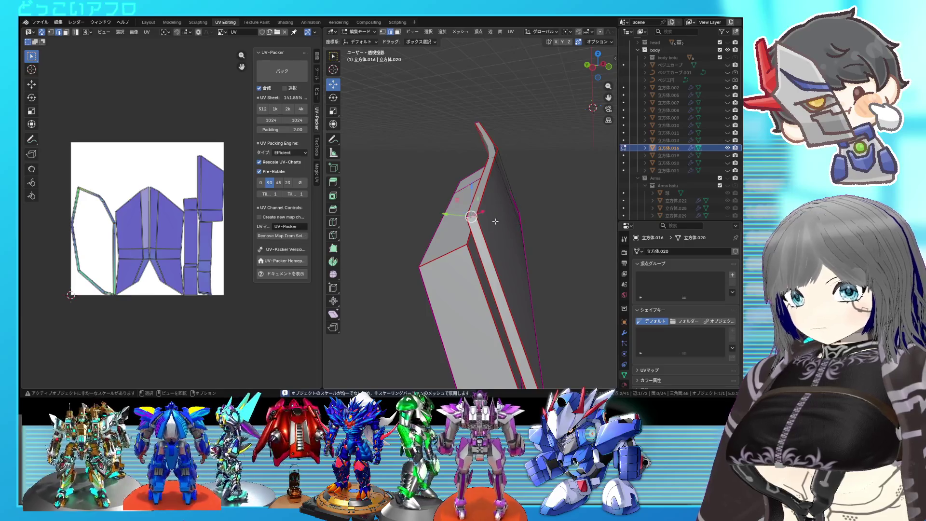
{"action": "middle_click_drag", "start_coordinate": [495, 221], "coordinate": [456, 203]}
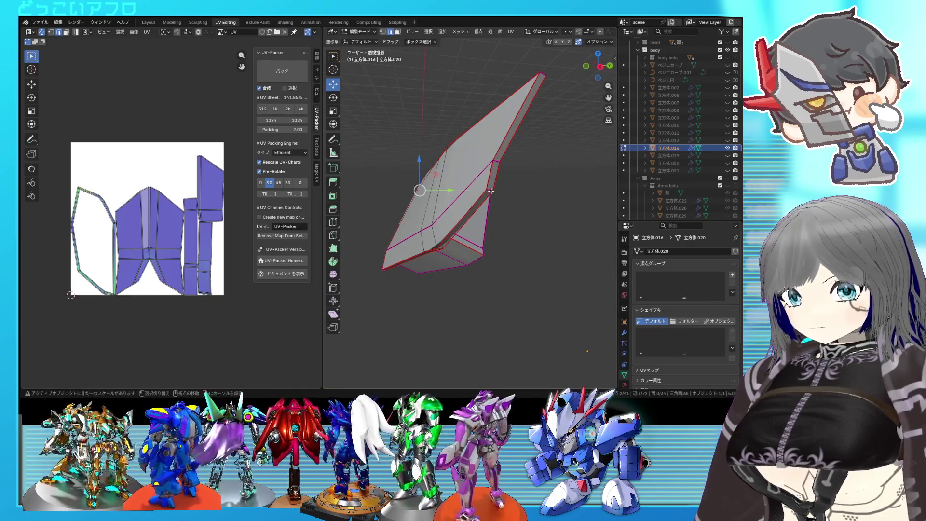
Select the whole piece, unwrap it again, and pan across the refreshed UV layout
{"action": "right_click", "coordinate": [530, 221]}
{"action": "key", "text": "Escape"}
{"action": "key", "text": "a"}
{"action": "key", "text": "u"}
{"action": "left_click", "coordinate": [165, 200]}
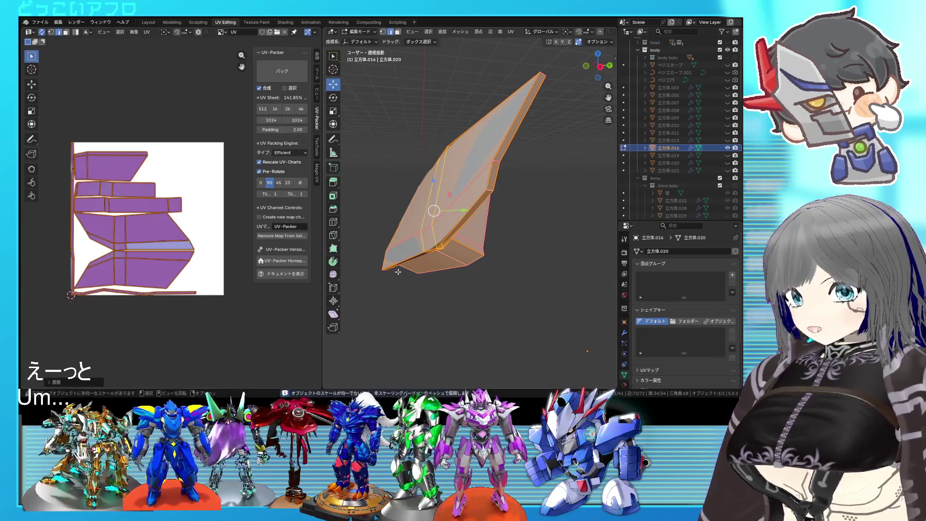
{"action": "middle_click_drag", "start_coordinate": [194, 275], "coordinate": [218, 261]}
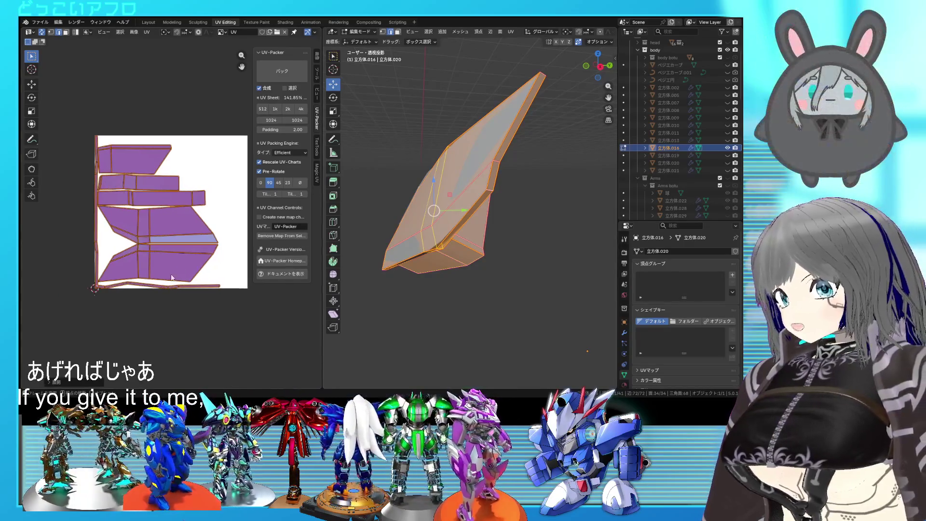
{"action": "scroll", "coordinate": [145, 282], "scroll_direction": "up", "scroll_amount": 3}
{"action": "scroll", "coordinate": [113, 298], "scroll_direction": "up", "scroll_amount": 2}
{"action": "key", "text": "alt+a"}
{"action": "scroll", "coordinate": [113, 294], "scroll_direction": "down", "scroll_amount": 3}
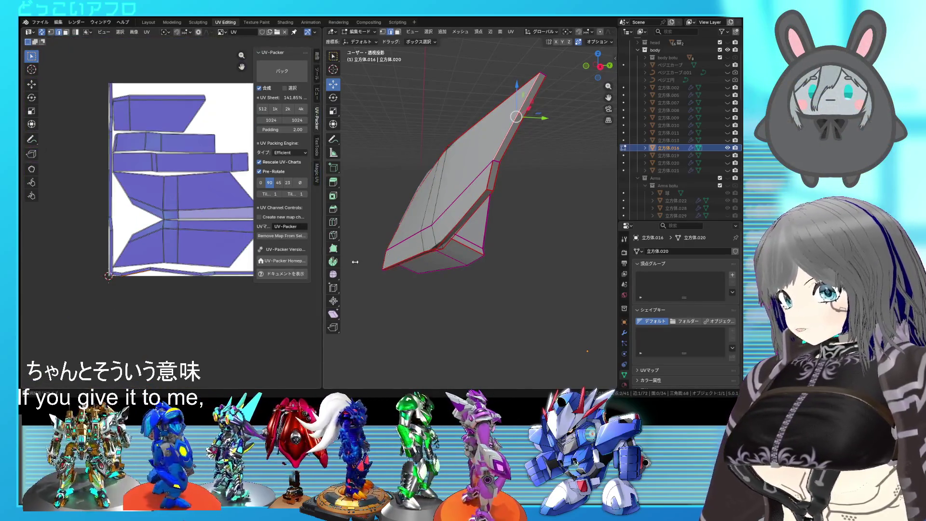
{"action": "scroll", "coordinate": [529, 263], "scroll_direction": "up", "scroll_amount": 3}
{"action": "scroll", "coordinate": [529, 263], "scroll_direction": "up", "scroll_amount": 1}
Check the seam lines along 立方体.020's panel edges from upright and diagonal views
{"action": "middle_click_drag", "start_coordinate": [529, 263], "coordinate": [498, 255]}
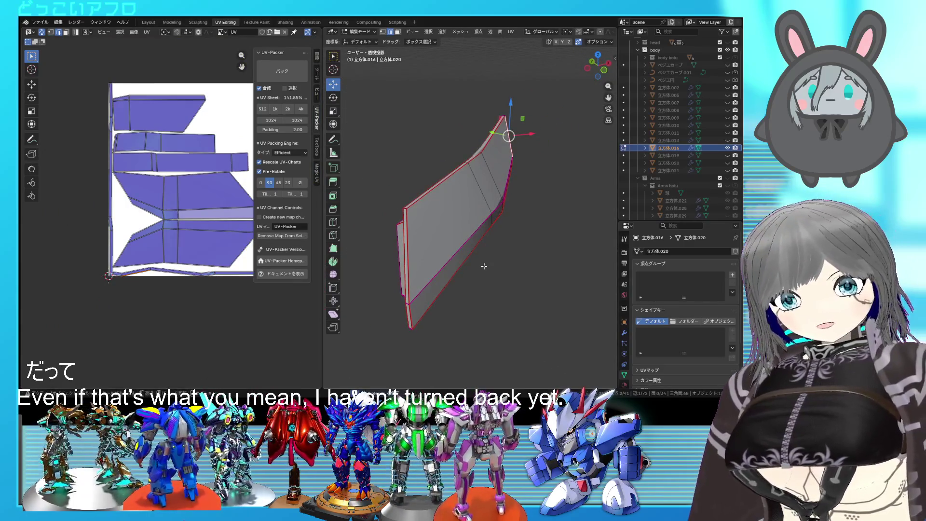
{"action": "mouse_move", "coordinate": [480, 268]}
{"action": "middle_mouse_down"}
{"action": "mouse_move", "coordinate": [409, 258]}
{"action": "mouse_move", "coordinate": [461, 270]}
{"action": "mouse_move", "coordinate": [467, 314]}
{"action": "mouse_move", "coordinate": [425, 225]}
{"action": "mouse_move", "coordinate": [414, 268]}
{"action": "mouse_move", "coordinate": [458, 296]}
{"action": "middle_mouse_up"}
{"action": "scroll", "coordinate": [424, 224], "scroll_direction": "down", "scroll_amount": 2}
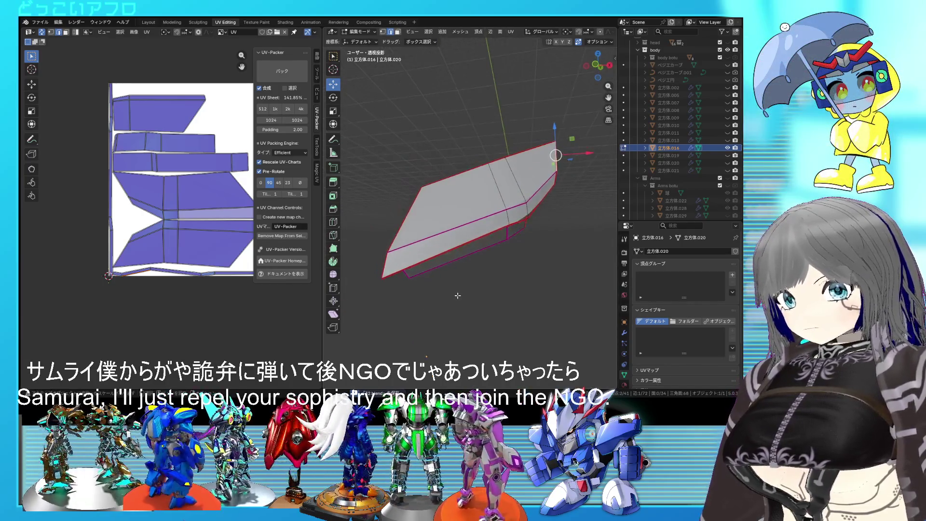
{"action": "key", "text": "a"}
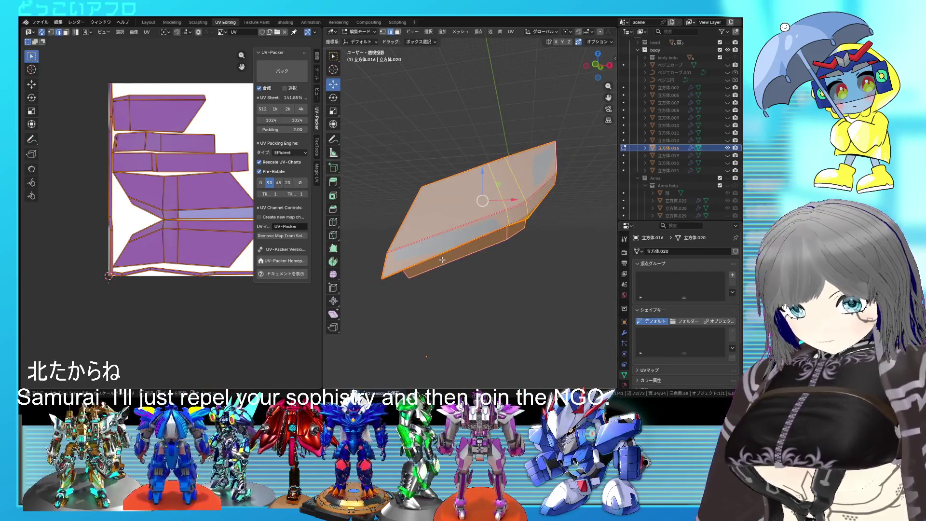
{"action": "key", "text": "alt+a"}
{"action": "middle_click_drag", "start_coordinate": [441, 259], "coordinate": [493, 268]}
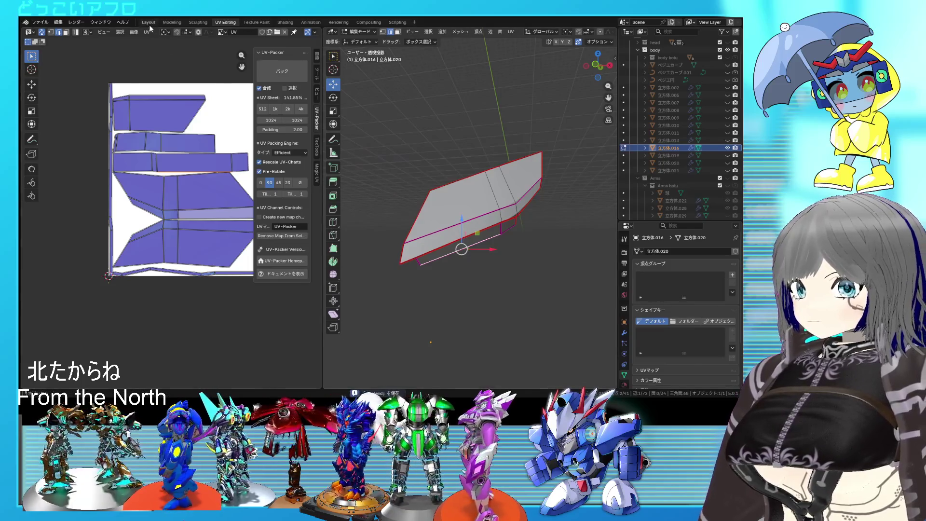
{"action": "left_click", "coordinate": [149, 23]}
Hide the finished piece and enter mesh editing on the green V-shaped piece 立方体.019
{"action": "middle_click_drag", "start_coordinate": [394, 262], "coordinate": [467, 179]}
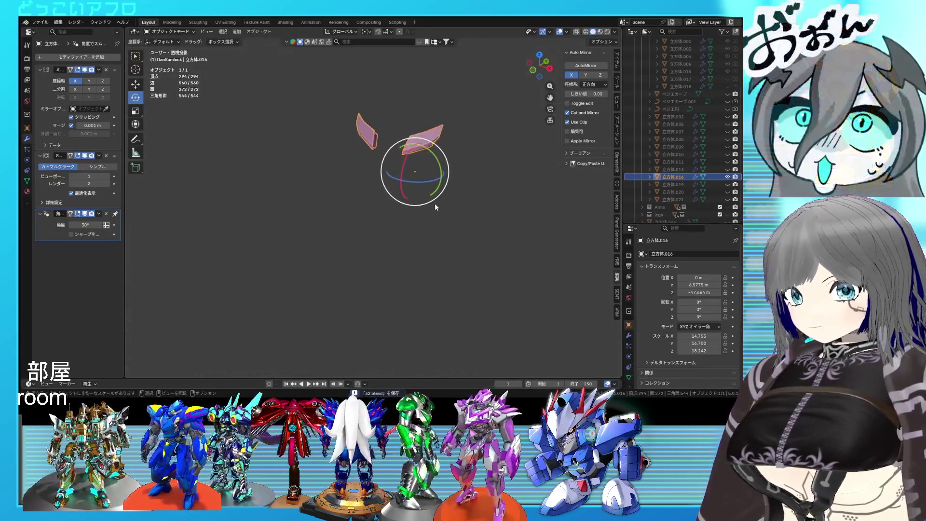
{"action": "scroll", "coordinate": [438, 215], "scroll_direction": "up", "scroll_amount": 2}
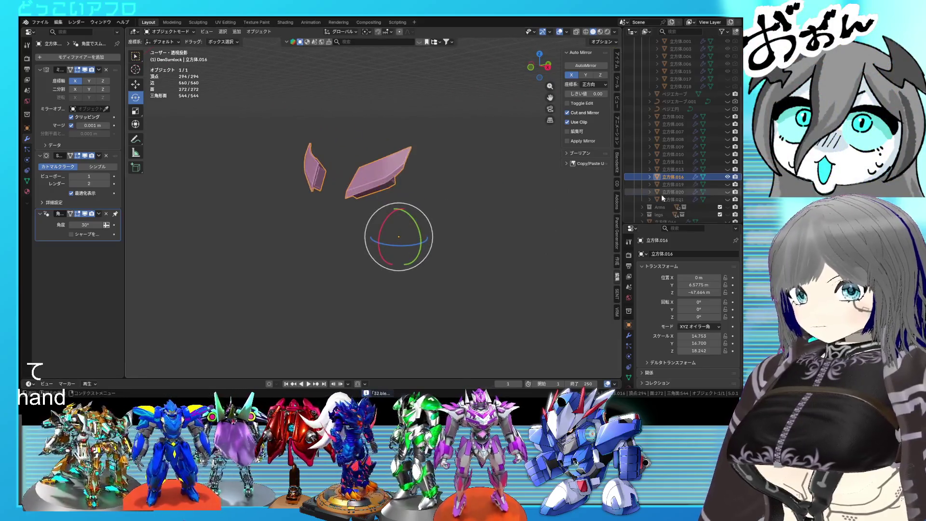
{"action": "left_click", "coordinate": [727, 177]}
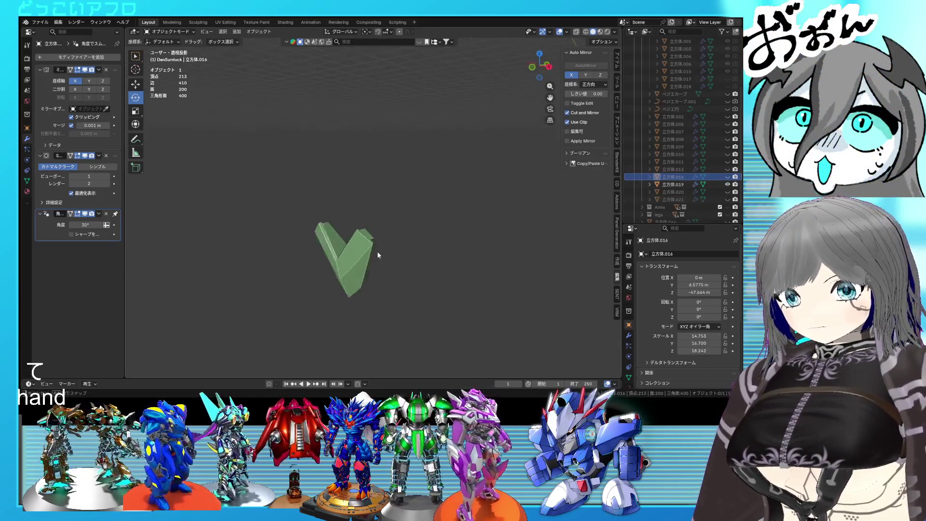
{"action": "left_click", "coordinate": [430, 247]}
{"action": "mouse_move", "coordinate": [349, 252]}
{"action": "middle_mouse_down"}
{"action": "mouse_move", "coordinate": [352, 232]}
{"action": "mouse_move", "coordinate": [339, 215]}
{"action": "mouse_move", "coordinate": [481, 248]}
{"action": "mouse_move", "coordinate": [396, 208]}
{"action": "middle_mouse_up"}
{"action": "key", "text": "Tab"}
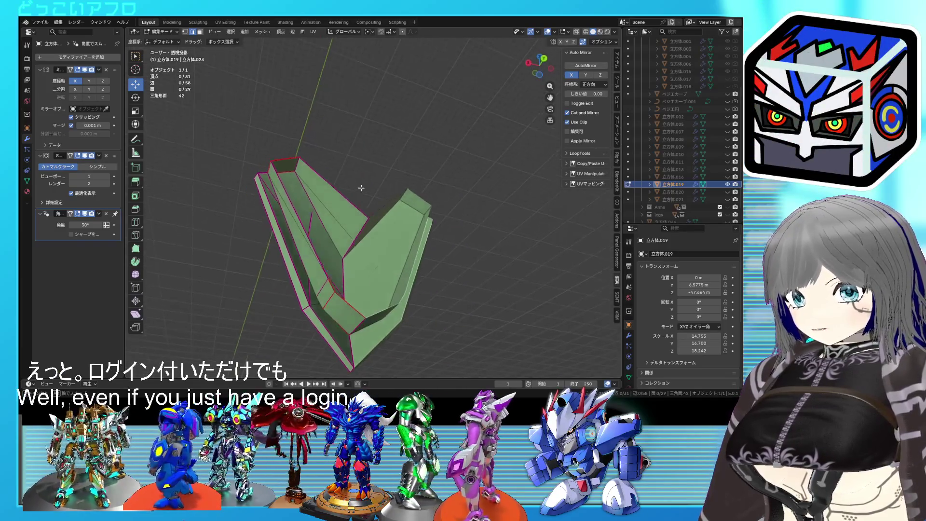
Confirm the vertex slide, then mark a first panel edge of the green piece as a seam
{"action": "mouse_move", "coordinate": [395, 208]}
{"action": "middle_mouse_down"}
{"action": "mouse_move", "coordinate": [433, 241]}
{"action": "mouse_move", "coordinate": [374, 221]}
{"action": "mouse_move", "coordinate": [373, 275]}
{"action": "middle_mouse_up"}
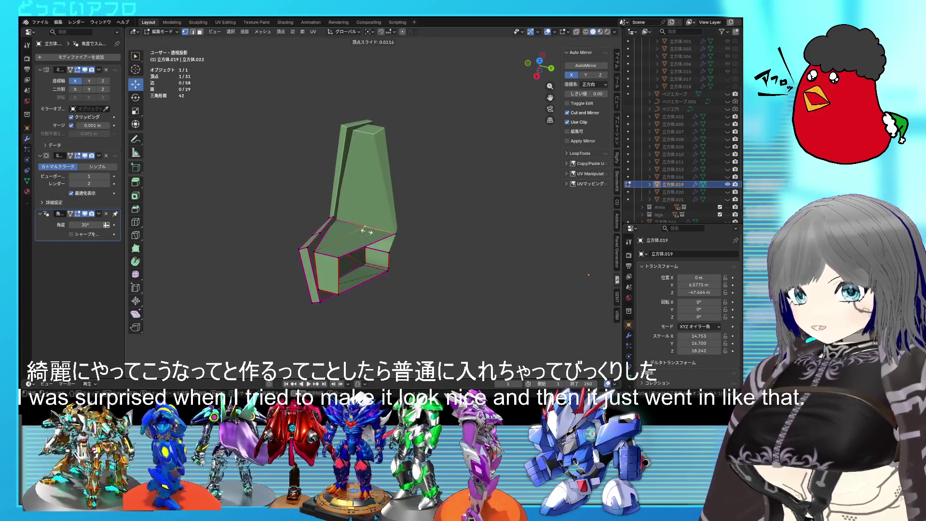
{"action": "left_click", "coordinate": [337, 225]}
{"action": "middle_click_drag", "start_coordinate": [338, 226], "coordinate": [311, 239]}
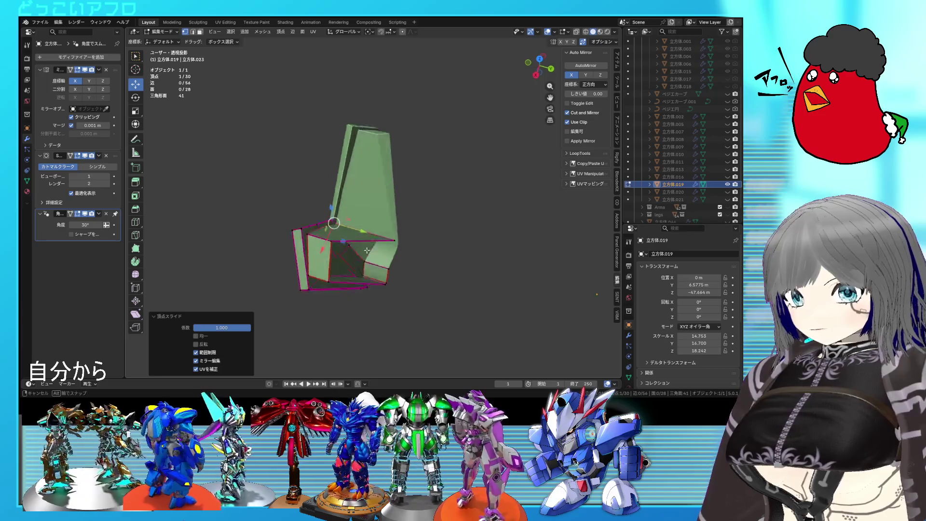
{"action": "middle_click_drag", "start_coordinate": [355, 192], "coordinate": [366, 227]}
{"action": "left_click", "coordinate": [367, 227]}
{"action": "left_click", "coordinate": [323, 206]}
{"action": "middle_click_drag", "start_coordinate": [324, 234], "coordinate": [379, 251]}
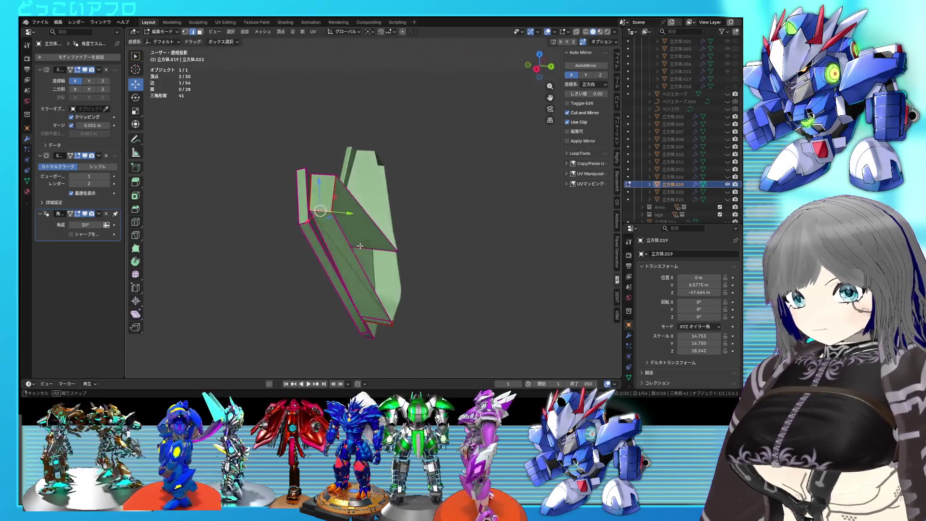
{"action": "right_click", "coordinate": [370, 251]}
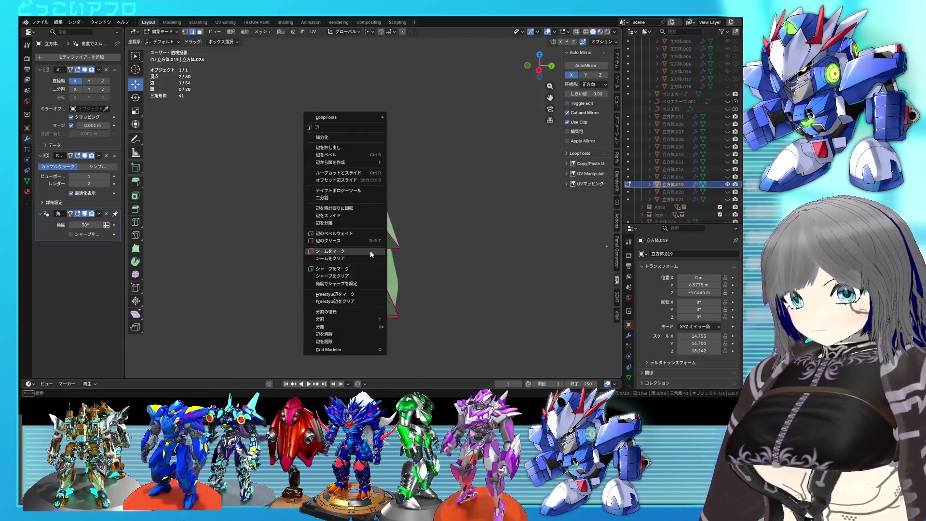
{"action": "left_click", "coordinate": [370, 251]}
Isolate the linked part, undo the hiding, and mark the selected edges as seams
{"action": "key", "text": "l"}
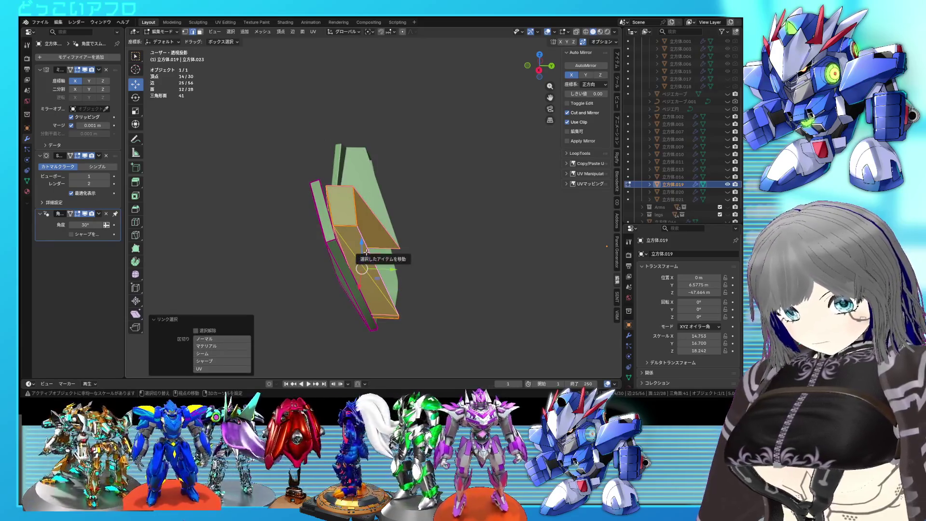
{"action": "key", "text": "shift+h"}
{"action": "middle_click_drag", "start_coordinate": [365, 251], "coordinate": [422, 246]}
{"action": "key", "text": "ctrl+z"}
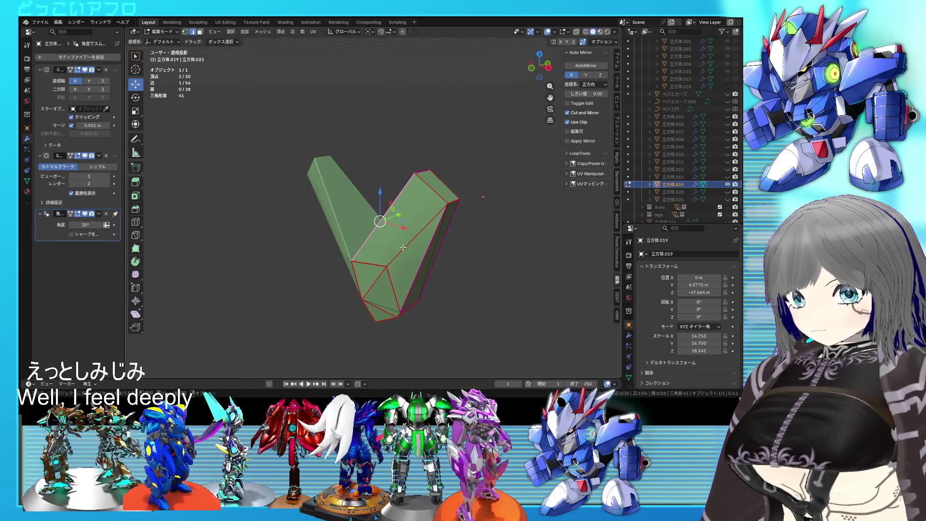
{"action": "key", "text": "ctrl+z"}
{"action": "right_click", "coordinate": [404, 239]}
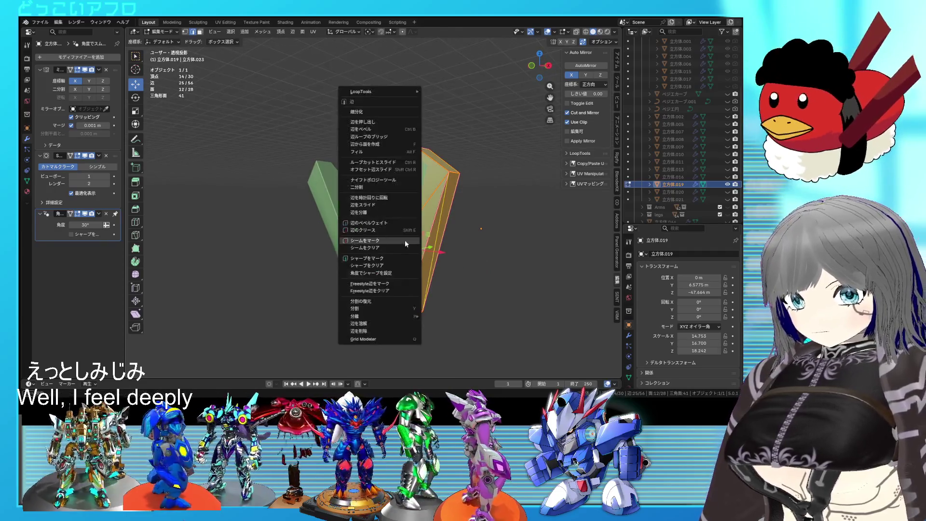
{"action": "left_click", "coordinate": [396, 245]}
Select a chain of edges toward the bottom corner and mark them as seams
{"action": "left_click", "coordinate": [401, 197]}
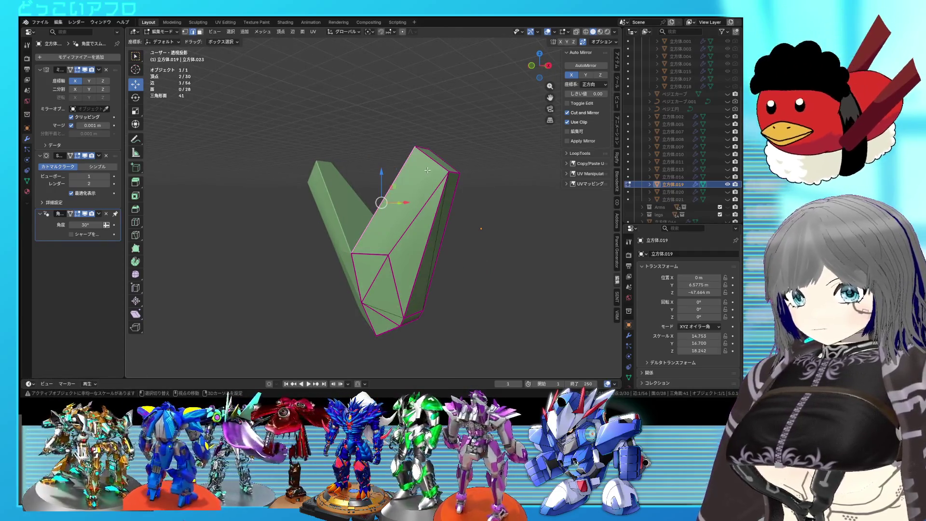
{"action": "left_click", "coordinate": [403, 320], "text": "ctrl"}
{"action": "left_click", "coordinate": [410, 243], "text": "ctrl"}
{"action": "mouse_move", "coordinate": [408, 247]}
{"action": "middle_mouse_down"}
{"action": "mouse_move", "coordinate": [408, 273]}
{"action": "mouse_move", "coordinate": [430, 302]}
{"action": "middle_mouse_up"}
{"action": "left_click", "coordinate": [399, 263], "text": "ctrl"}
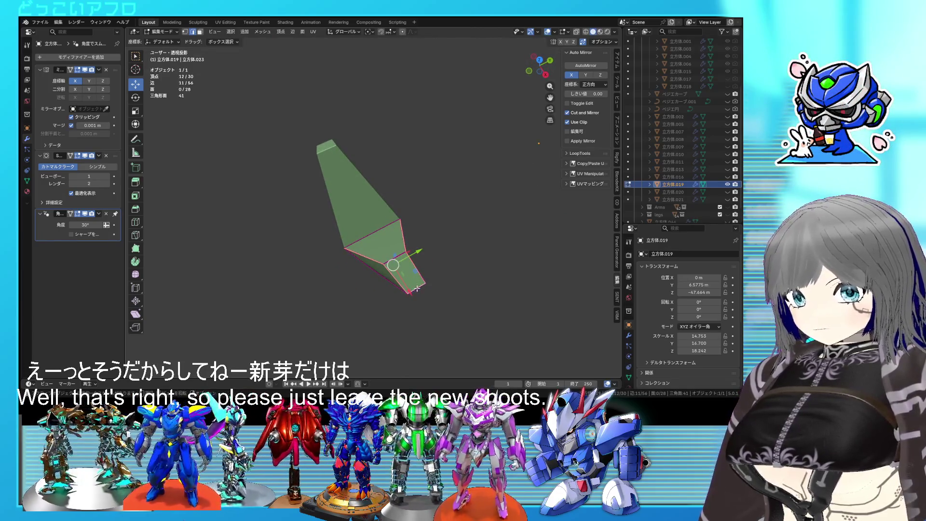
{"action": "middle_click_drag", "start_coordinate": [417, 288], "coordinate": [431, 269]}
{"action": "right_click", "coordinate": [430, 269]}
{"action": "left_click", "coordinate": [429, 262]}
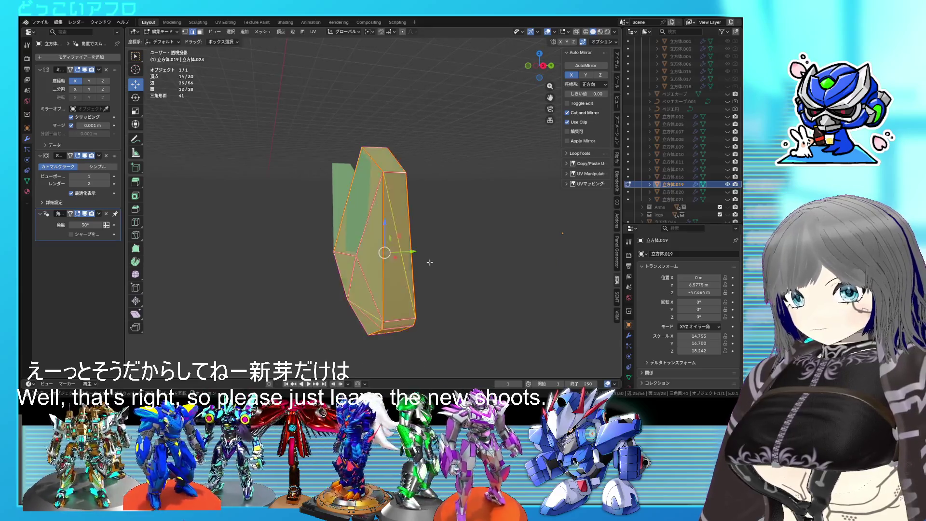
{"action": "left_click", "coordinate": [430, 262]}
Check the V shape edge-on, apply the final edge marking, and move to UV editing
{"action": "mouse_move", "coordinate": [429, 262]}
{"action": "middle_mouse_down"}
{"action": "mouse_move", "coordinate": [435, 275]}
{"action": "mouse_move", "coordinate": [395, 211]}
{"action": "middle_mouse_up"}
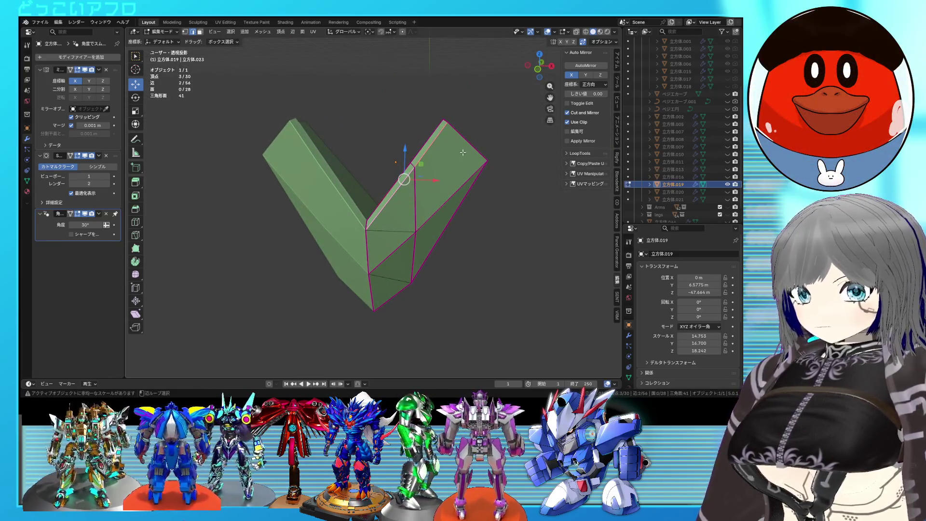
{"action": "middle_click_drag", "start_coordinate": [440, 249], "coordinate": [395, 267]}
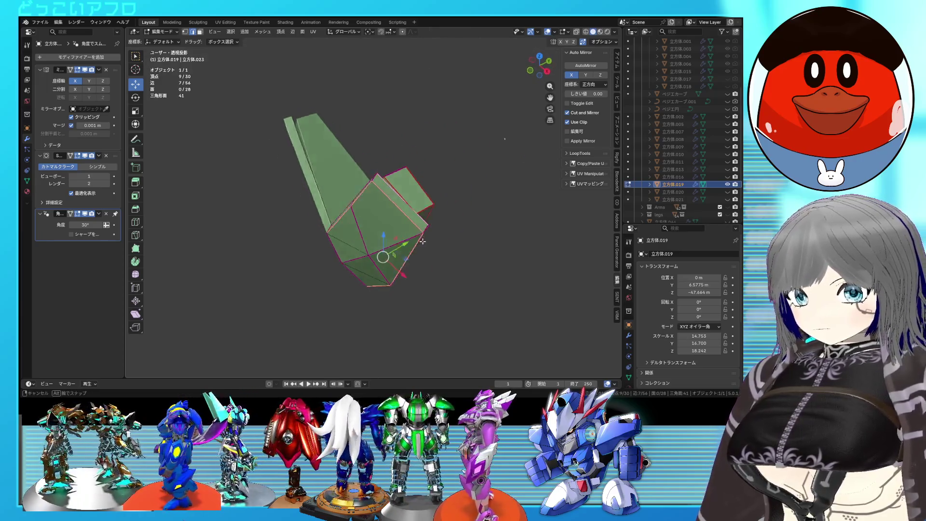
{"action": "middle_click_drag", "start_coordinate": [376, 185], "coordinate": [422, 207]}
{"action": "mouse_move", "coordinate": [465, 256]}
{"action": "middle_mouse_down"}
{"action": "mouse_move", "coordinate": [393, 217]}
{"action": "mouse_move", "coordinate": [366, 299]}
{"action": "middle_mouse_up"}
{"action": "right_click", "coordinate": [372, 309]}
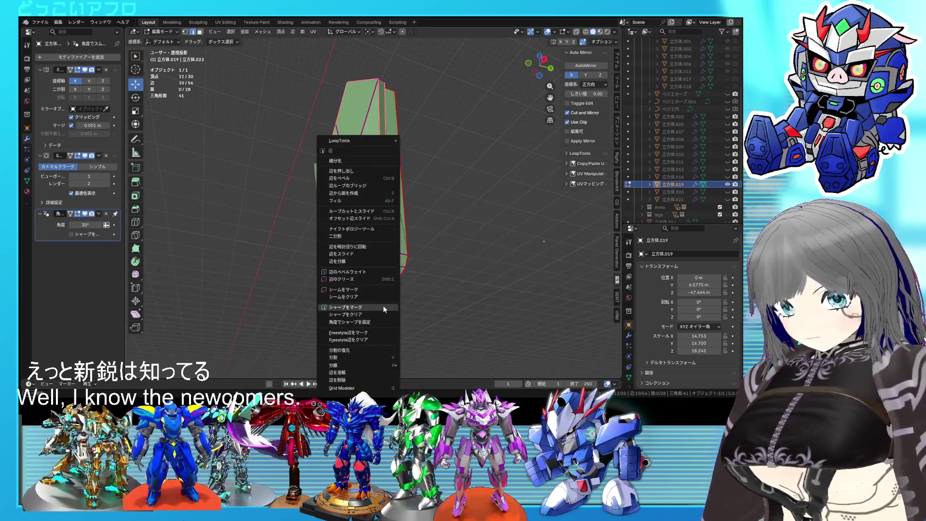
{"action": "left_click", "coordinate": [375, 295]}
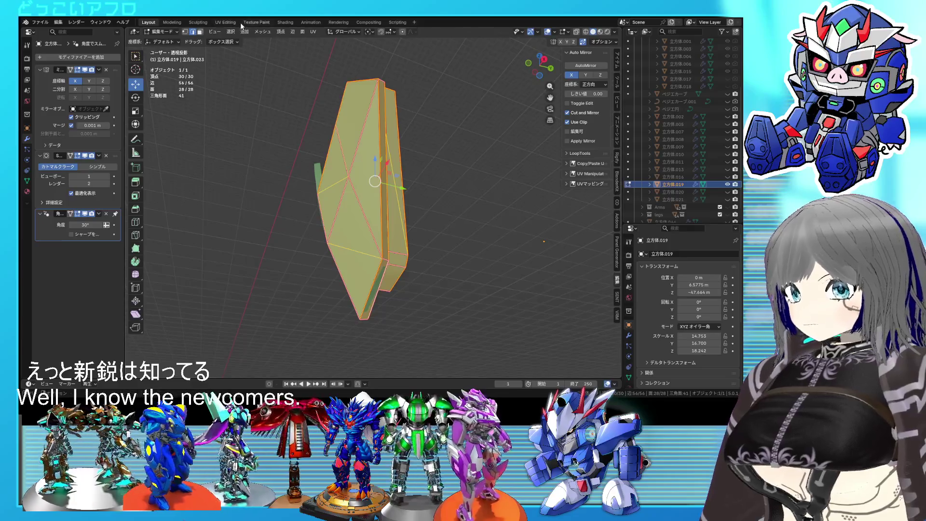
{"action": "left_click", "coordinate": [225, 22]}
{"action": "key", "text": "u"}
Unwrap the V-shaped piece into UV islands, deselect, and return to object mode
{"action": "left_click", "coordinate": [186, 170]}
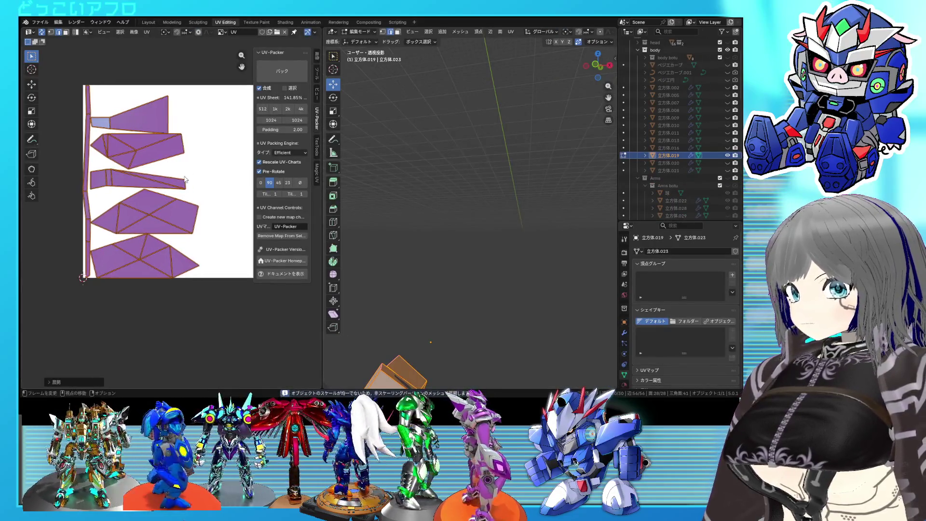
{"action": "scroll", "coordinate": [188, 181], "scroll_direction": "down", "scroll_amount": 1}
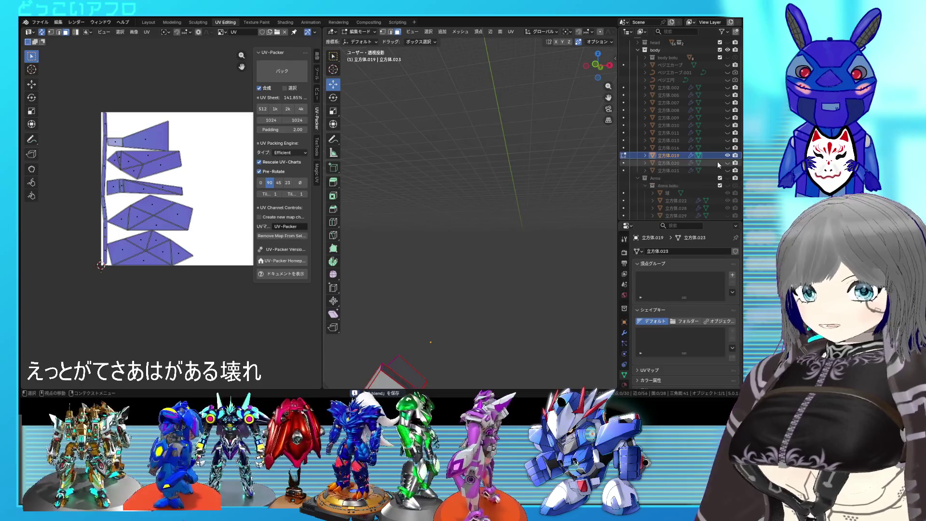
{"action": "left_click", "coordinate": [460, 245]}
{"action": "key", "text": "Tab"}
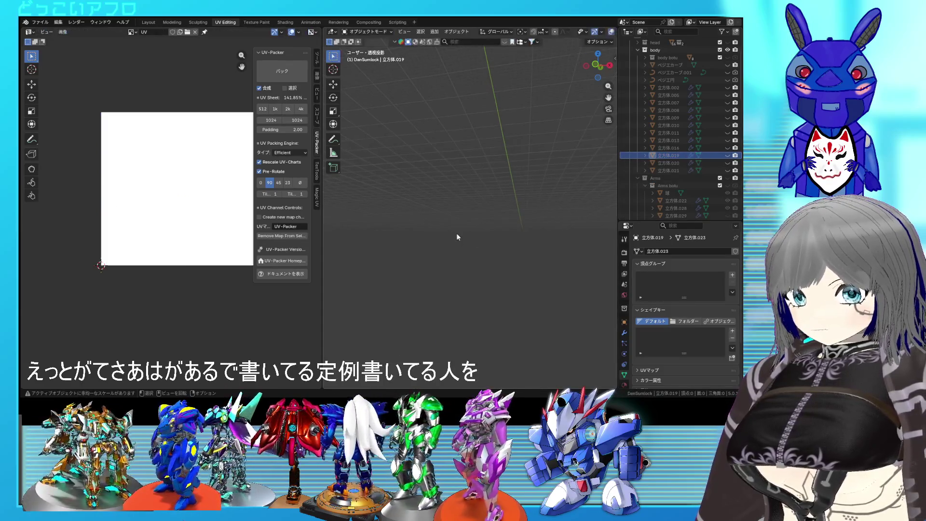
Start editing 立方体.020's mesh and select edge loops on the piece
{"action": "left_click", "coordinate": [726, 166]}
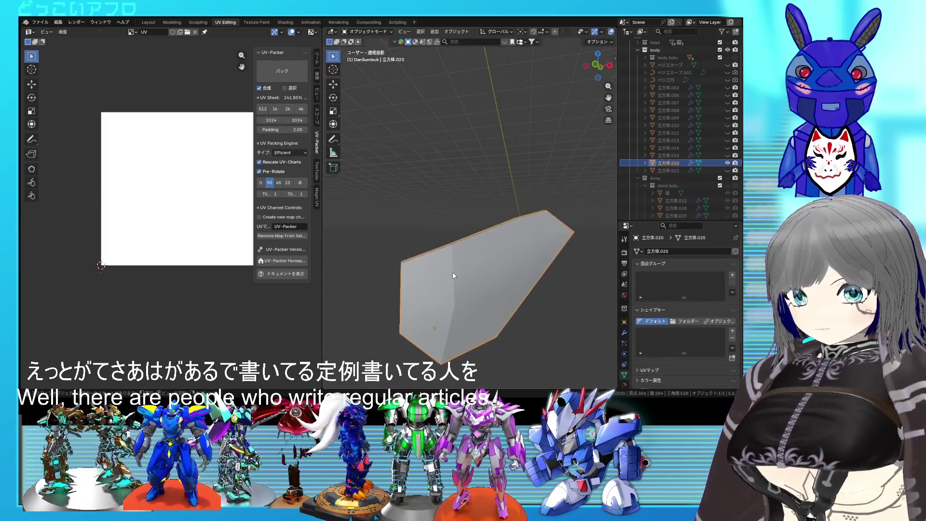
{"action": "key", "text": "Tab"}
{"action": "mouse_move", "coordinate": [325, 322]}
{"action": "middle_mouse_down"}
{"action": "mouse_move", "coordinate": [486, 297]}
{"action": "mouse_move", "coordinate": [266, 279]}
{"action": "middle_mouse_up"}
{"action": "scroll", "coordinate": [486, 296], "scroll_direction": "up", "scroll_amount": 3}
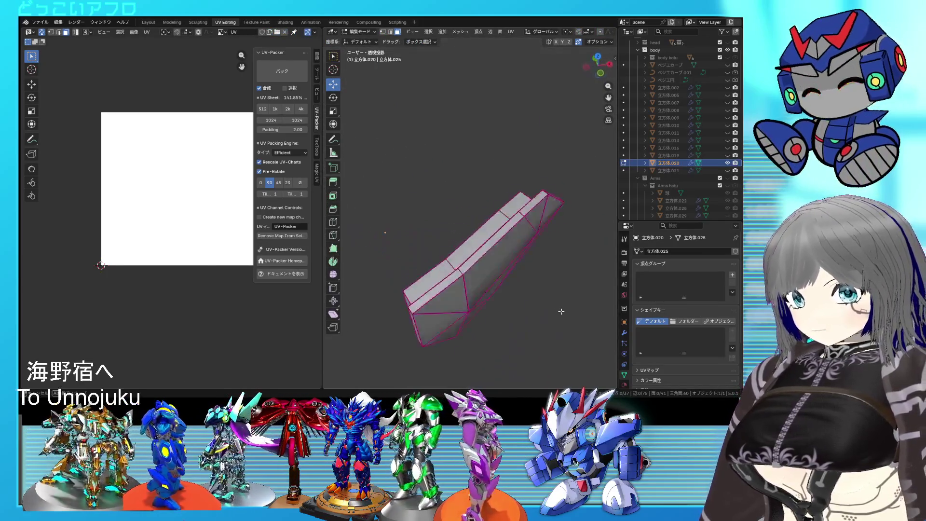
{"action": "left_click", "coordinate": [531, 258], "text": "alt"}
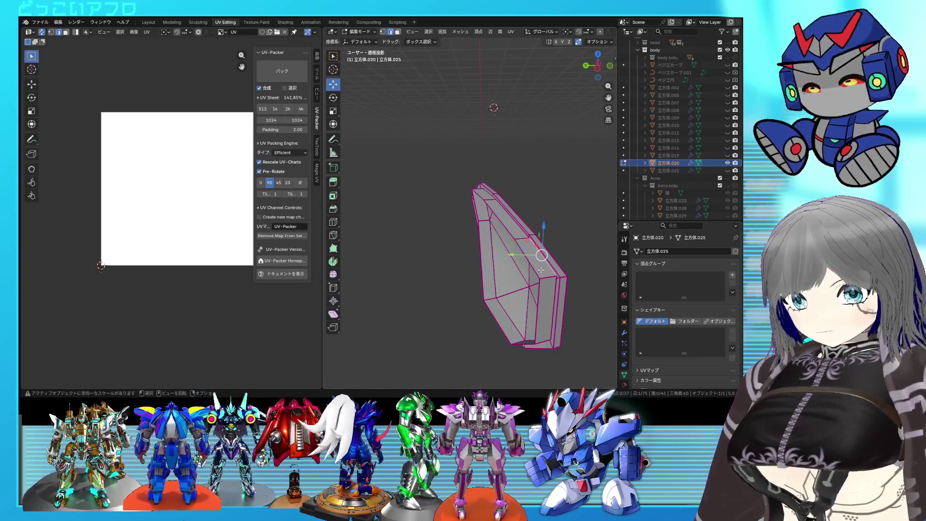
{"action": "left_click", "coordinate": [544, 273], "text": "alt"}
Using see-through shading to reach hidden edges, mark the right-side loop as a seam
{"action": "key", "text": "alt+z"}
{"action": "mouse_move", "coordinate": [545, 273]}
{"action": "middle_mouse_down"}
{"action": "mouse_move", "coordinate": [348, 283]}
{"action": "mouse_move", "coordinate": [398, 279]}
{"action": "middle_mouse_up"}
{"action": "key", "text": "alt+z"}
{"action": "key", "text": "alt+z"}
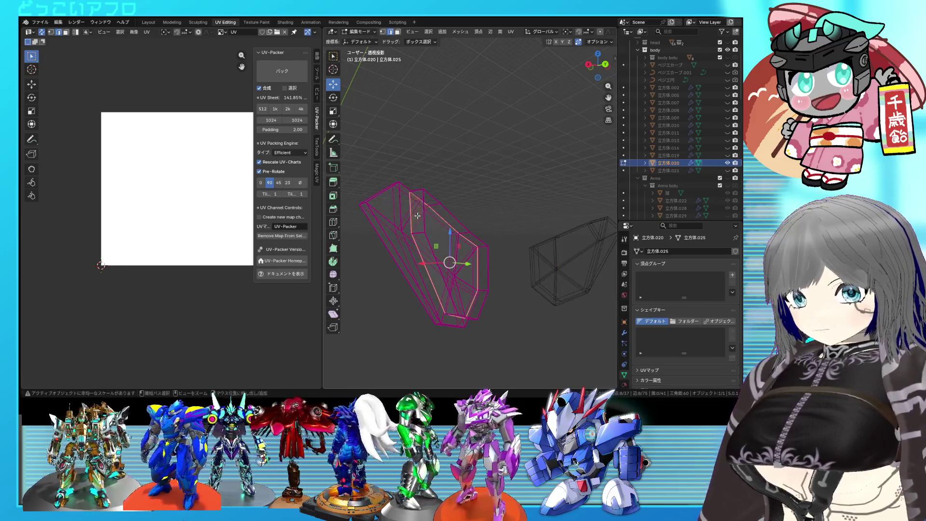
{"action": "key", "text": "alt+z"}
{"action": "middle_click_drag", "start_coordinate": [539, 312], "coordinate": [514, 262]}
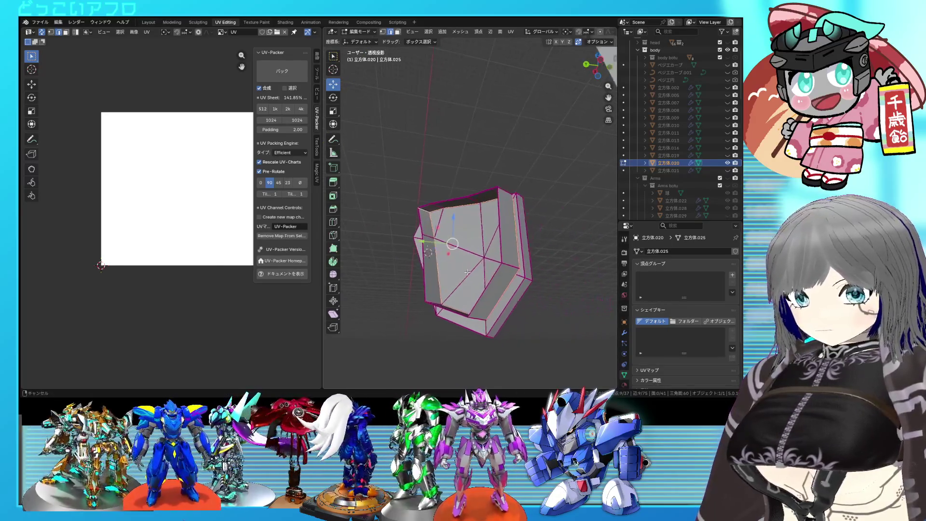
{"action": "right_click", "coordinate": [501, 264]}
{"action": "left_click", "coordinate": [509, 273]}
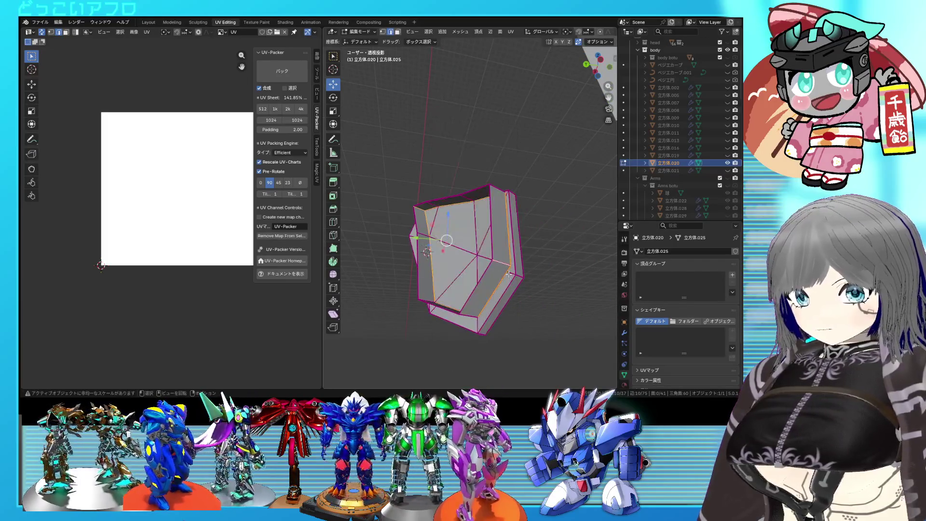
Mark the other side's edges as seams, then select the whole mesh and deselect it
{"action": "middle_click_drag", "start_coordinate": [509, 286], "coordinate": [482, 275]}
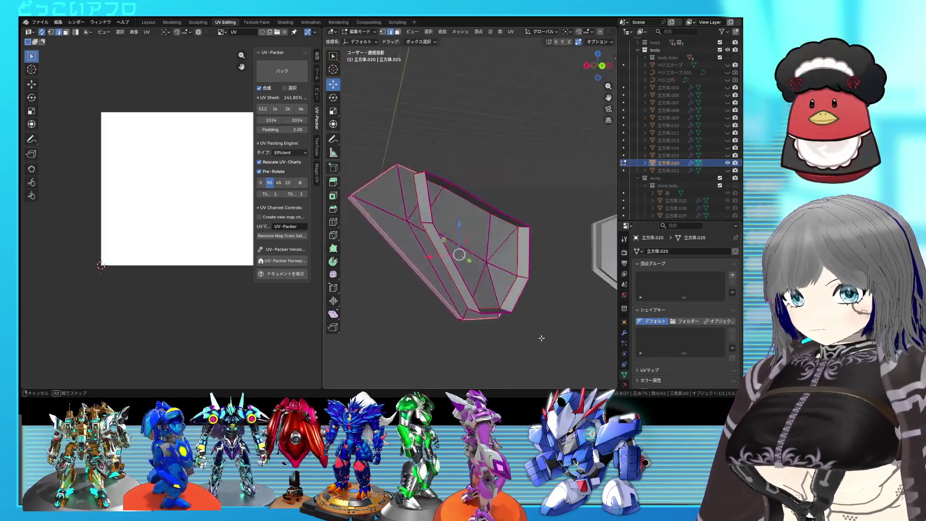
{"action": "right_click", "coordinate": [482, 275]}
{"action": "left_click", "coordinate": [483, 274]}
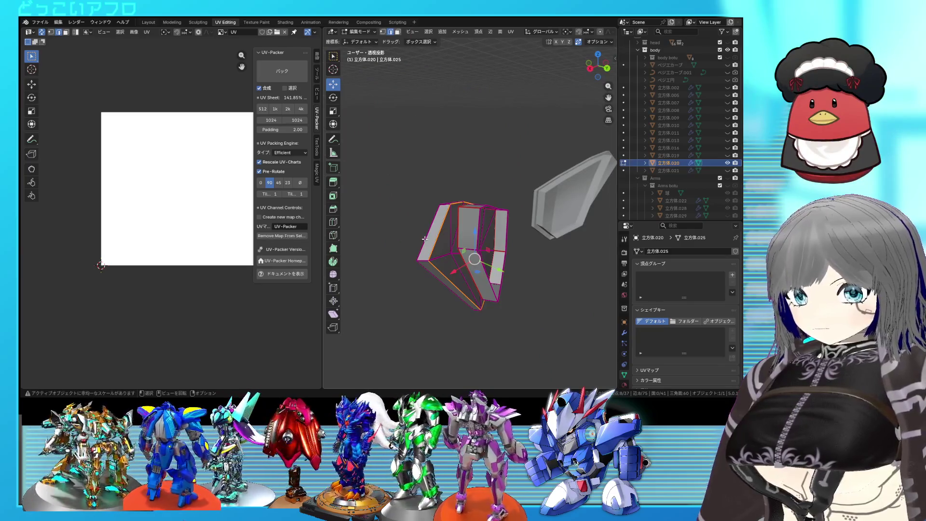
{"action": "right_click", "coordinate": [425, 239]}
{"action": "mouse_move", "coordinate": [432, 306]}
{"action": "middle_mouse_down"}
{"action": "mouse_move", "coordinate": [587, 289]}
{"action": "mouse_move", "coordinate": [507, 304]}
{"action": "middle_mouse_up"}
{"action": "key", "text": "a"}
{"action": "key", "text": "alt+a"}
Unwrap all faces of 立方体.020 into UV islands from the 3D viewport
{"action": "key", "text": "a"}
{"action": "key", "text": "u"}
{"action": "left_click", "coordinate": [177, 211]}
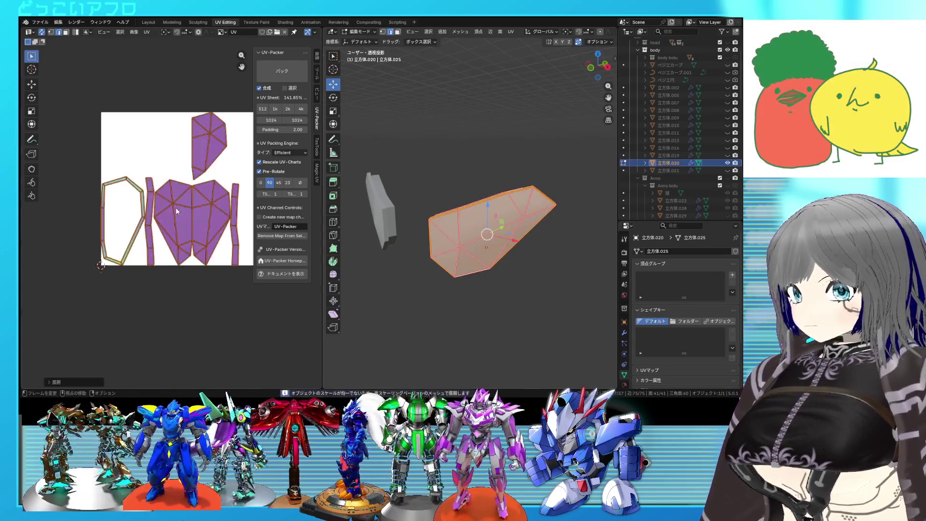
{"action": "scroll", "coordinate": [174, 217], "scroll_direction": "up", "scroll_amount": 1}
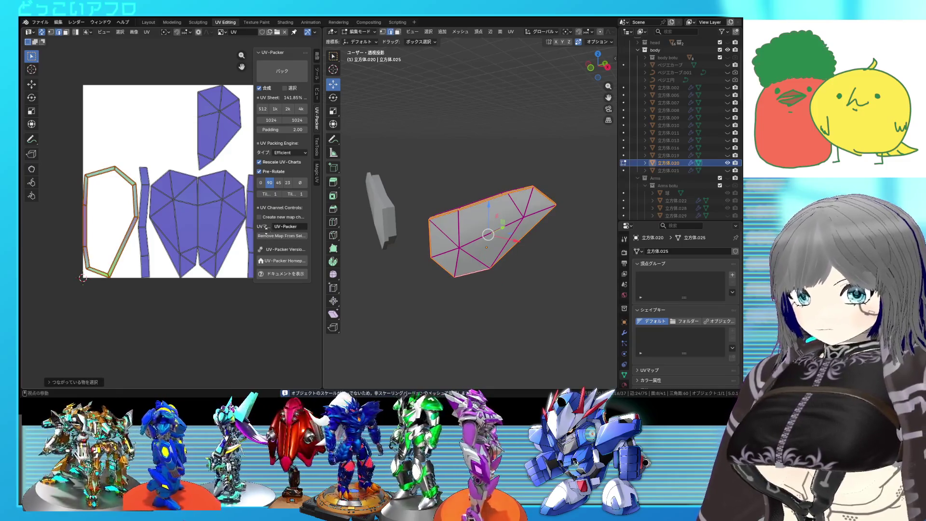
{"action": "mouse_move", "coordinate": [470, 226]}
{"action": "middle_mouse_down"}
{"action": "mouse_move", "coordinate": [448, 190]}
{"action": "mouse_move", "coordinate": [410, 278]}
{"action": "middle_mouse_up"}
{"action": "key", "text": "alt+a"}
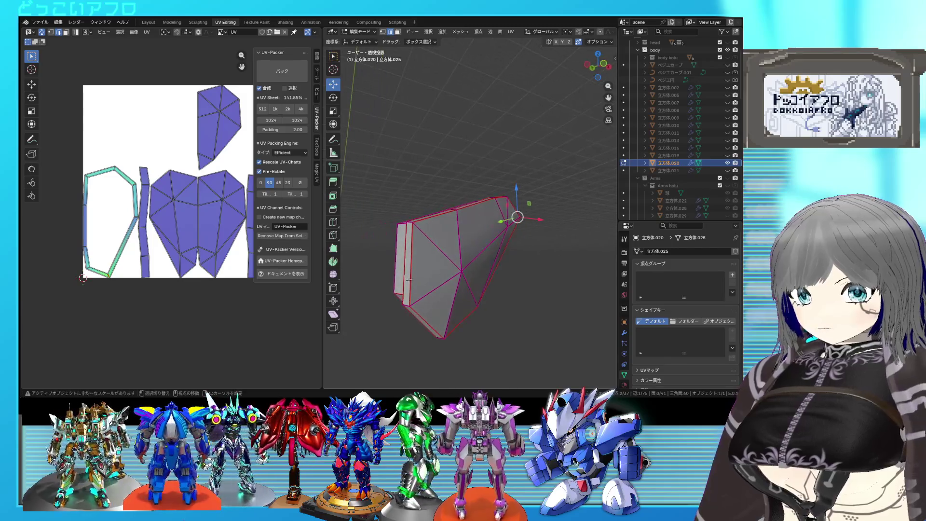
Re-unwrap the whole piece in the UV editor, return to Object Mode and hide 立方体.020
{"action": "right_click", "coordinate": [450, 304]}
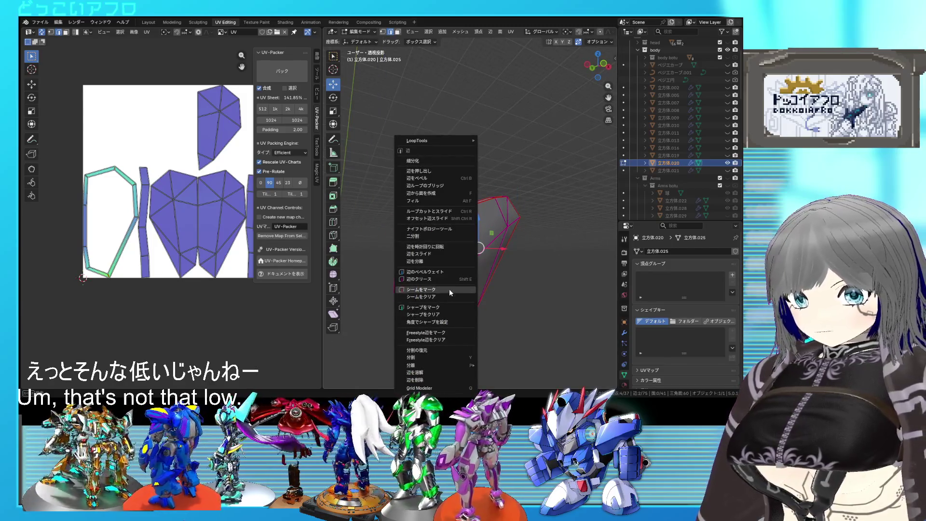
{"action": "key", "text": "a"}
{"action": "right_click", "coordinate": [187, 236]}
{"action": "left_click", "coordinate": [186, 239]}
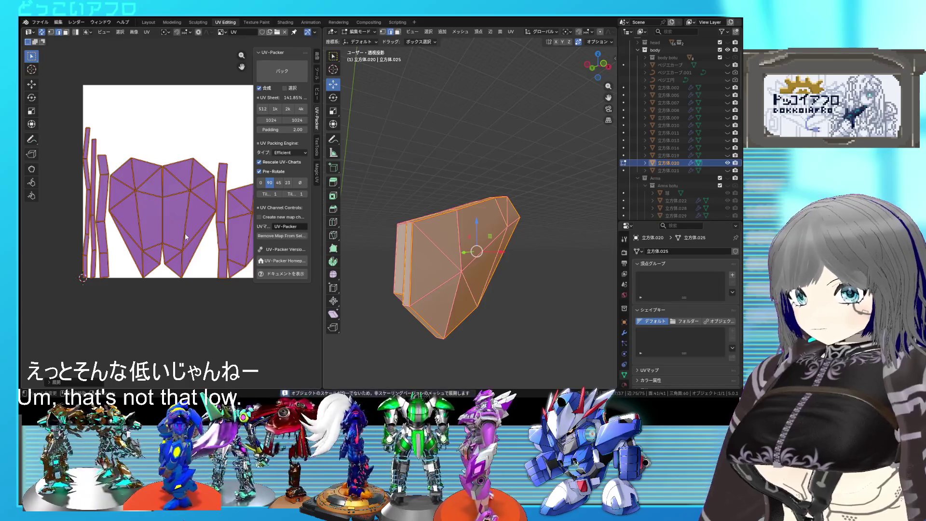
{"action": "scroll", "coordinate": [218, 242], "scroll_direction": "down", "scroll_amount": 3}
{"action": "key", "text": "Tab"}
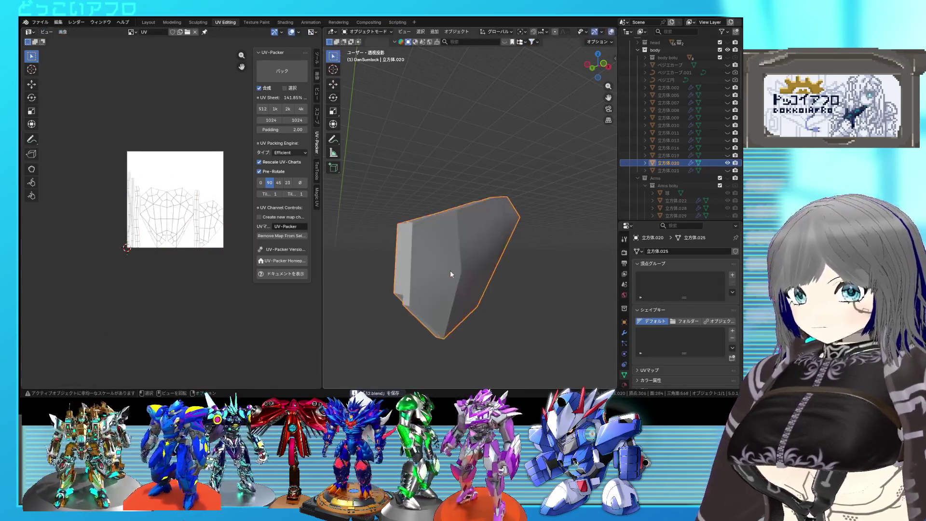
{"action": "left_click", "coordinate": [728, 163]}
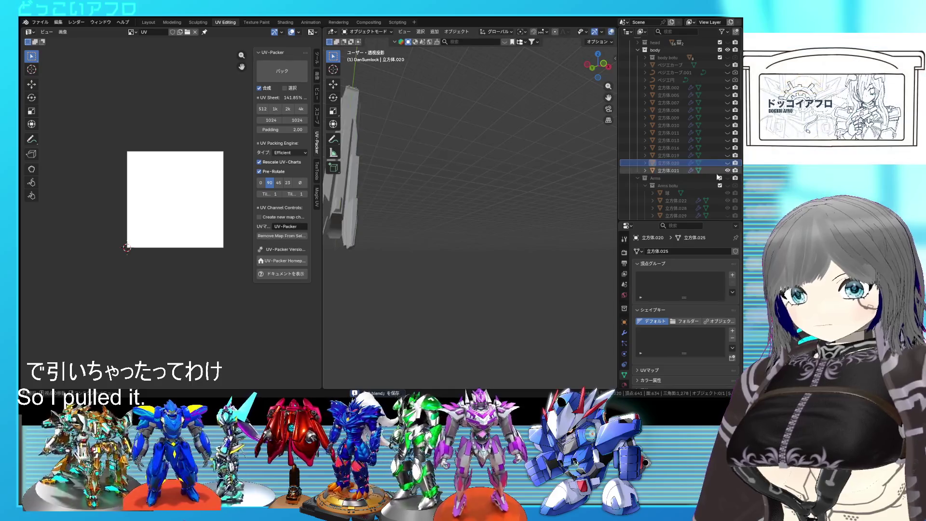
Select the long armor piece 立方体.021 and enter Edit Mode to inspect its edges
{"action": "mouse_move", "coordinate": [413, 220]}
{"action": "middle_mouse_down"}
{"action": "mouse_move", "coordinate": [336, 259]}
{"action": "mouse_move", "coordinate": [542, 243]}
{"action": "mouse_move", "coordinate": [444, 296]}
{"action": "mouse_move", "coordinate": [493, 245]}
{"action": "mouse_move", "coordinate": [445, 224]}
{"action": "mouse_move", "coordinate": [497, 201]}
{"action": "mouse_move", "coordinate": [523, 209]}
{"action": "mouse_move", "coordinate": [513, 211]}
{"action": "middle_mouse_up"}
{"action": "left_click", "coordinate": [446, 225]}
{"action": "key", "text": "Tab"}
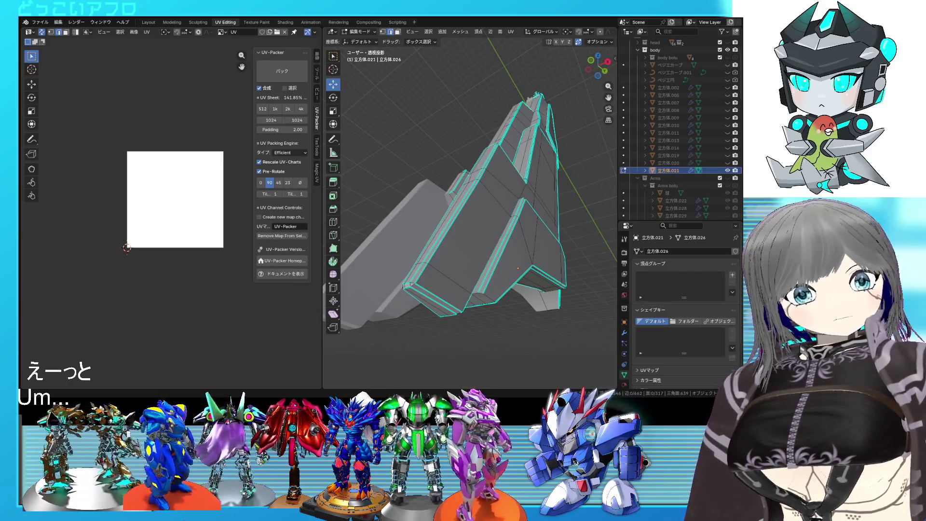
{"action": "middle_click_drag", "start_coordinate": [507, 232], "coordinate": [512, 223]}
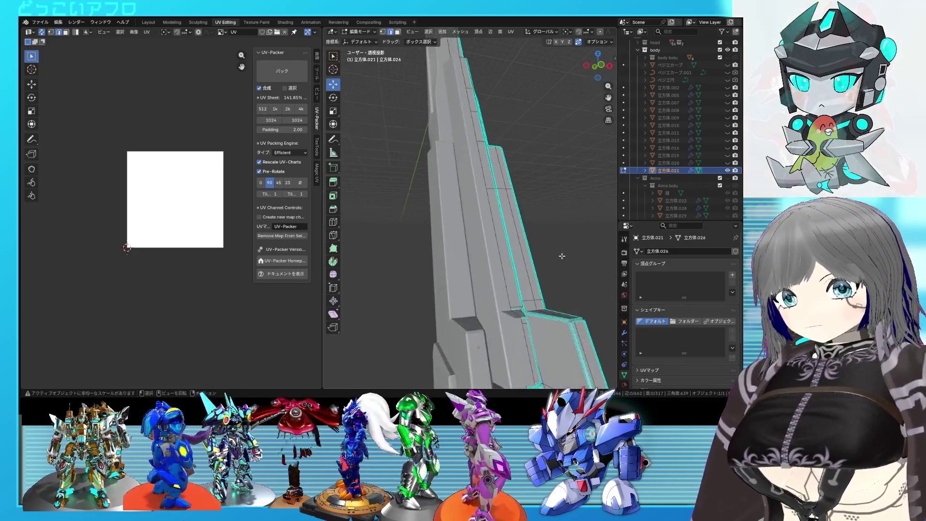
{"action": "mouse_move", "coordinate": [512, 223]}
{"action": "middle_mouse_down"}
{"action": "mouse_move", "coordinate": [534, 220]}
{"action": "mouse_move", "coordinate": [490, 238]}
{"action": "middle_mouse_up"}
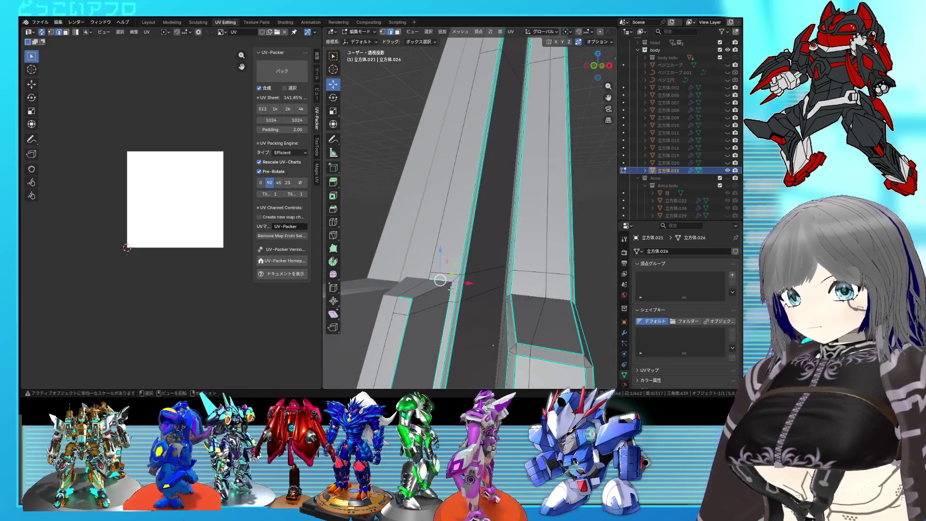
Mark the selected panel edges as seams and save the file
{"action": "middle_click_drag", "start_coordinate": [449, 289], "coordinate": [487, 247]}
{"action": "right_click", "coordinate": [486, 248]}
{"action": "left_click", "coordinate": [486, 245]}
{"action": "key", "text": "ctrl+s"}
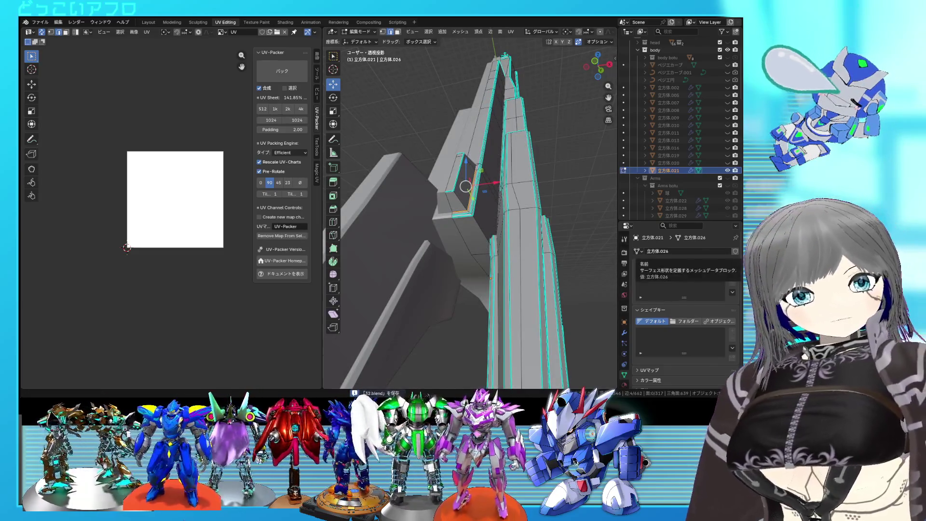
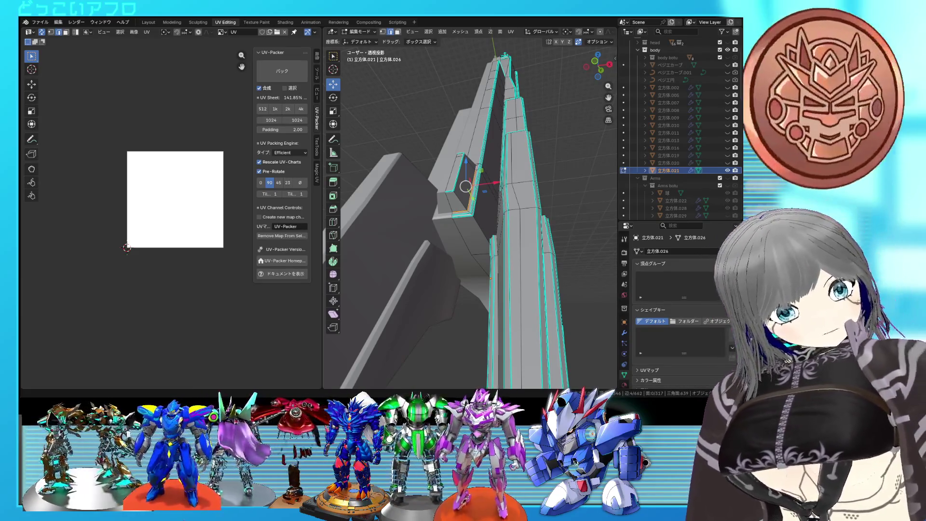
Inspect the blade in wireframe and solid views, then slide the selected edge near its corner
{"action": "mouse_move", "coordinate": [471, 217]}
{"action": "middle_mouse_down"}
{"action": "mouse_move", "coordinate": [478, 247]}
{"action": "mouse_move", "coordinate": [571, 219]}
{"action": "mouse_move", "coordinate": [551, 247]}
{"action": "mouse_move", "coordinate": [552, 206]}
{"action": "middle_mouse_up"}
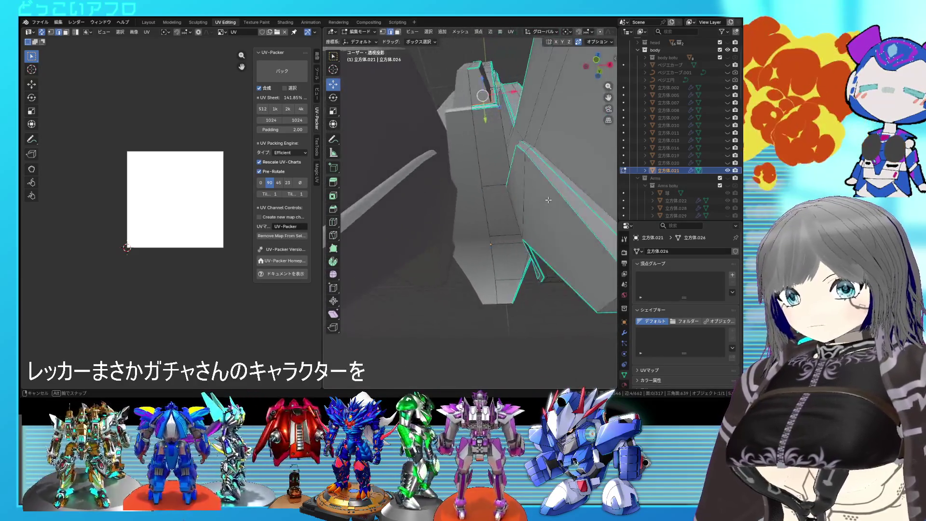
{"action": "key", "text": "shift+z"}
{"action": "mouse_move", "coordinate": [552, 206]}
{"action": "middle_mouse_down"}
{"action": "mouse_move", "coordinate": [538, 227]}
{"action": "mouse_move", "coordinate": [473, 215]}
{"action": "middle_mouse_up"}
{"action": "key", "text": "shift+z"}
{"action": "key", "text": "shift+z"}
{"action": "key", "text": "shift+z"}
{"action": "mouse_move", "coordinate": [473, 214]}
{"action": "middle_mouse_down"}
{"action": "mouse_move", "coordinate": [464, 199]}
{"action": "mouse_move", "coordinate": [475, 209]}
{"action": "middle_mouse_up"}
{"action": "scroll", "coordinate": [463, 191], "scroll_direction": "up", "scroll_amount": 3}
{"action": "right_click", "coordinate": [475, 210]}
{"action": "key", "text": "Escape"}
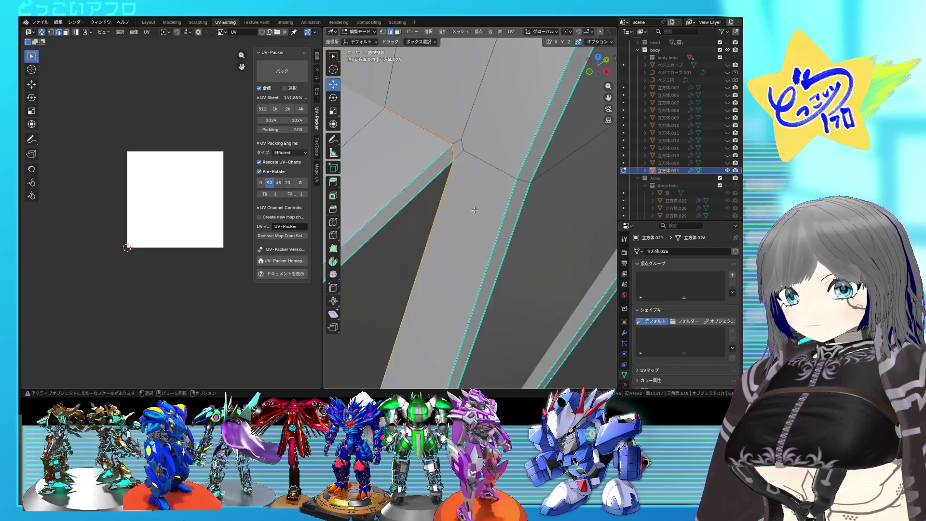
{"action": "key", "text": "g"}
{"action": "key", "text": "g"}
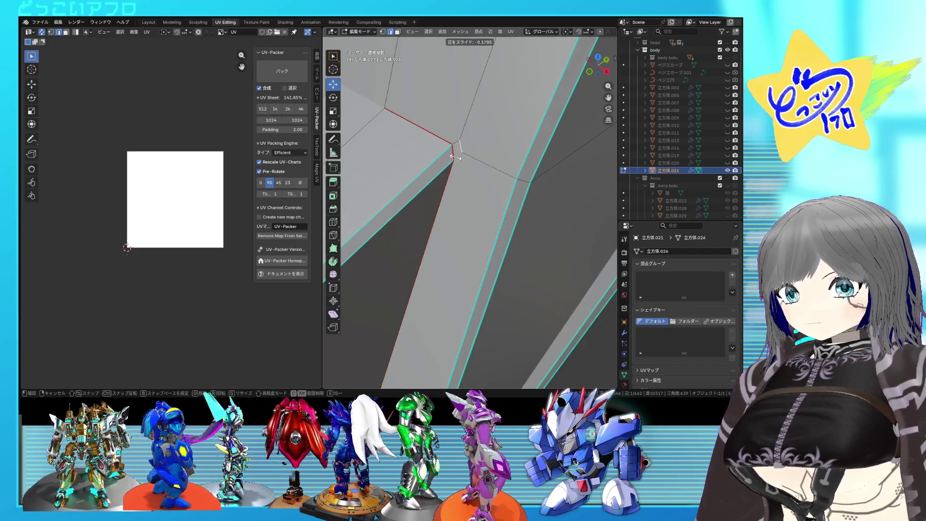
{"action": "left_click", "coordinate": [397, 174]}
Add a new edge loop running along the blade and place the 3D cursor at its top
{"action": "mouse_move", "coordinate": [397, 175]}
{"action": "middle_mouse_down"}
{"action": "mouse_move", "coordinate": [485, 187]}
{"action": "mouse_move", "coordinate": [466, 178]}
{"action": "middle_mouse_up"}
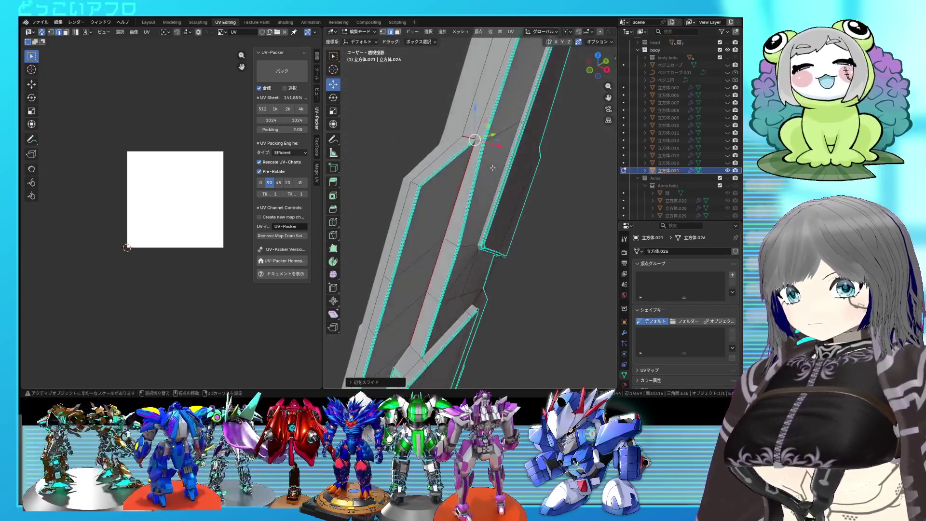
{"action": "left_click", "coordinate": [465, 175]}
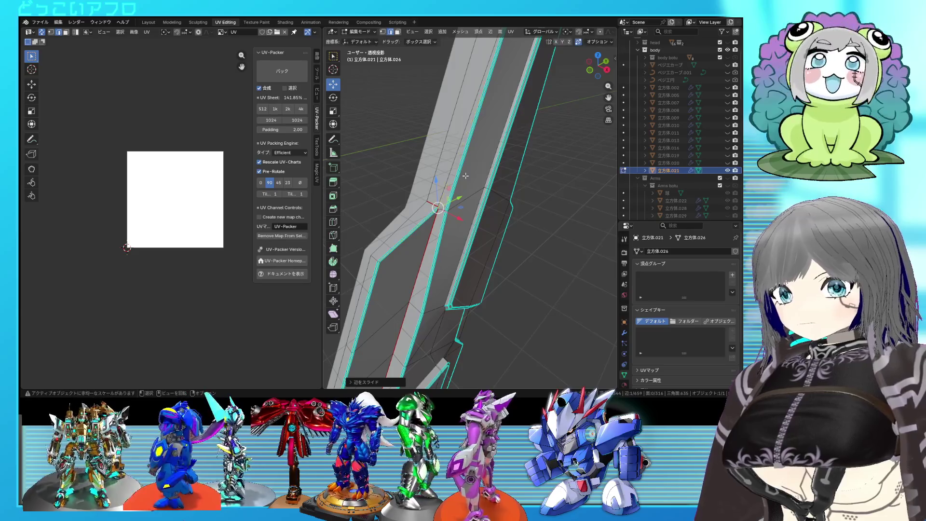
{"action": "middle_click_drag", "start_coordinate": [465, 176], "coordinate": [470, 183]}
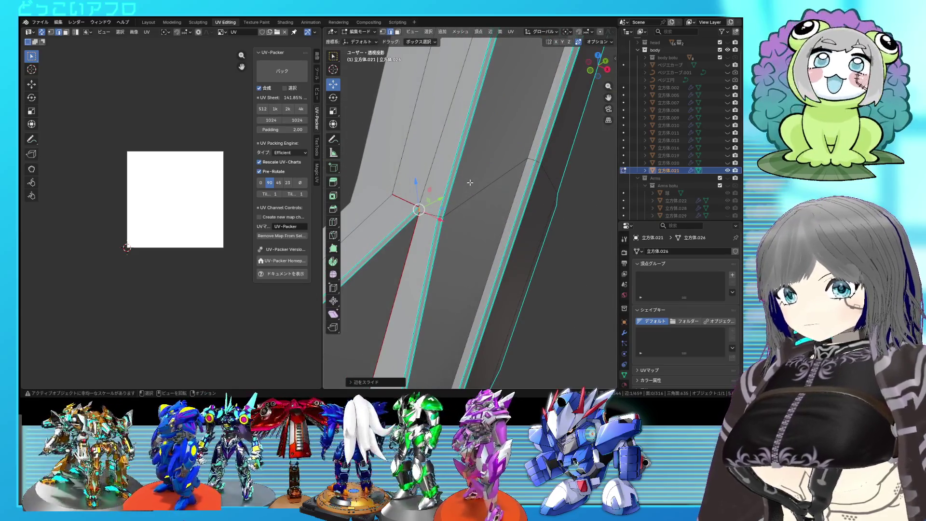
{"action": "scroll", "coordinate": [470, 182], "scroll_direction": "down", "scroll_amount": 5}
{"action": "middle_click_drag", "start_coordinate": [470, 182], "coordinate": [492, 217]}
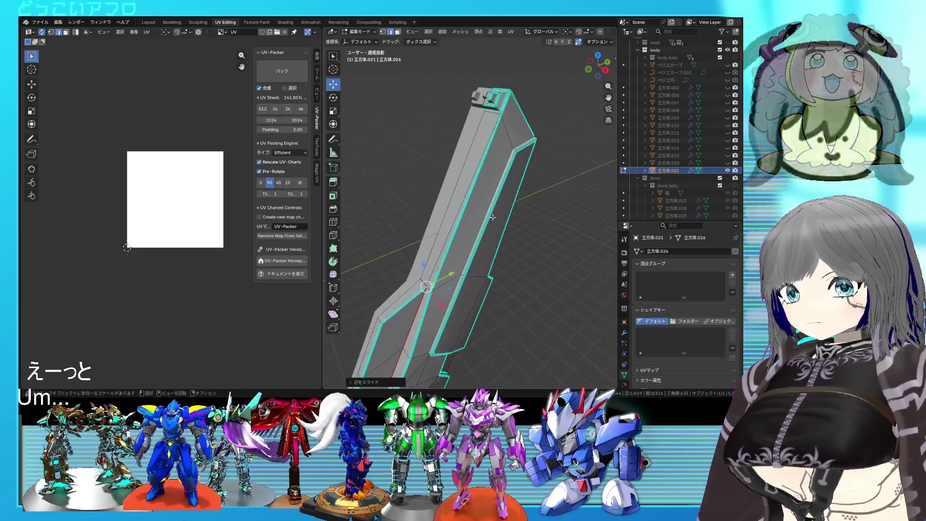
{"action": "scroll", "coordinate": [492, 217], "scroll_direction": "up", "scroll_amount": 4}
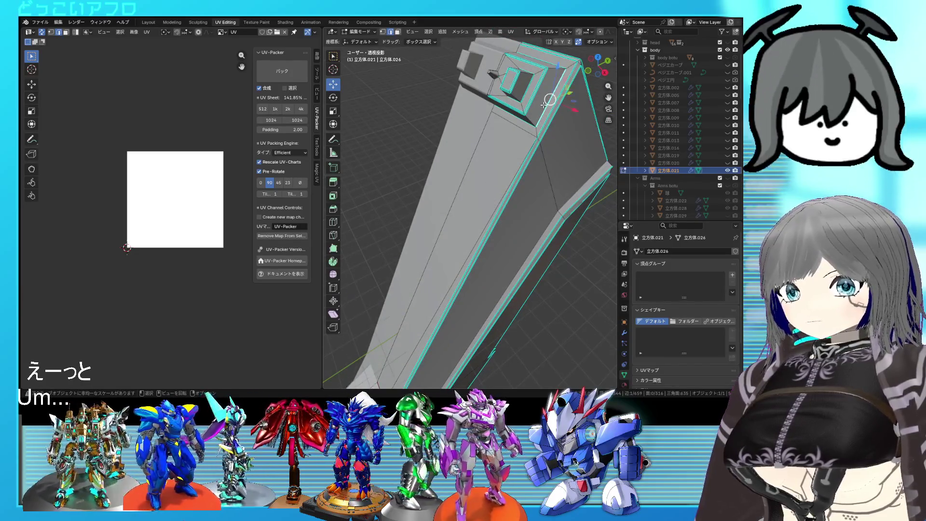
{"action": "middle_click_drag", "start_coordinate": [492, 352], "coordinate": [440, 275]}
{"action": "scroll", "coordinate": [440, 275], "scroll_direction": "up", "scroll_amount": 3}
{"action": "right_click", "coordinate": [428, 230], "text": "shift"}
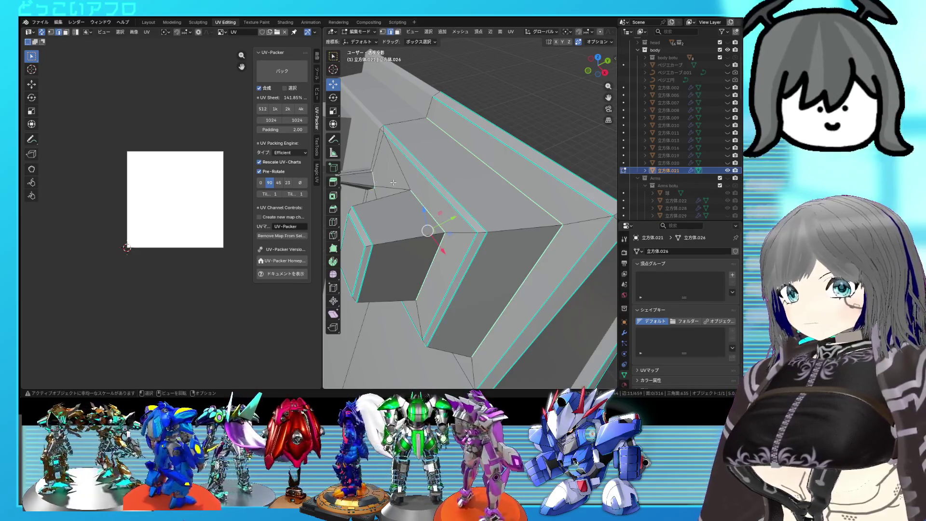
{"action": "mouse_move", "coordinate": [377, 178]}
{"action": "middle_mouse_down"}
{"action": "mouse_move", "coordinate": [569, 208]}
{"action": "mouse_move", "coordinate": [477, 236]}
{"action": "middle_mouse_up"}
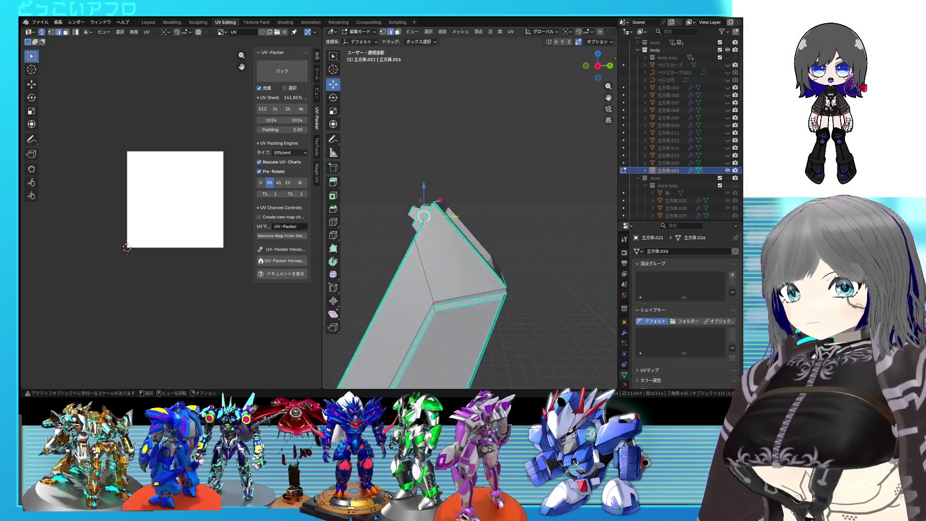
{"action": "middle_click_drag", "start_coordinate": [478, 236], "coordinate": [481, 209]}
{"action": "key", "text": "alt+z"}
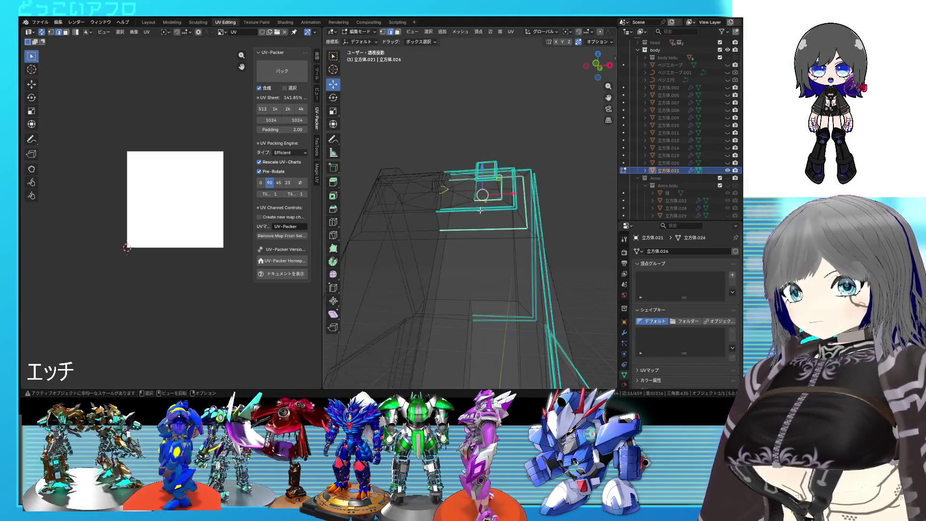
Select the edges along the blade top and extend the selection to connected edges
{"action": "key", "text": "alt+z"}
{"action": "right_click", "coordinate": [482, 213]}
{"action": "left_click", "coordinate": [483, 212]}
{"action": "scroll", "coordinate": [482, 211], "scroll_direction": "up", "scroll_amount": 2}
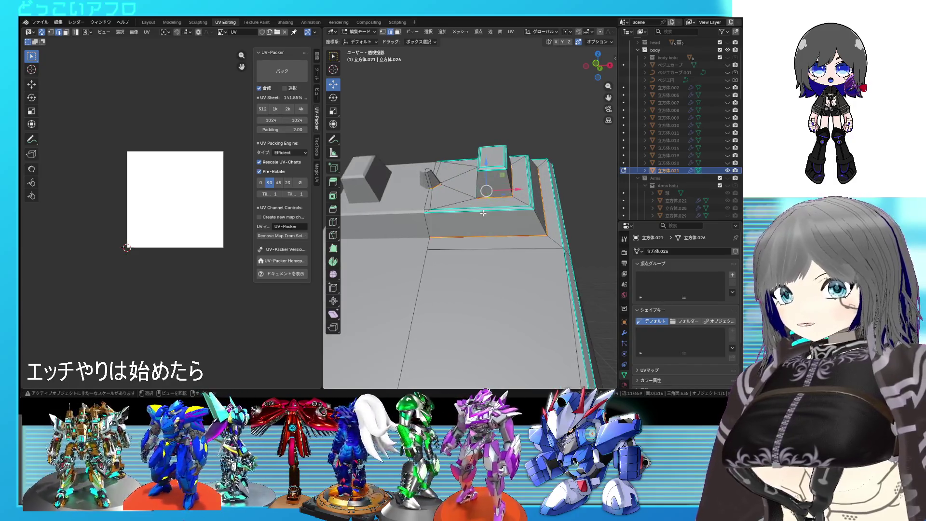
{"action": "scroll", "coordinate": [483, 212], "scroll_direction": "up", "scroll_amount": 2}
{"action": "scroll", "coordinate": [485, 216], "scroll_direction": "up", "scroll_amount": 2}
{"action": "middle_click_drag", "start_coordinate": [485, 216], "coordinate": [500, 227]}
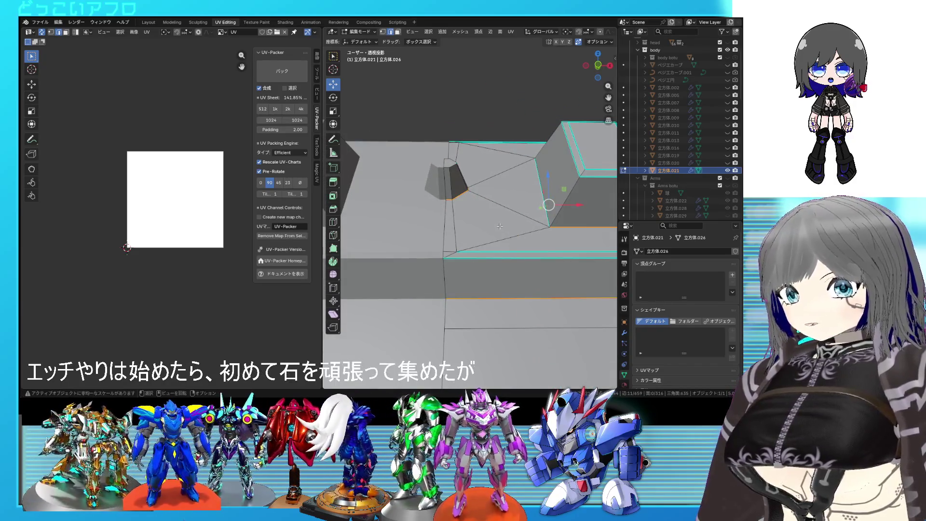
{"action": "middle_click_drag", "start_coordinate": [462, 262], "coordinate": [496, 215]}
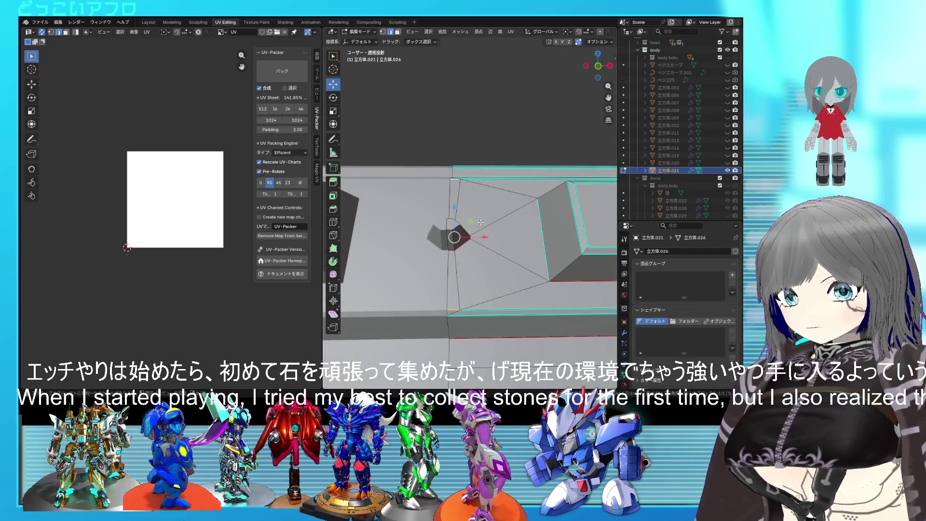
{"action": "right_click", "coordinate": [480, 222]}
{"action": "left_click", "coordinate": [481, 221]}
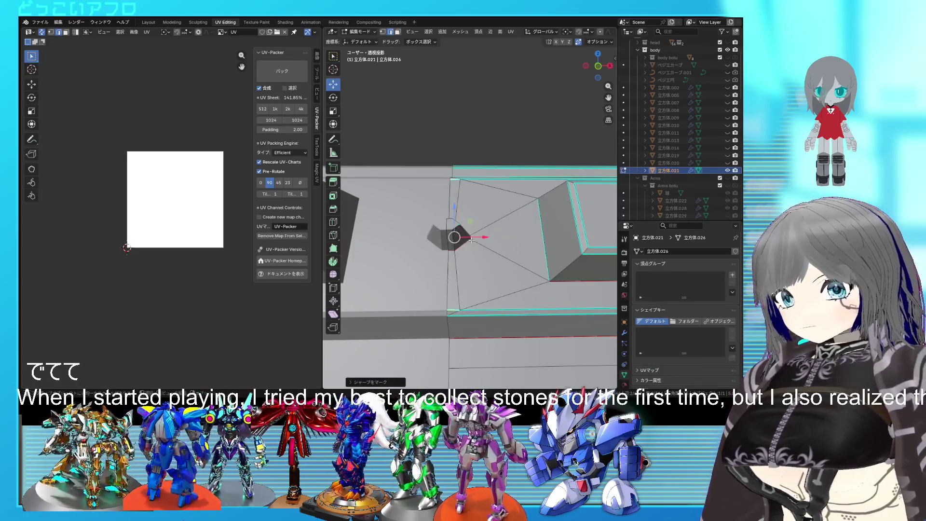
Slide a single vertex on the blade top along its edges to adjust the edge flow
{"action": "left_click", "coordinate": [459, 310]}
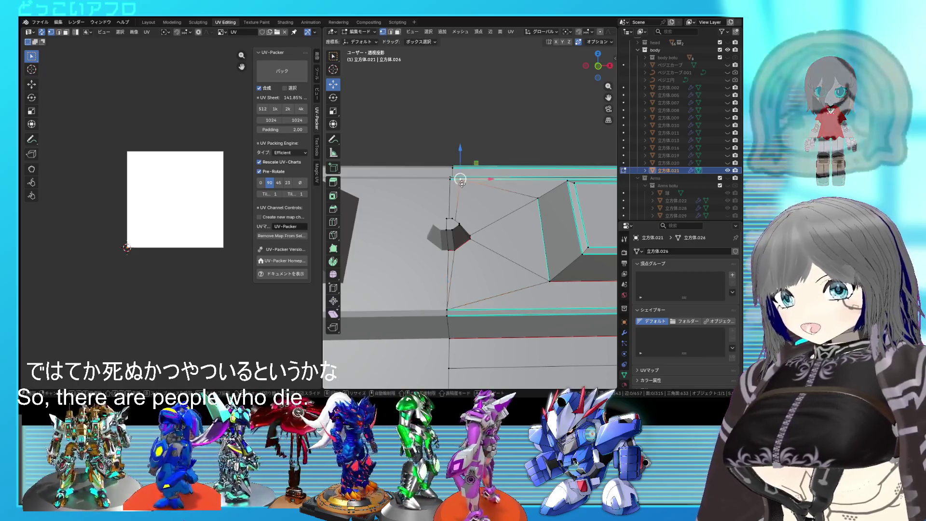
{"action": "key", "text": "shift+v"}
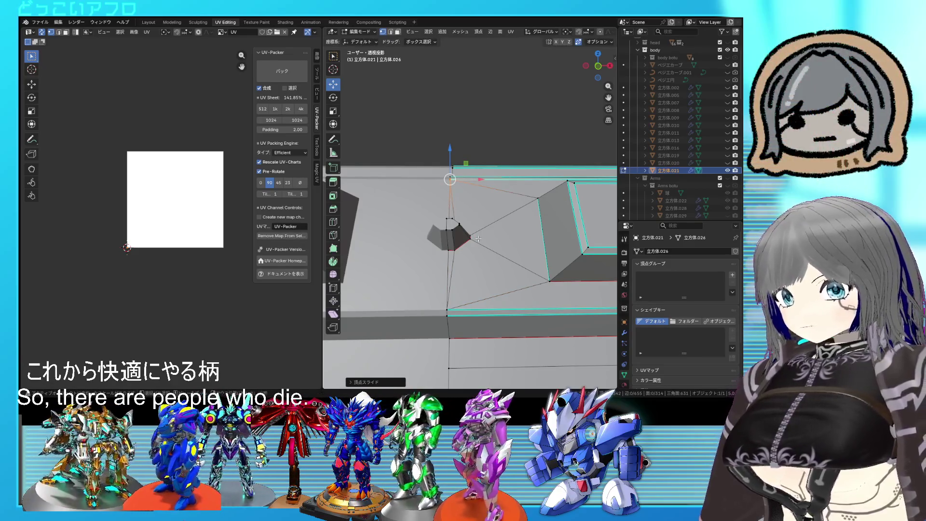
{"action": "scroll", "coordinate": [479, 239], "scroll_direction": "down", "scroll_amount": 3}
{"action": "mouse_move", "coordinate": [479, 239]}
{"action": "middle_mouse_down"}
{"action": "mouse_move", "coordinate": [480, 269]}
{"action": "mouse_move", "coordinate": [483, 231]}
{"action": "mouse_move", "coordinate": [471, 249]}
{"action": "middle_mouse_up"}
{"action": "right_click", "coordinate": [472, 249]}
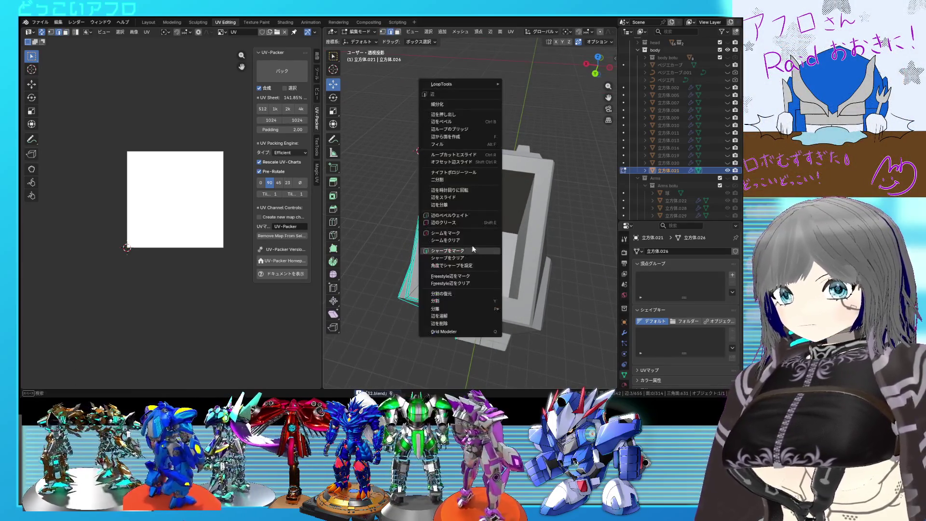
Mark the selected blade edges as UV seams, checking the joint from several angles
{"action": "left_click", "coordinate": [461, 236]}
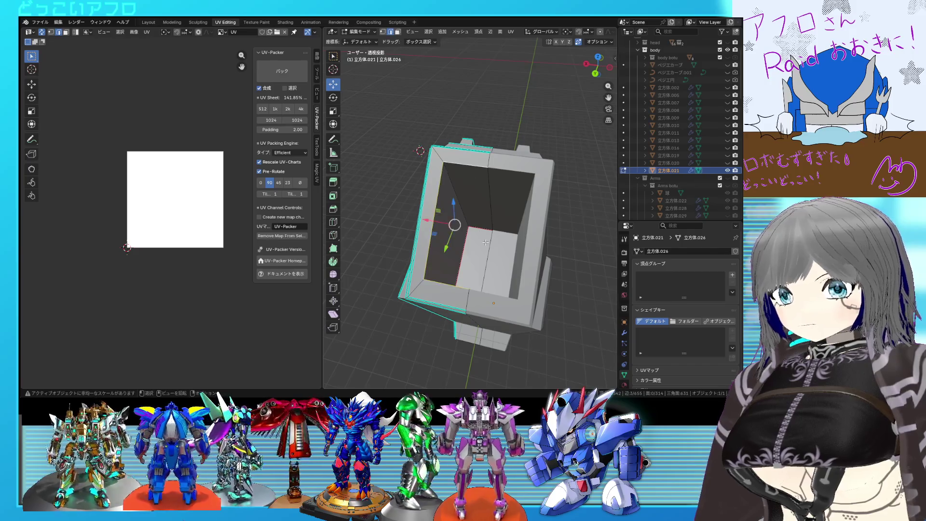
{"action": "right_click", "coordinate": [485, 243]}
{"action": "left_click", "coordinate": [486, 242]}
{"action": "middle_click_drag", "start_coordinate": [486, 242], "coordinate": [530, 201]}
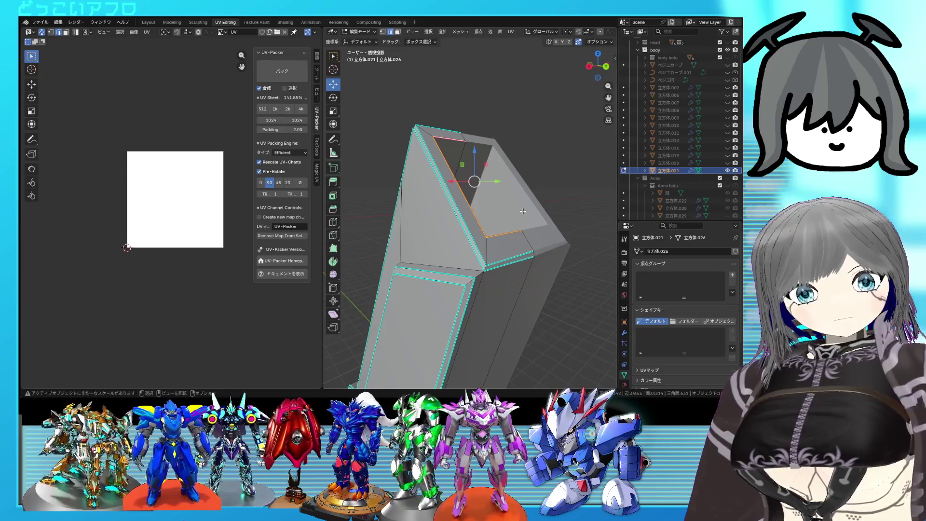
{"action": "mouse_move", "coordinate": [522, 211]}
{"action": "middle_mouse_down"}
{"action": "mouse_move", "coordinate": [563, 244]}
{"action": "mouse_move", "coordinate": [492, 213]}
{"action": "middle_mouse_up"}
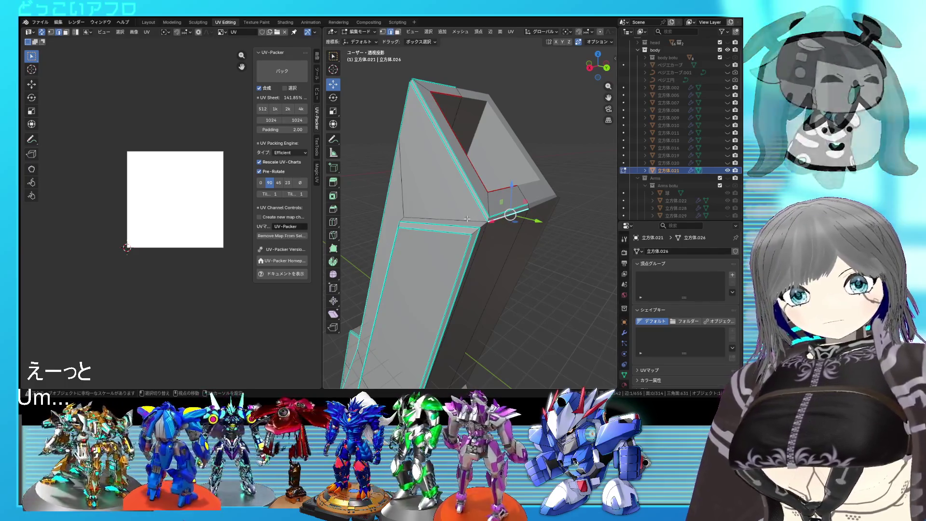
{"action": "mouse_move", "coordinate": [464, 210]}
{"action": "middle_mouse_down"}
{"action": "mouse_move", "coordinate": [504, 171]}
{"action": "mouse_move", "coordinate": [449, 217]}
{"action": "mouse_move", "coordinate": [494, 216]}
{"action": "middle_mouse_up"}
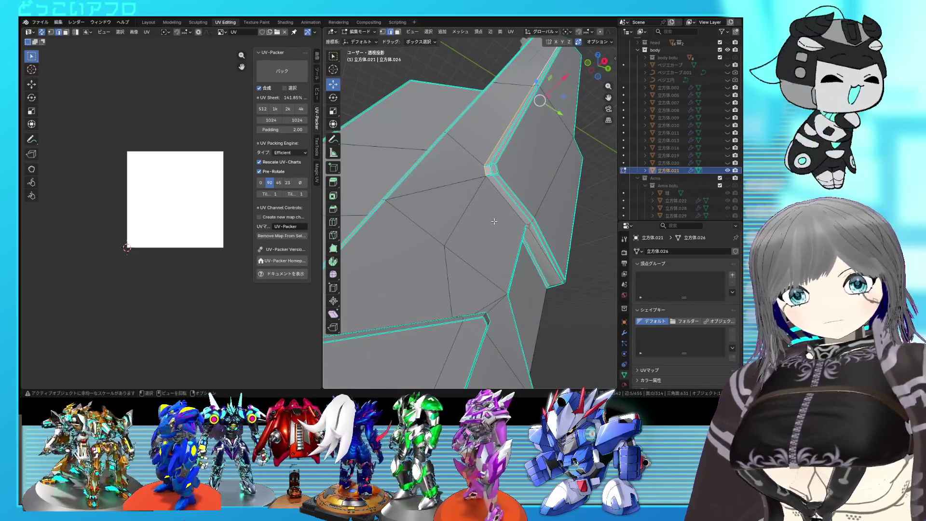
{"action": "mouse_move", "coordinate": [494, 216]}
{"action": "middle_mouse_down"}
{"action": "mouse_move", "coordinate": [511, 213]}
{"action": "mouse_move", "coordinate": [489, 193]}
{"action": "mouse_move", "coordinate": [485, 212]}
{"action": "middle_mouse_up"}
{"action": "key", "text": "alt+z"}
{"action": "key", "text": "alt+z"}
{"action": "key", "text": "ctrl+e"}
{"action": "left_click", "coordinate": [486, 212]}
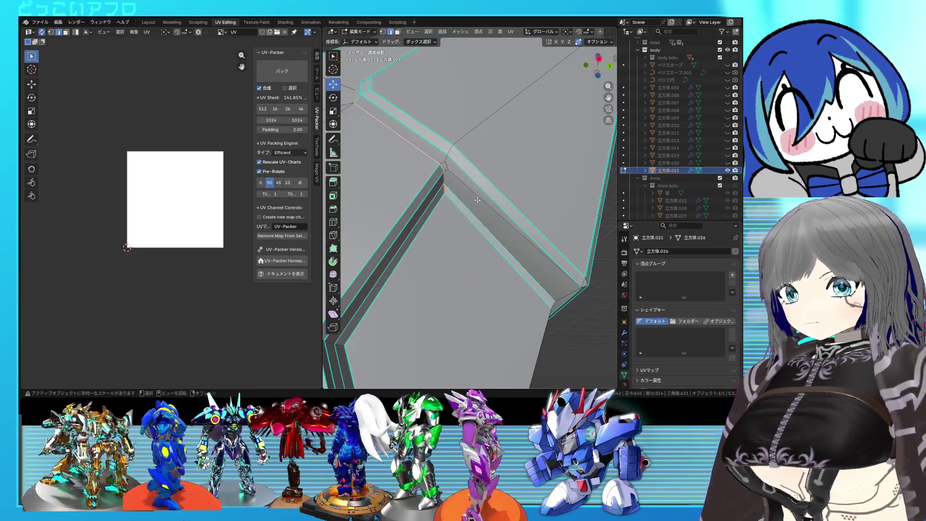
Slide the bevel edge into place and mark it as sharp
{"action": "key", "text": "g"}
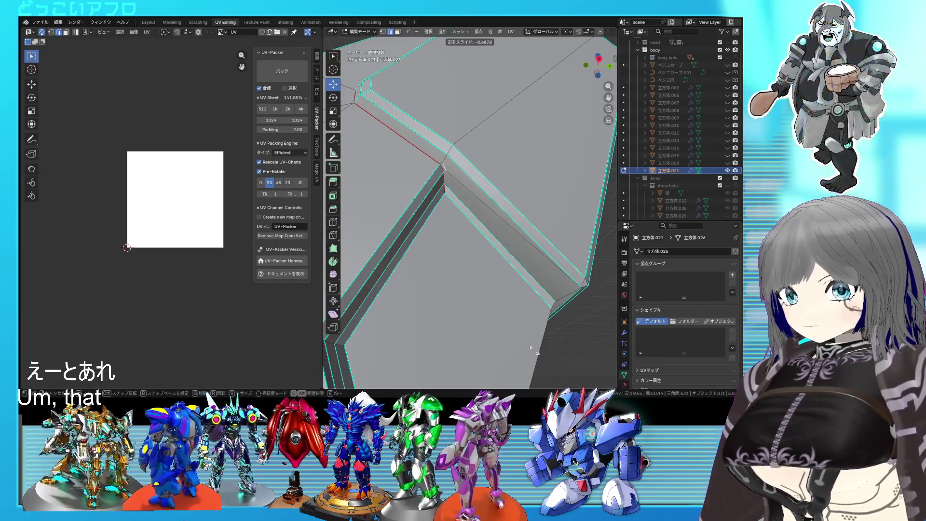
{"action": "left_click", "coordinate": [452, 350]}
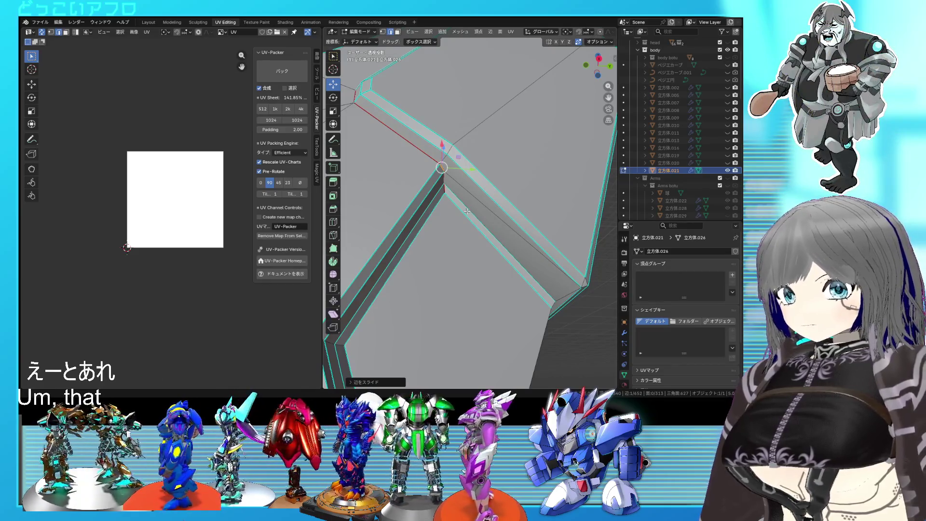
{"action": "right_click", "coordinate": [467, 211]}
{"action": "left_click", "coordinate": [449, 230]}
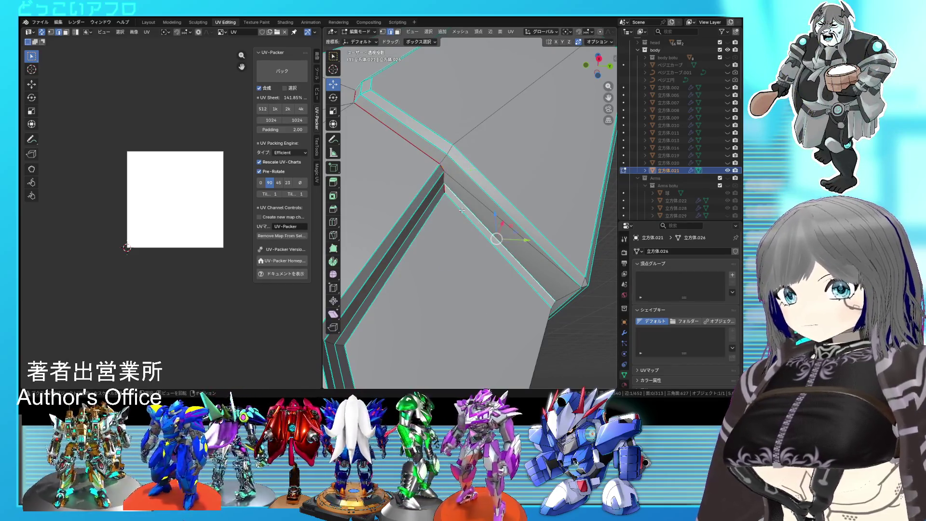
Select the edge loop below the bevel and mark it sharp as well
{"action": "middle_click_drag", "start_coordinate": [465, 222], "coordinate": [481, 216]}
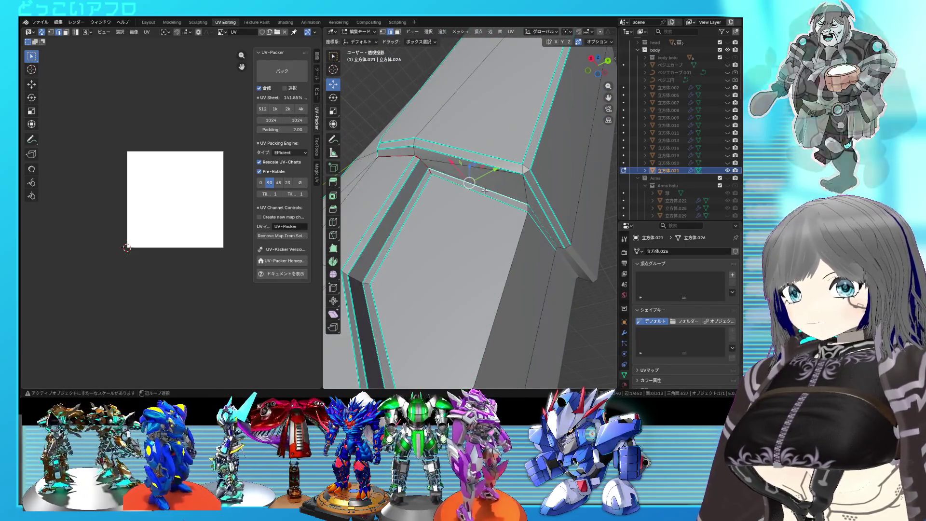
{"action": "left_click", "coordinate": [489, 224], "text": "alt"}
{"action": "right_click", "coordinate": [489, 223]}
{"action": "left_click", "coordinate": [490, 223]}
{"action": "right_click", "coordinate": [489, 220]}
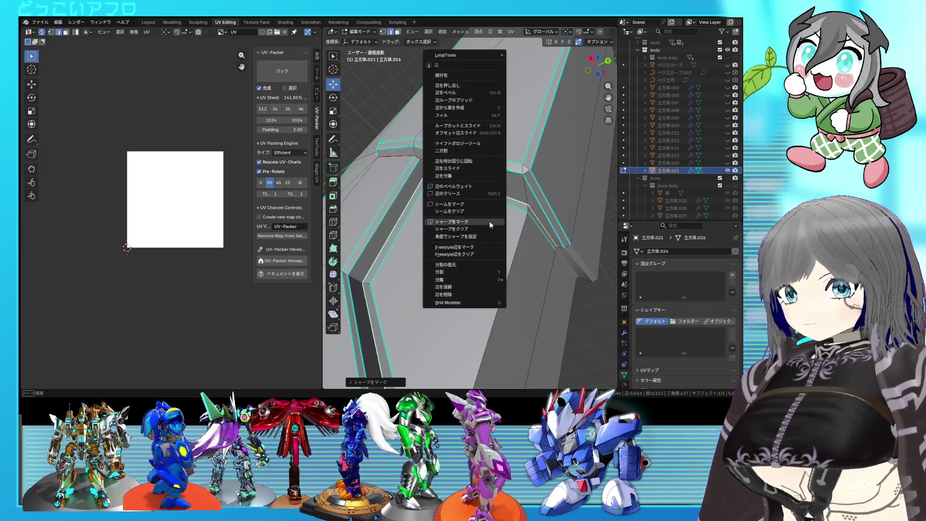
Mark two more runs of edges on the blade as seams, then deselect everything
{"action": "left_click", "coordinate": [479, 204]}
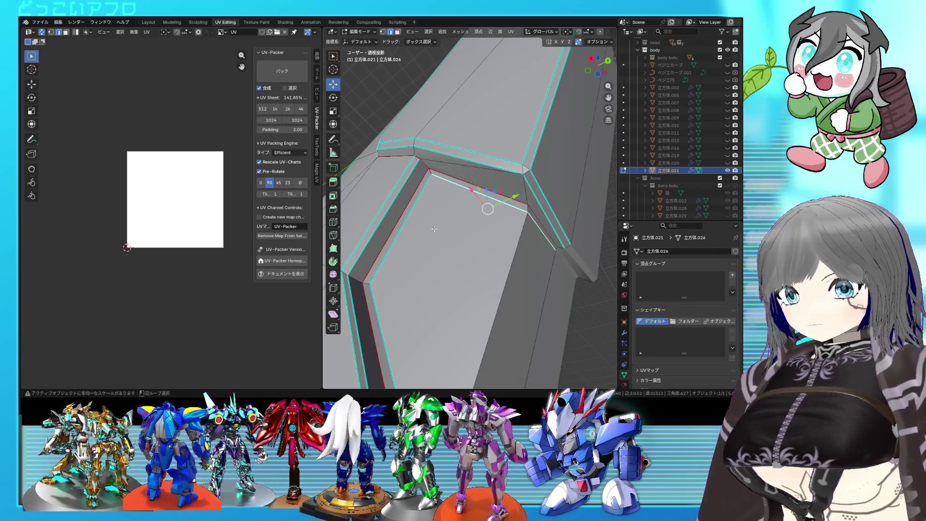
{"action": "mouse_move", "coordinate": [376, 319]}
{"action": "middle_mouse_down"}
{"action": "mouse_move", "coordinate": [420, 275]}
{"action": "mouse_move", "coordinate": [454, 293]}
{"action": "mouse_move", "coordinate": [536, 221]}
{"action": "mouse_move", "coordinate": [534, 204]}
{"action": "mouse_move", "coordinate": [492, 198]}
{"action": "middle_mouse_up"}
{"action": "right_click", "coordinate": [454, 294]}
{"action": "left_click", "coordinate": [447, 291]}
{"action": "scroll", "coordinate": [544, 228], "scroll_direction": "down", "scroll_amount": 5}
{"action": "key", "text": "2"}
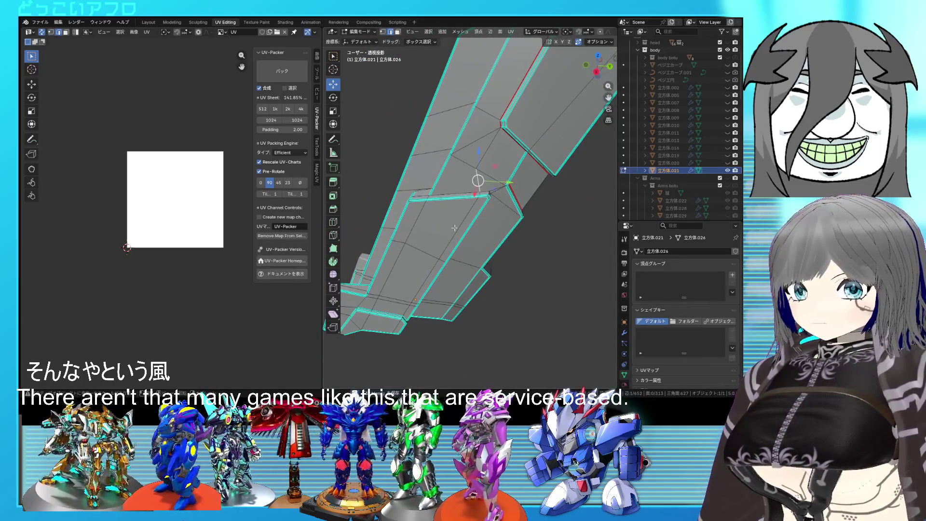
{"action": "scroll", "coordinate": [454, 228], "scroll_direction": "up", "scroll_amount": 3}
Slide an edge loop along the arm armor mesh to tidy its corner
{"action": "mouse_move", "coordinate": [455, 227]}
{"action": "middle_mouse_down"}
{"action": "mouse_move", "coordinate": [417, 241]}
{"action": "mouse_move", "coordinate": [441, 232]}
{"action": "mouse_move", "coordinate": [449, 205]}
{"action": "middle_mouse_up"}
{"action": "mouse_move", "coordinate": [424, 250]}
{"action": "middle_mouse_down"}
{"action": "mouse_move", "coordinate": [401, 214]}
{"action": "mouse_move", "coordinate": [458, 219]}
{"action": "middle_mouse_up"}
{"action": "scroll", "coordinate": [395, 197], "scroll_direction": "up", "scroll_amount": 3}
{"action": "scroll", "coordinate": [459, 219], "scroll_direction": "down", "scroll_amount": 2}
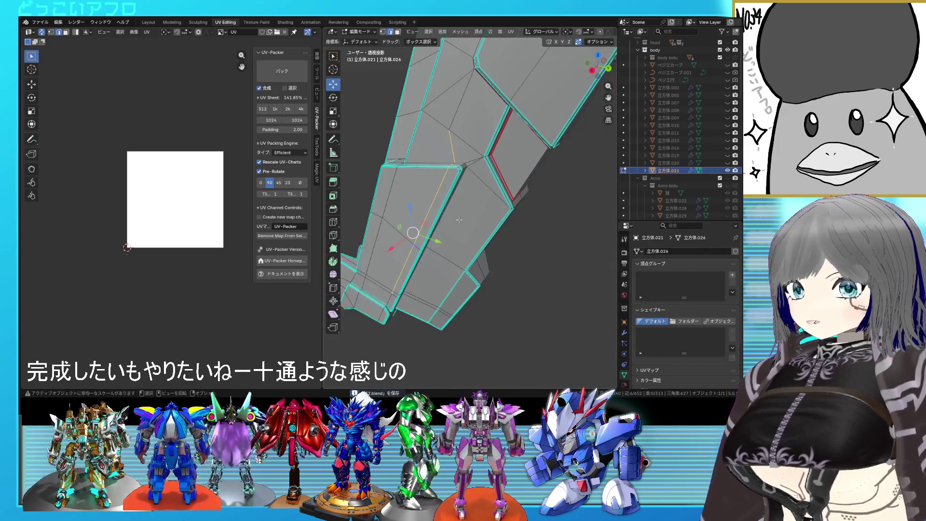
{"action": "scroll", "coordinate": [460, 219], "scroll_direction": "up", "scroll_amount": 1}
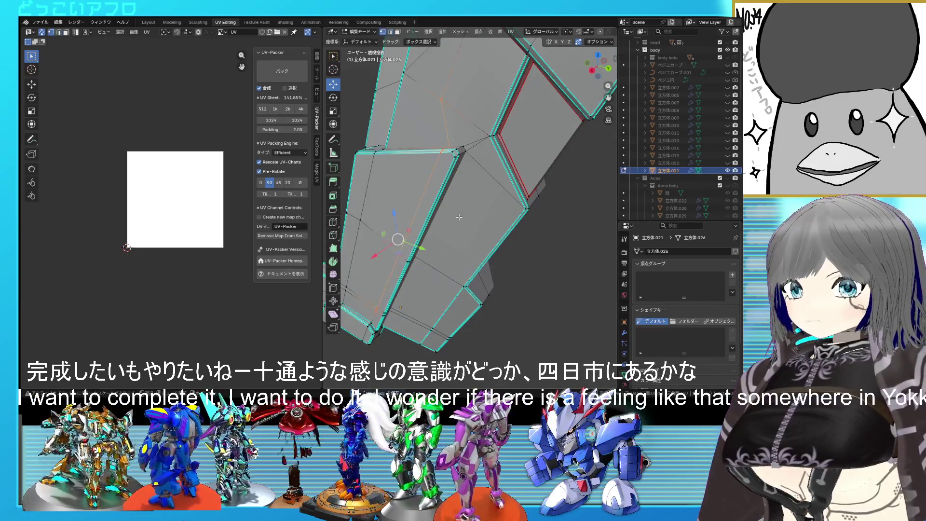
{"action": "key", "text": "g"}
{"action": "key", "text": "g"}
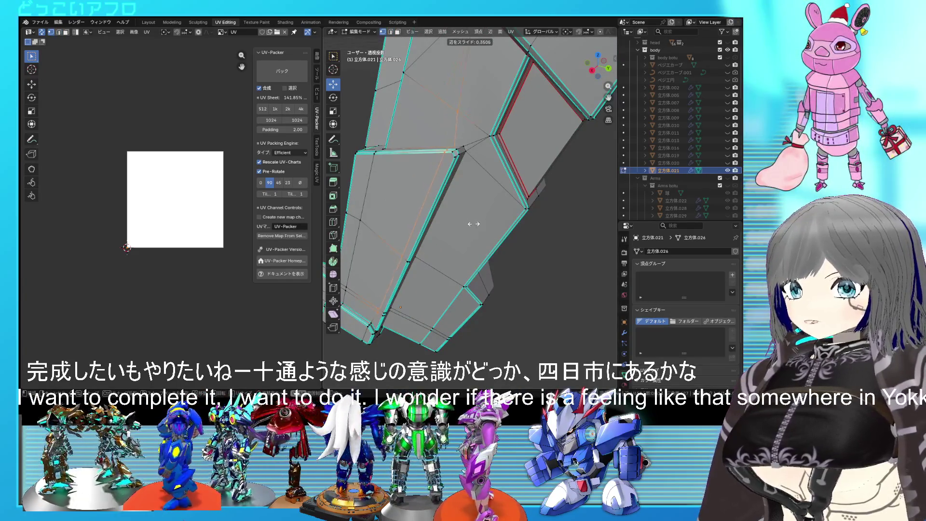
{"action": "left_click", "coordinate": [514, 246]}
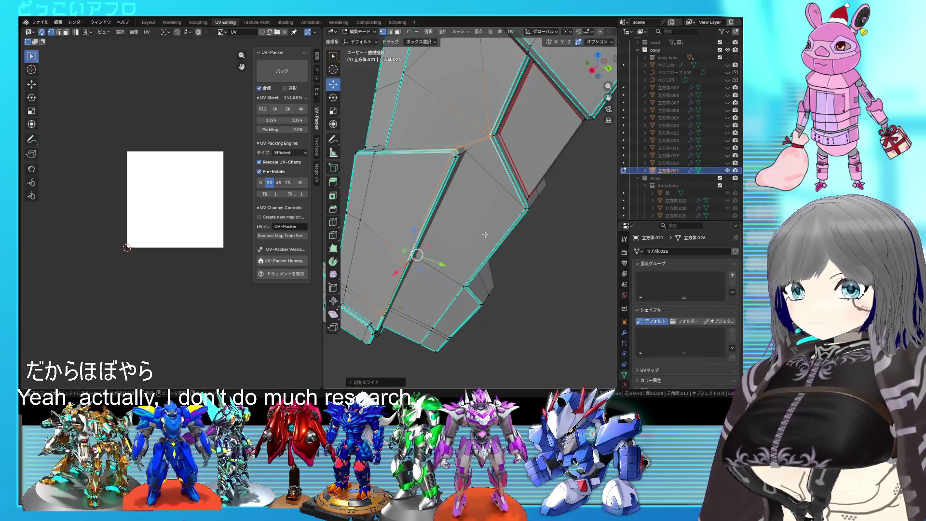
{"action": "middle_click_drag", "start_coordinate": [485, 233], "coordinate": [549, 254]}
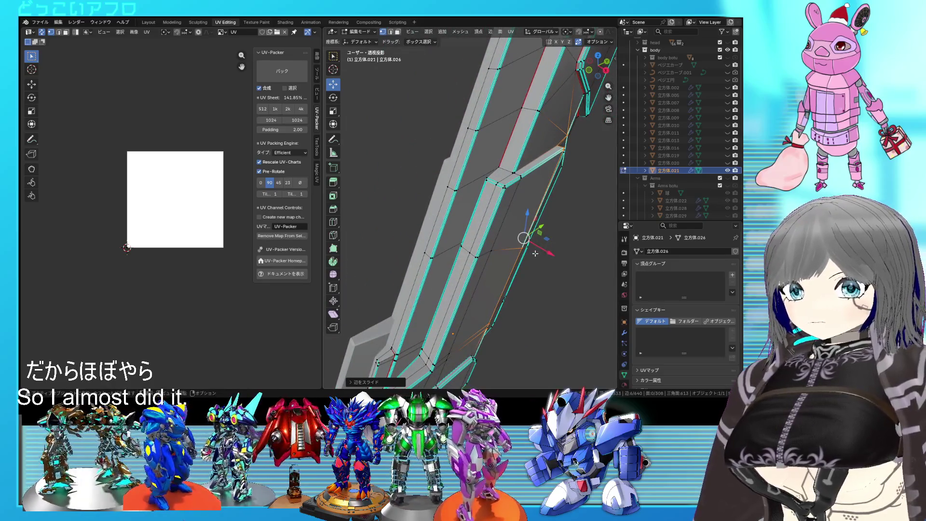
{"action": "key", "text": "2"}
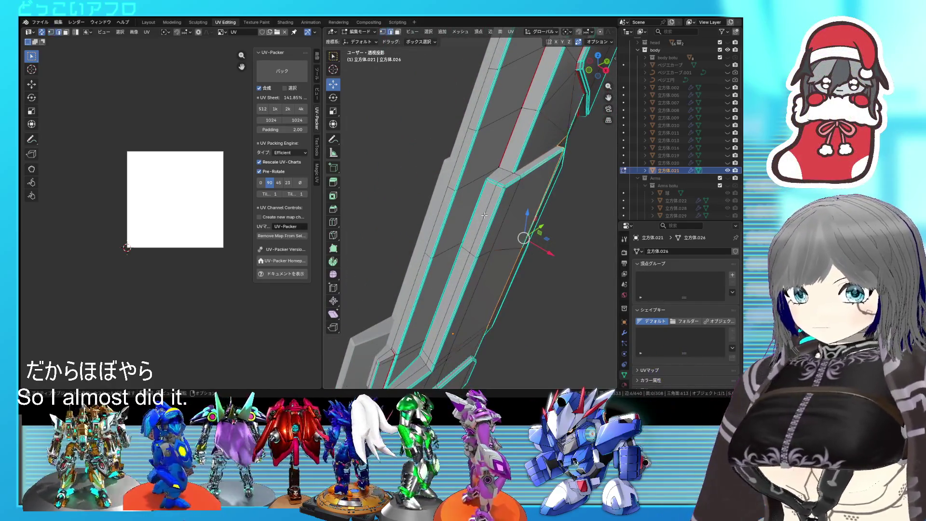
{"action": "scroll", "coordinate": [483, 224], "scroll_direction": "up", "scroll_amount": 2}
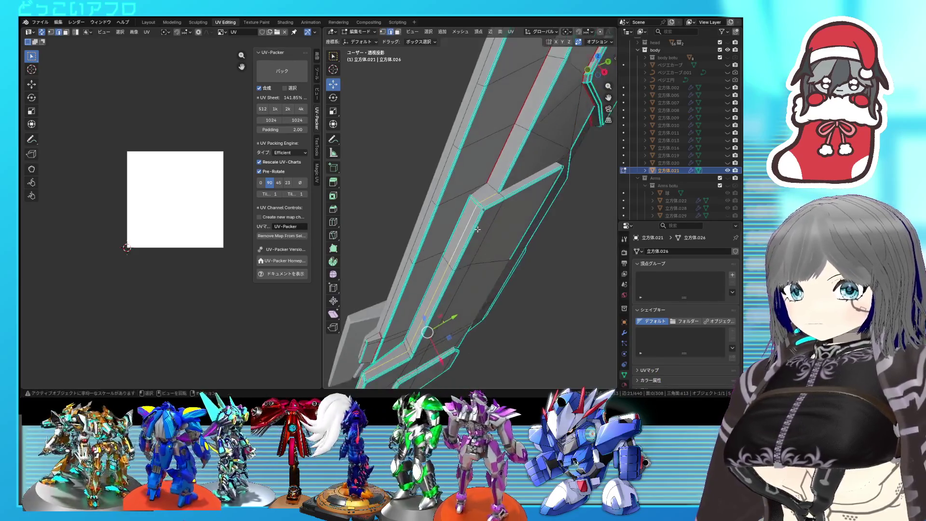
{"action": "scroll", "coordinate": [482, 228], "scroll_direction": "up", "scroll_amount": 3}
{"action": "scroll", "coordinate": [482, 235], "scroll_direction": "up", "scroll_amount": 3}
{"action": "scroll", "coordinate": [483, 244], "scroll_direction": "up", "scroll_amount": 2}
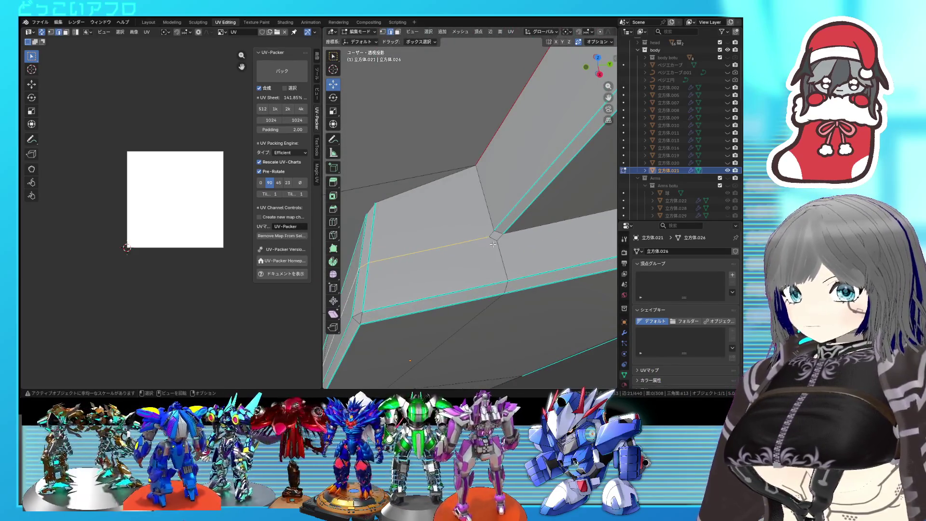
Slide a second edge into place and check hidden edges in see-through view
{"action": "key", "text": "g"}
{"action": "key", "text": "g"}
{"action": "left_click", "coordinate": [563, 142]}
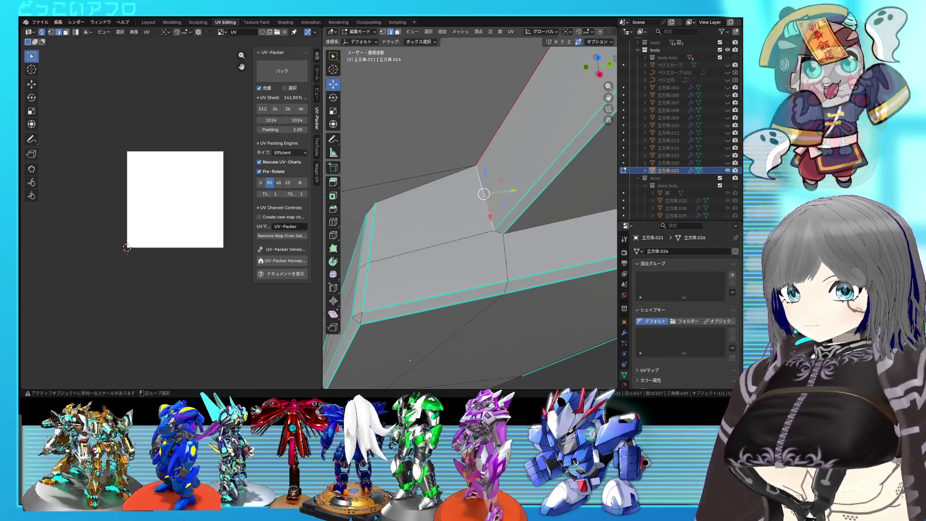
{"action": "mouse_move", "coordinate": [459, 254]}
{"action": "middle_mouse_down"}
{"action": "mouse_move", "coordinate": [537, 251]}
{"action": "mouse_move", "coordinate": [467, 217]}
{"action": "mouse_move", "coordinate": [486, 197]}
{"action": "middle_mouse_up"}
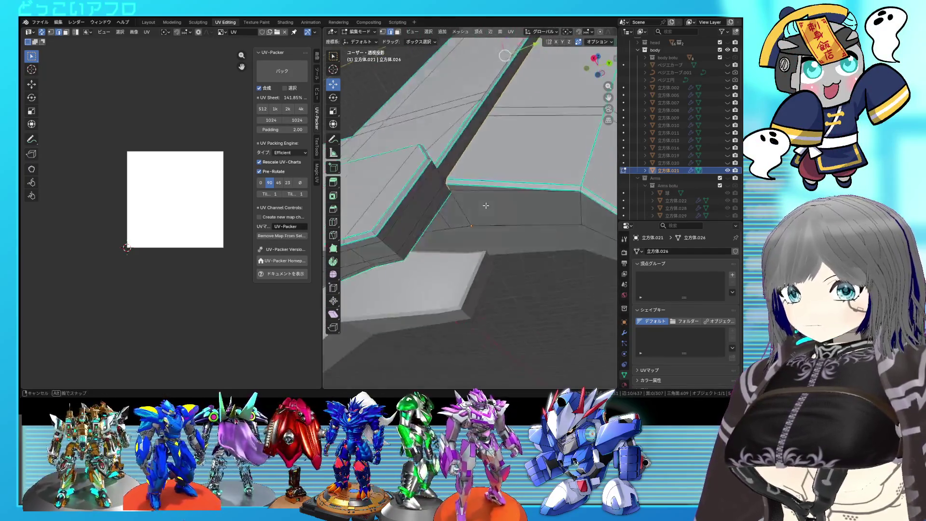
{"action": "mouse_move", "coordinate": [467, 95]}
{"action": "middle_mouse_down"}
{"action": "mouse_move", "coordinate": [470, 216]}
{"action": "mouse_move", "coordinate": [427, 243]}
{"action": "mouse_move", "coordinate": [466, 277]}
{"action": "mouse_move", "coordinate": [514, 238]}
{"action": "mouse_move", "coordinate": [595, 230]}
{"action": "mouse_move", "coordinate": [554, 174]}
{"action": "middle_mouse_up"}
{"action": "key", "text": "alt+z"}
{"action": "key", "text": "alt+z"}
{"action": "key", "text": "alt+z"}
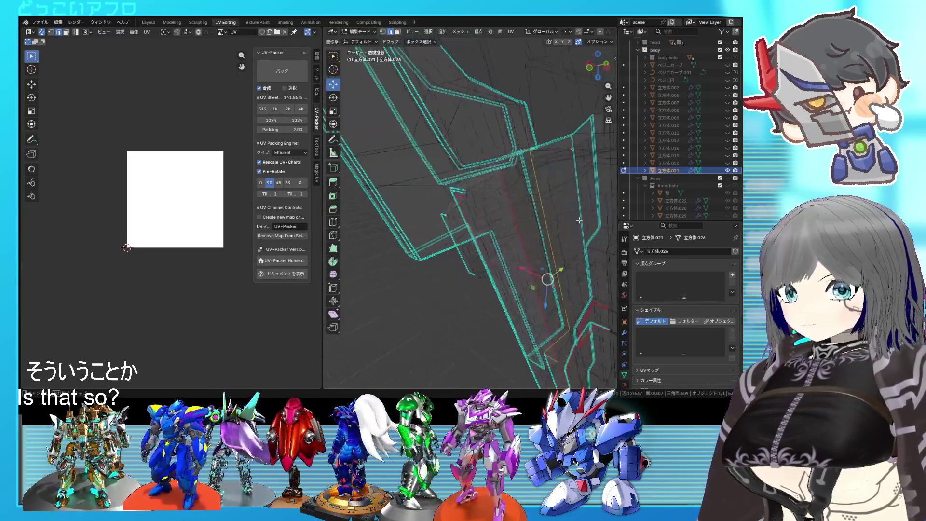
Mark the selected edges as a seam and slide an edge into position
{"action": "key", "text": "alt+z"}
{"action": "key", "text": "ctrl+e"}
{"action": "left_click", "coordinate": [515, 215]}
{"action": "mouse_move", "coordinate": [515, 216]}
{"action": "middle_mouse_down"}
{"action": "mouse_move", "coordinate": [499, 181]}
{"action": "mouse_move", "coordinate": [501, 253]}
{"action": "mouse_move", "coordinate": [448, 234]}
{"action": "middle_mouse_up"}
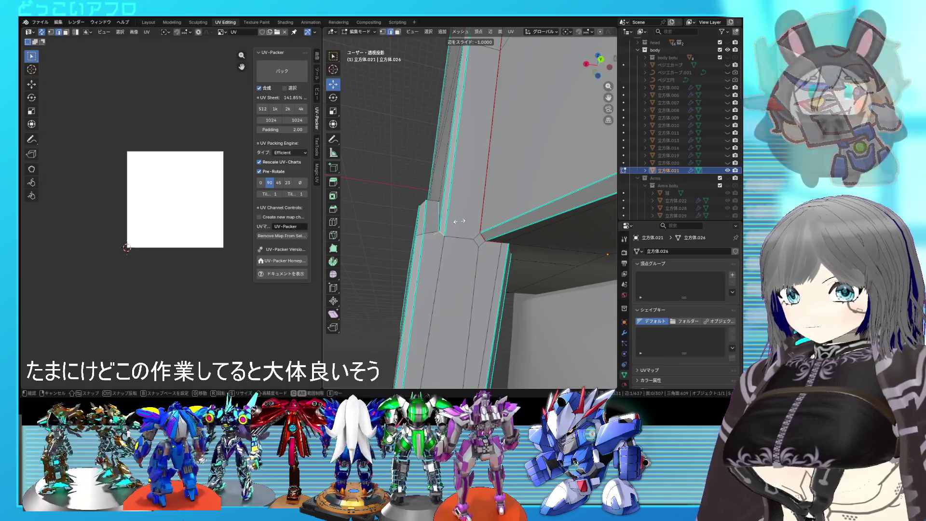
{"action": "left_click", "coordinate": [443, 237]}
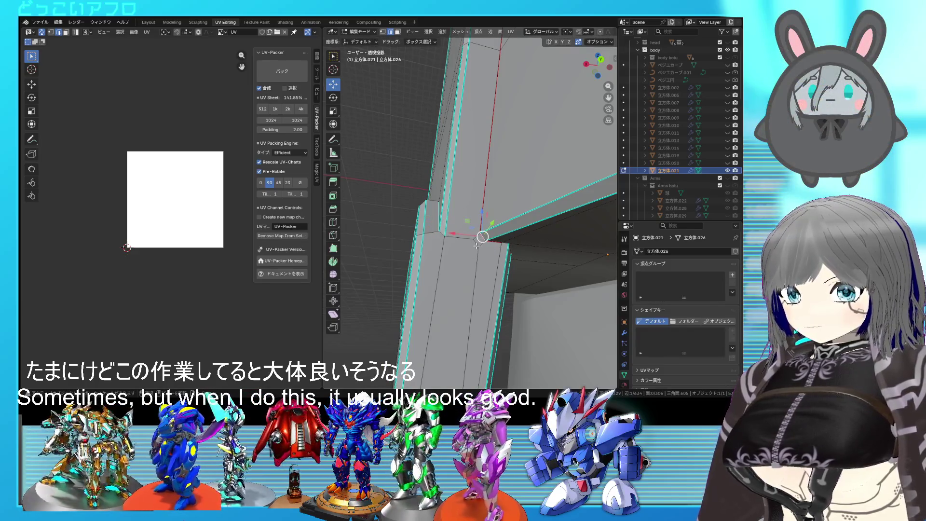
Inspect the beam-and-column corner from above and below, then confirm the edge slide
{"action": "middle_click_drag", "start_coordinate": [476, 245], "coordinate": [486, 257]}
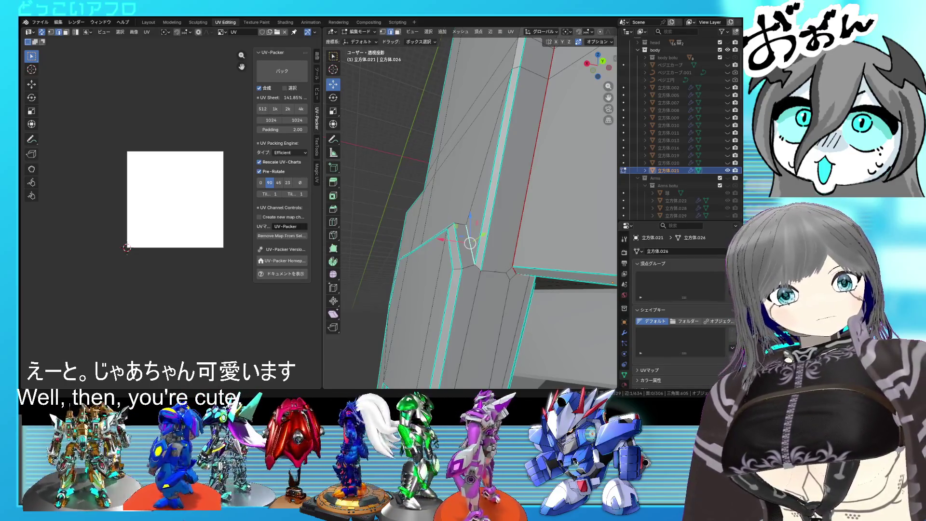
{"action": "middle_click_drag", "start_coordinate": [506, 217], "coordinate": [492, 210]}
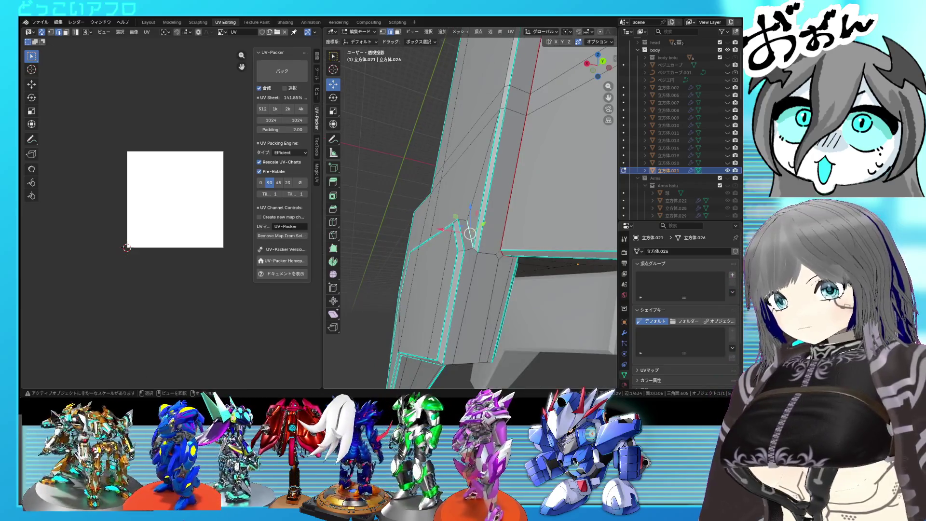
{"action": "mouse_move", "coordinate": [471, 275]}
{"action": "middle_mouse_down"}
{"action": "mouse_move", "coordinate": [485, 288]}
{"action": "mouse_move", "coordinate": [485, 213]}
{"action": "middle_mouse_up"}
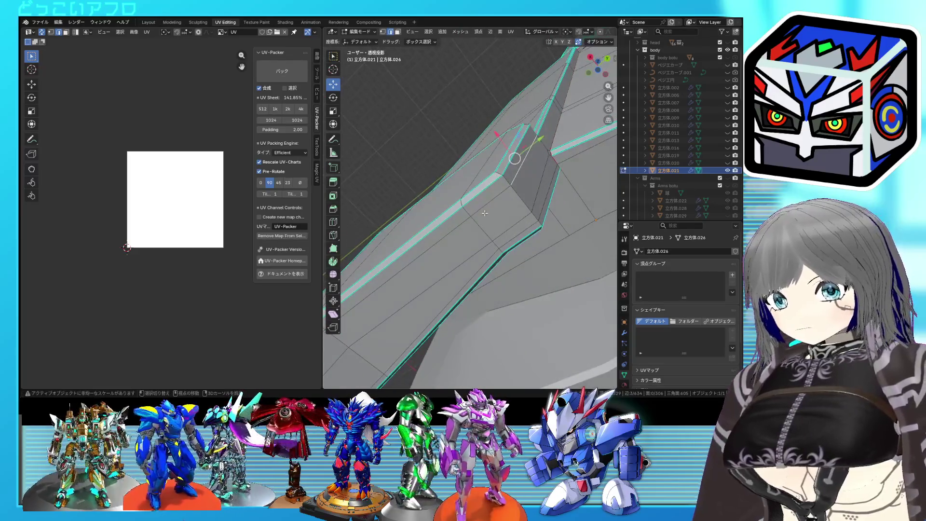
{"action": "mouse_move", "coordinate": [432, 258]}
{"action": "middle_mouse_down"}
{"action": "mouse_move", "coordinate": [530, 214]}
{"action": "mouse_move", "coordinate": [545, 284]}
{"action": "mouse_move", "coordinate": [467, 191]}
{"action": "middle_mouse_up"}
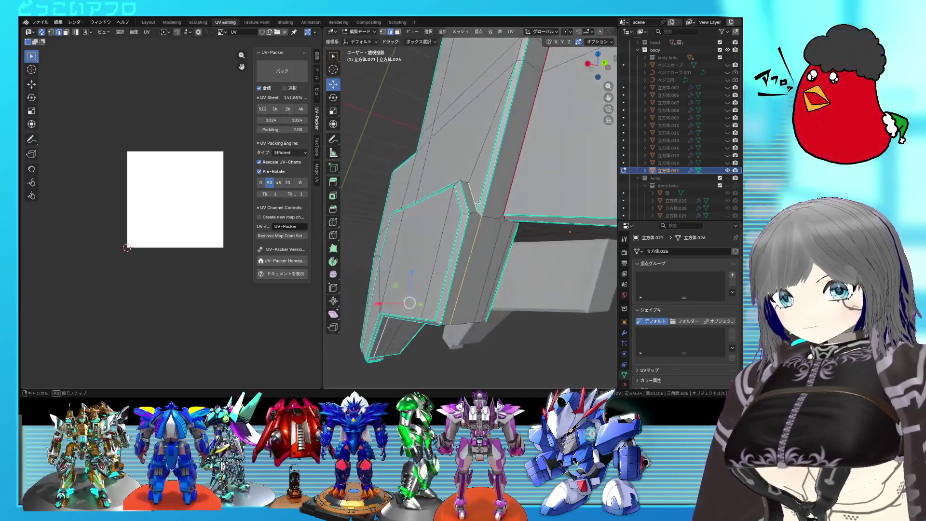
{"action": "mouse_move", "coordinate": [472, 188]}
{"action": "middle_mouse_down"}
{"action": "mouse_move", "coordinate": [444, 172]}
{"action": "mouse_move", "coordinate": [446, 193]}
{"action": "middle_mouse_up"}
{"action": "scroll", "coordinate": [440, 199], "scroll_direction": "up", "scroll_amount": 3}
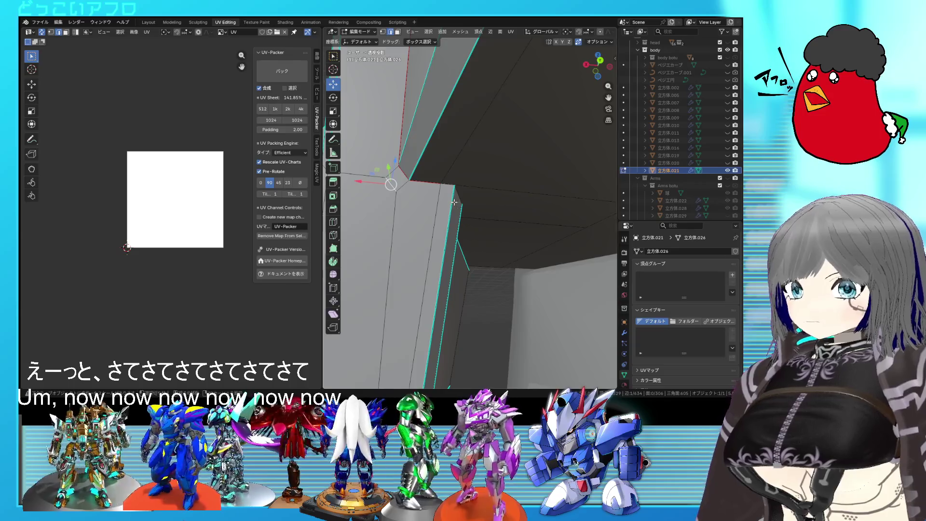
{"action": "scroll", "coordinate": [448, 205], "scroll_direction": "down", "scroll_amount": 2}
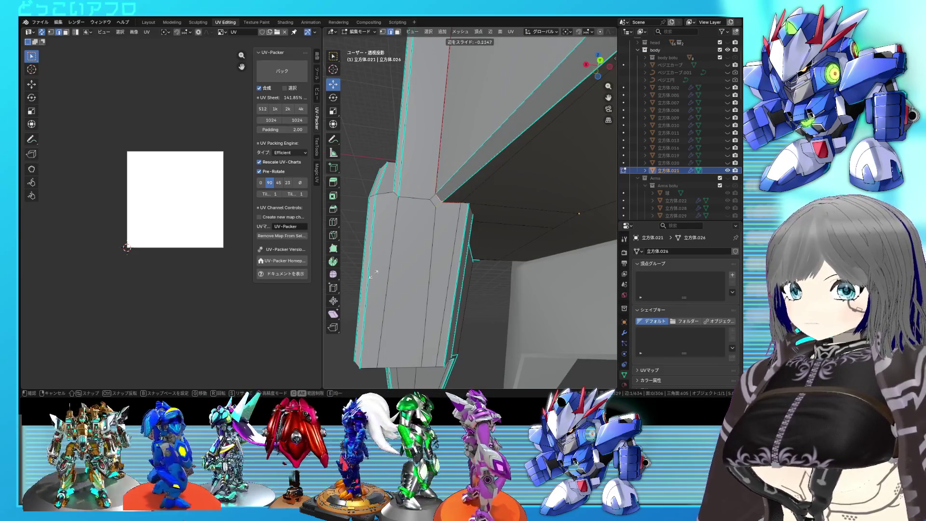
{"action": "left_click", "coordinate": [373, 229]}
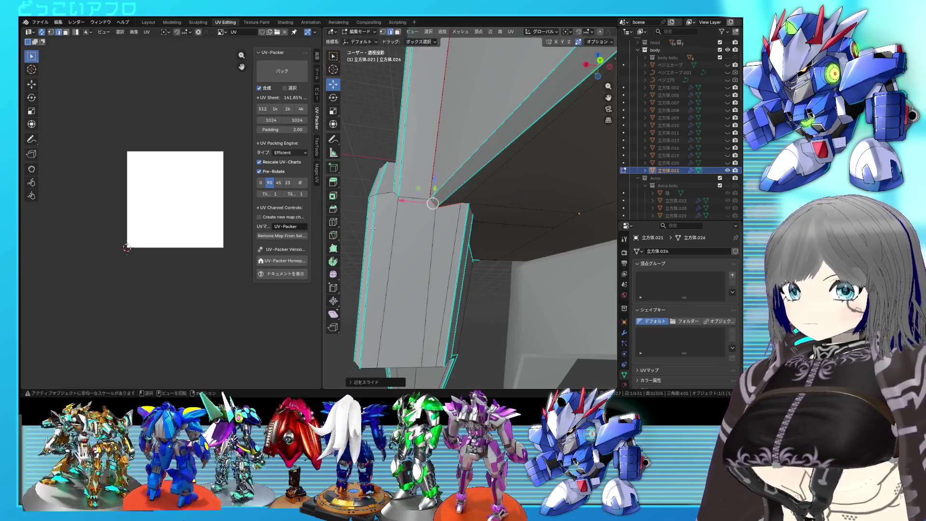
Slide the corner vertex and its neighbour along their edges onto the corner
{"action": "left_click", "coordinate": [467, 204]}
{"action": "key", "text": "shift+s"}
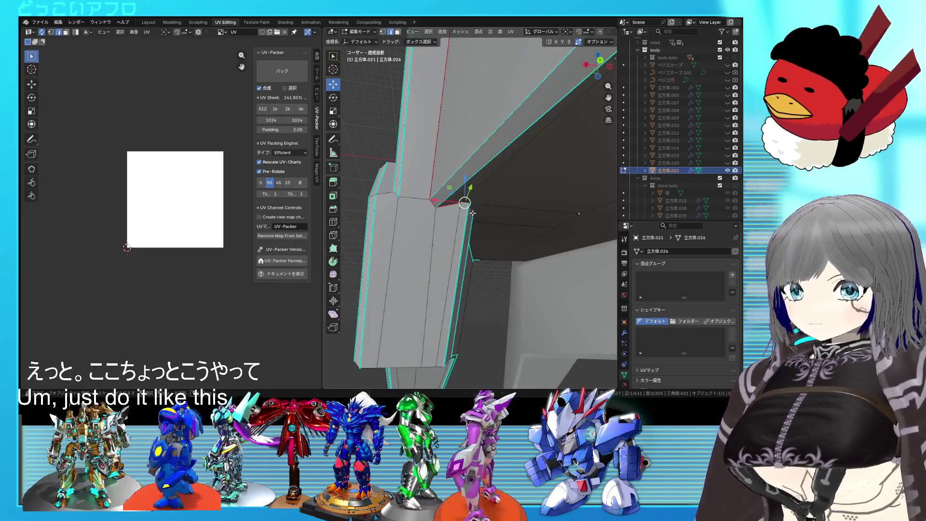
{"action": "key", "text": "g"}
{"action": "key", "text": "g"}
{"action": "left_click", "coordinate": [474, 216]}
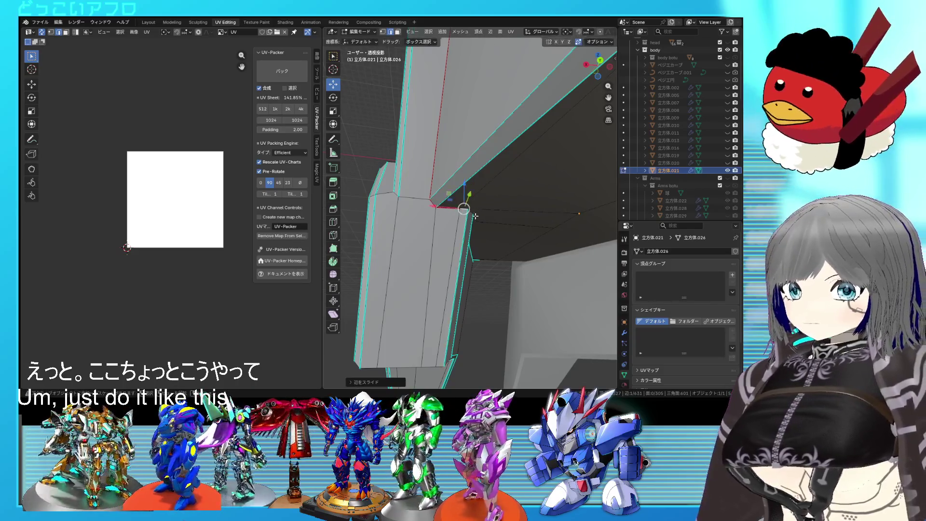
{"action": "left_click", "coordinate": [412, 196]}
{"action": "key", "text": "shift+s"}
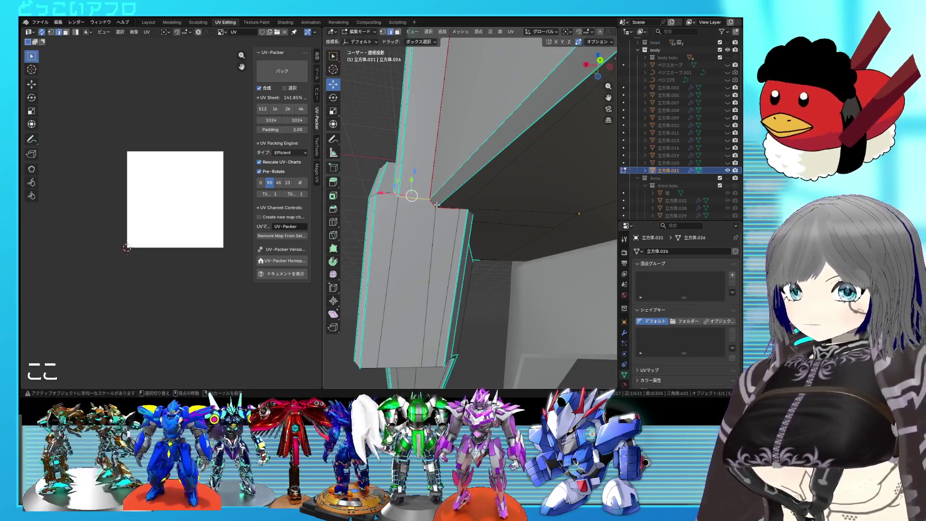
{"action": "left_click", "coordinate": [435, 203]}
{"action": "key", "text": "shift+s"}
Check the corner in wireframe and mark its edges as a UV seam
{"action": "mouse_move", "coordinate": [471, 214]}
{"action": "middle_mouse_down"}
{"action": "mouse_move", "coordinate": [439, 201]}
{"action": "mouse_move", "coordinate": [467, 243]}
{"action": "mouse_move", "coordinate": [507, 233]}
{"action": "mouse_move", "coordinate": [508, 187]}
{"action": "middle_mouse_up"}
{"action": "key", "text": "shift+z"}
{"action": "scroll", "coordinate": [467, 244], "scroll_direction": "up", "scroll_amount": 2}
{"action": "key", "text": "shift+z"}
{"action": "key", "text": "ctrl+e"}
{"action": "left_click", "coordinate": [506, 234]}
{"action": "scroll", "coordinate": [507, 188], "scroll_direction": "down", "scroll_amount": 2}
{"action": "scroll", "coordinate": [508, 187], "scroll_direction": "up", "scroll_amount": 3}
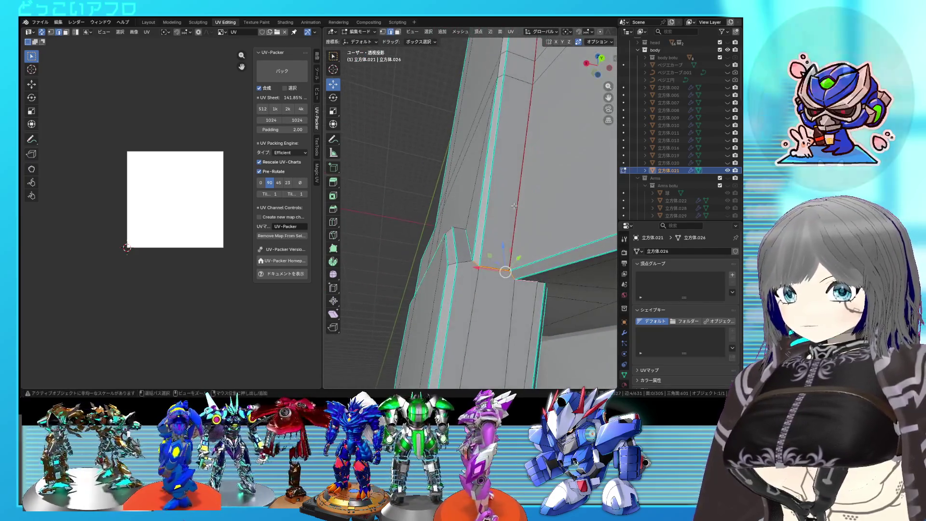
Select the shortest edge path across the arm armor mesh
{"action": "middle_click_drag", "start_coordinate": [515, 206], "coordinate": [501, 308]}
{"action": "mouse_move", "coordinate": [491, 228]}
{"action": "middle_mouse_down"}
{"action": "mouse_move", "coordinate": [548, 233]}
{"action": "mouse_move", "coordinate": [426, 181]}
{"action": "mouse_move", "coordinate": [390, 200]}
{"action": "mouse_move", "coordinate": [425, 238]}
{"action": "mouse_move", "coordinate": [480, 245]}
{"action": "middle_mouse_up"}
{"action": "mouse_move", "coordinate": [428, 226]}
{"action": "middle_mouse_down"}
{"action": "mouse_move", "coordinate": [434, 217]}
{"action": "mouse_move", "coordinate": [499, 239]}
{"action": "mouse_move", "coordinate": [556, 200]}
{"action": "mouse_move", "coordinate": [527, 199]}
{"action": "mouse_move", "coordinate": [510, 162]}
{"action": "mouse_move", "coordinate": [480, 170]}
{"action": "middle_mouse_up"}
{"action": "left_click", "coordinate": [542, 210], "text": "ctrl"}
Verify the path in wireframe and solid views, then mark it as a seam
{"action": "key", "text": "shift+z"}
{"action": "key", "text": "shift+z"}
{"action": "key", "text": "shift+z"}
{"action": "key", "text": "shift+z"}
{"action": "key", "text": "shift+z"}
{"action": "scroll", "coordinate": [479, 170], "scroll_direction": "up", "scroll_amount": 3}
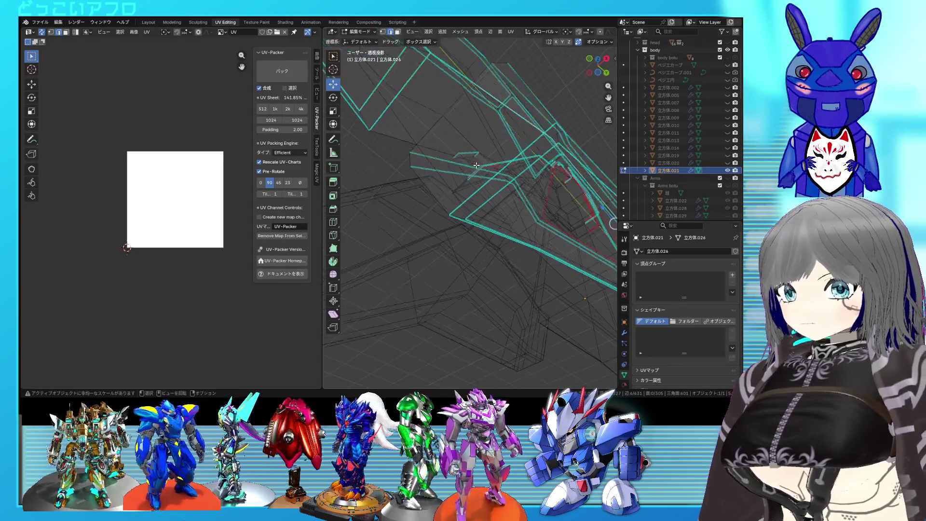
{"action": "key", "text": "shift+z"}
{"action": "mouse_move", "coordinate": [442, 147]}
{"action": "middle_mouse_down"}
{"action": "mouse_move", "coordinate": [458, 198]}
{"action": "mouse_move", "coordinate": [432, 190]}
{"action": "mouse_move", "coordinate": [428, 207]}
{"action": "mouse_move", "coordinate": [376, 164]}
{"action": "mouse_move", "coordinate": [397, 176]}
{"action": "mouse_move", "coordinate": [485, 176]}
{"action": "mouse_move", "coordinate": [478, 166]}
{"action": "mouse_move", "coordinate": [462, 171]}
{"action": "mouse_move", "coordinate": [457, 124]}
{"action": "mouse_move", "coordinate": [406, 182]}
{"action": "mouse_move", "coordinate": [379, 171]}
{"action": "middle_mouse_up"}
{"action": "key", "text": "shift+z"}
{"action": "key", "text": "shift+z"}
{"action": "key", "text": "shift+z"}
{"action": "key", "text": "shift+z"}
{"action": "key", "text": "ctrl+e"}
{"action": "left_click", "coordinate": [486, 176]}
{"action": "key", "text": "shift+z"}
{"action": "key", "text": "shift+z"}
{"action": "key", "text": "shift+z"}
{"action": "key", "text": "shift+z"}
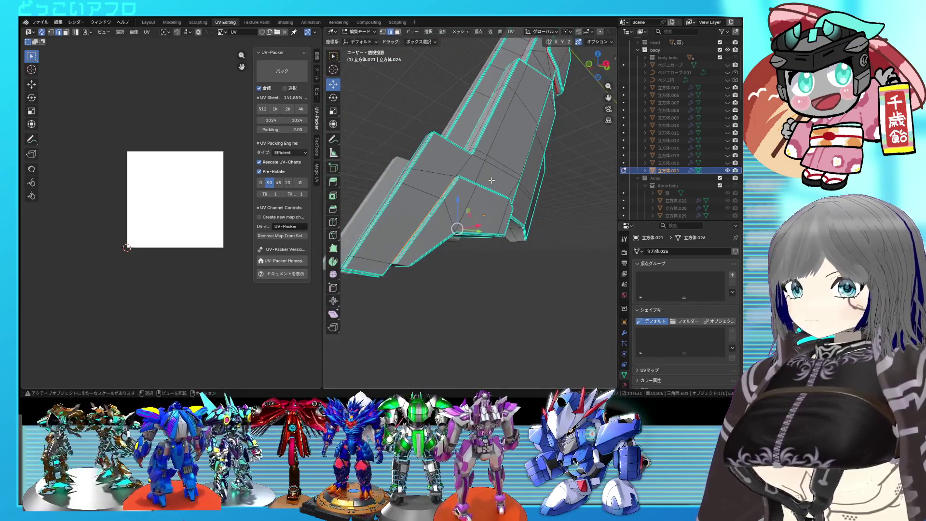
Select all faces and unwrap the mesh into UV islands
{"action": "key", "text": "a"}
{"action": "key", "text": "u"}
{"action": "left_click", "coordinate": [203, 201]}
{"action": "scroll", "coordinate": [203, 217], "scroll_direction": "up", "scroll_amount": 2}
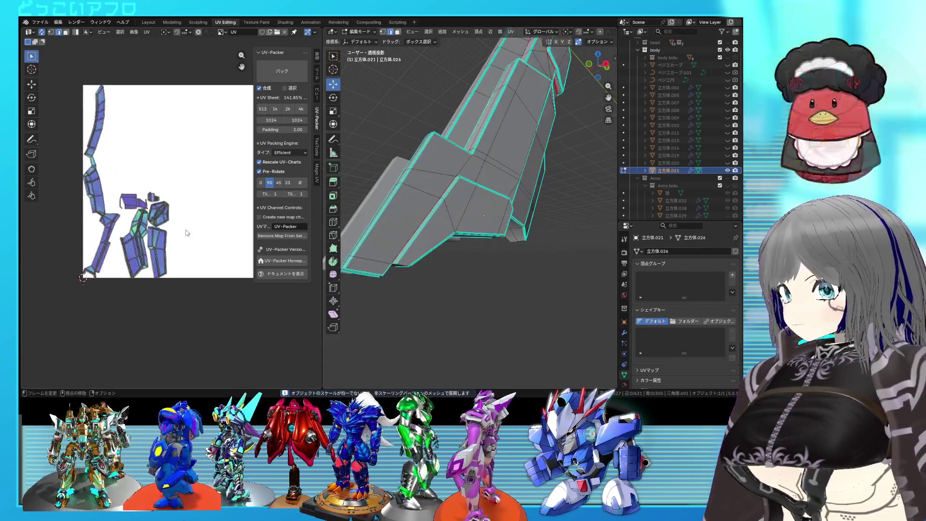
{"action": "scroll", "coordinate": [188, 231], "scroll_direction": "up", "scroll_amount": 2}
{"action": "scroll", "coordinate": [127, 214], "scroll_direction": "up", "scroll_amount": 1}
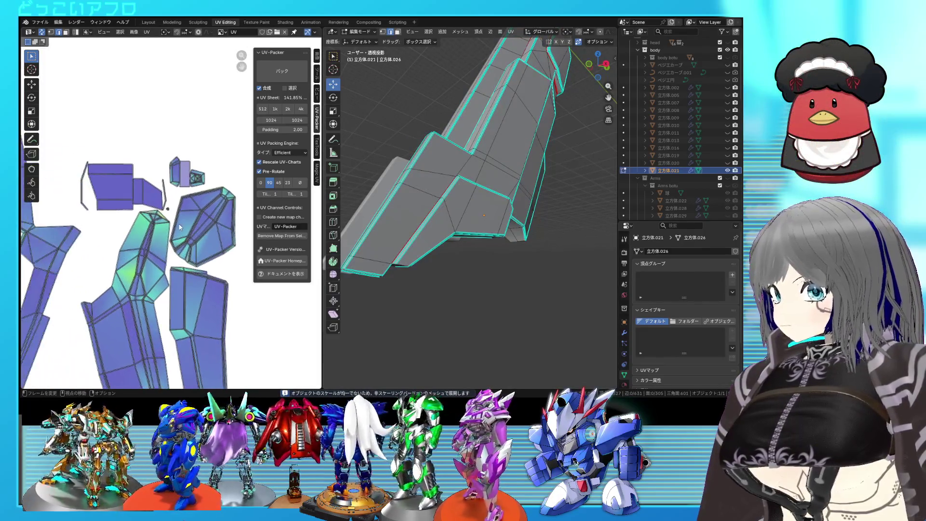
{"action": "scroll", "coordinate": [172, 219], "scroll_direction": "up", "scroll_amount": 1}
{"action": "scroll", "coordinate": [174, 218], "scroll_direction": "up", "scroll_amount": 1}
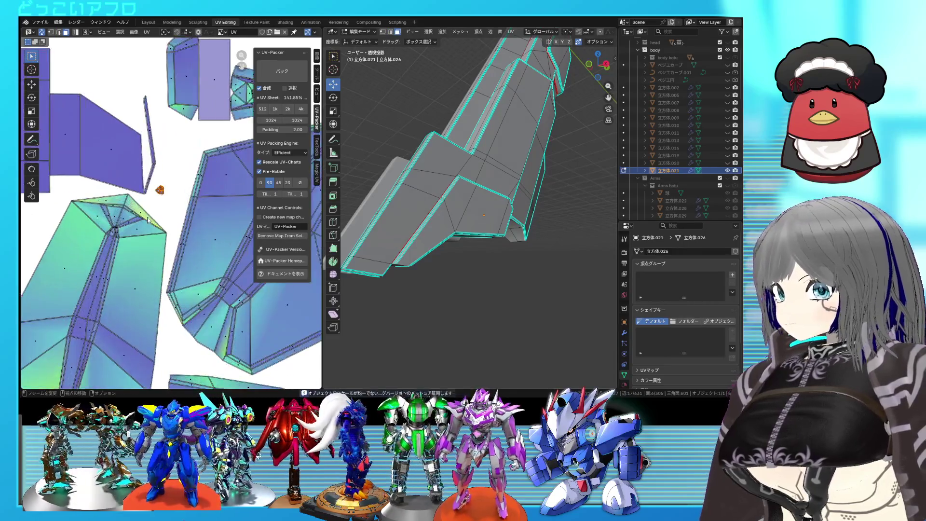
{"action": "scroll", "coordinate": [173, 217], "scroll_direction": "up", "scroll_amount": 1}
{"action": "scroll", "coordinate": [468, 234], "scroll_direction": "down", "scroll_amount": 2}
{"action": "scroll", "coordinate": [468, 234], "scroll_direction": "down", "scroll_amount": 1}
{"action": "mouse_move", "coordinate": [468, 234]}
{"action": "middle_mouse_down"}
{"action": "mouse_move", "coordinate": [434, 239]}
{"action": "mouse_move", "coordinate": [470, 253]}
{"action": "middle_mouse_up"}
{"action": "scroll", "coordinate": [435, 238], "scroll_direction": "up", "scroll_amount": 3}
{"action": "scroll", "coordinate": [483, 268], "scroll_direction": "up", "scroll_amount": 2}
{"action": "scroll", "coordinate": [484, 268], "scroll_direction": "up", "scroll_amount": 1}
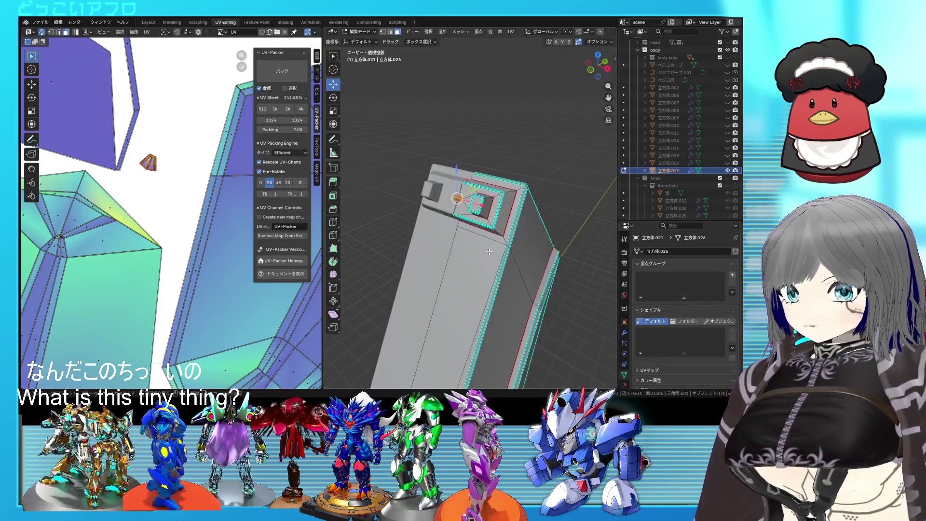
{"action": "scroll", "coordinate": [463, 232], "scroll_direction": "up", "scroll_amount": 3}
{"action": "scroll", "coordinate": [470, 246], "scroll_direction": "up", "scroll_amount": 3}
{"action": "scroll", "coordinate": [471, 246], "scroll_direction": "down", "scroll_amount": 3}
{"action": "scroll", "coordinate": [470, 246], "scroll_direction": "up", "scroll_amount": 2}
{"action": "scroll", "coordinate": [471, 246], "scroll_direction": "up", "scroll_amount": 1}
{"action": "middle_click_drag", "start_coordinate": [440, 193], "coordinate": [441, 191]}
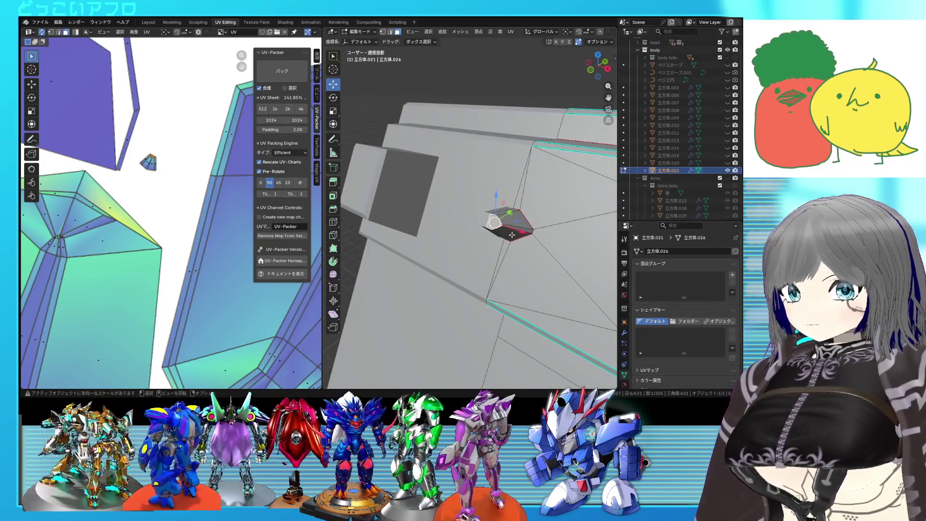
Mark the small part's edges as a seam and unwrap its linked faces again
{"action": "right_click", "coordinate": [536, 247]}
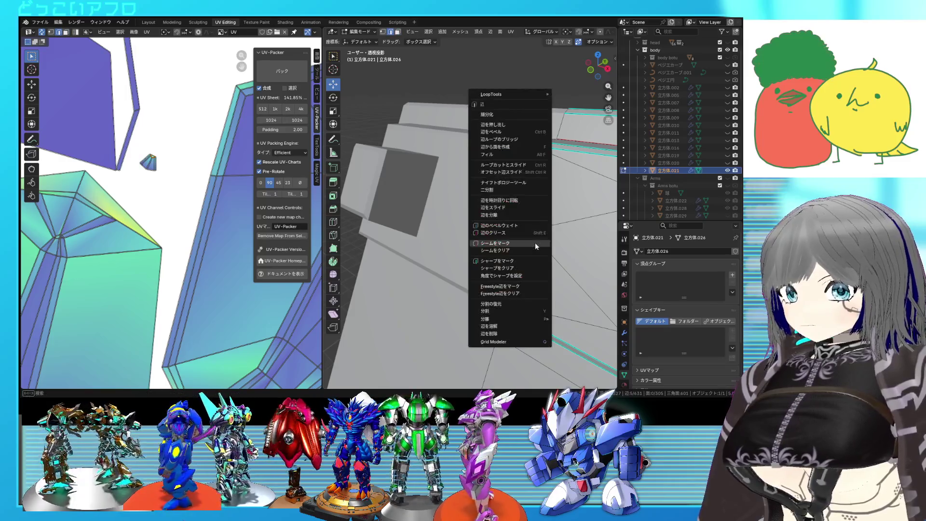
{"action": "left_click", "coordinate": [512, 242]}
{"action": "key", "text": "l"}
{"action": "key", "text": "u"}
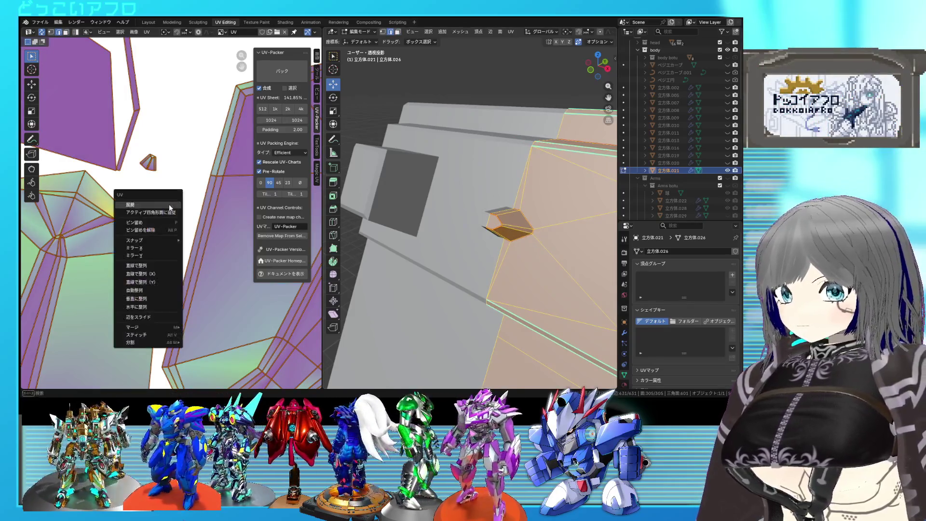
{"action": "left_click", "coordinate": [170, 208]}
{"action": "scroll", "coordinate": [168, 205], "scroll_direction": "down", "scroll_amount": 2}
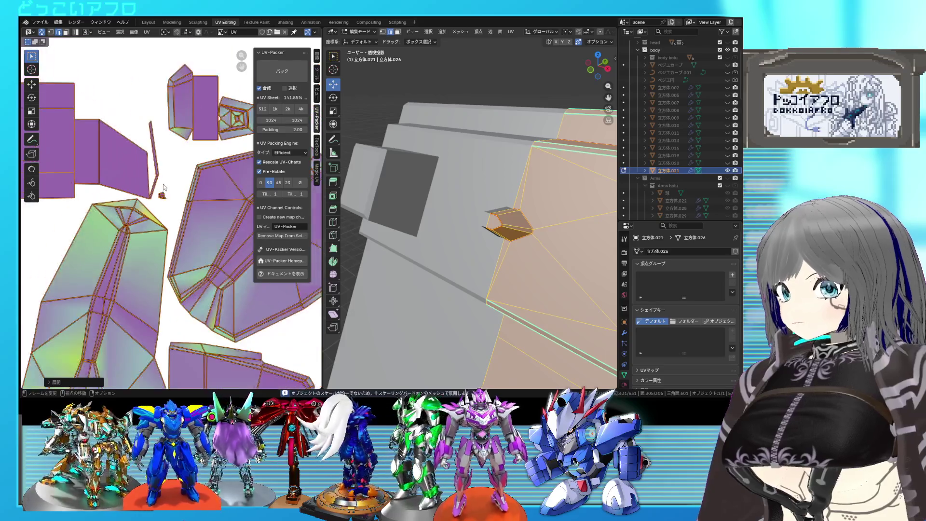
{"action": "scroll", "coordinate": [167, 204], "scroll_direction": "down", "scroll_amount": 2}
{"action": "scroll", "coordinate": [180, 200], "scroll_direction": "down", "scroll_amount": 2}
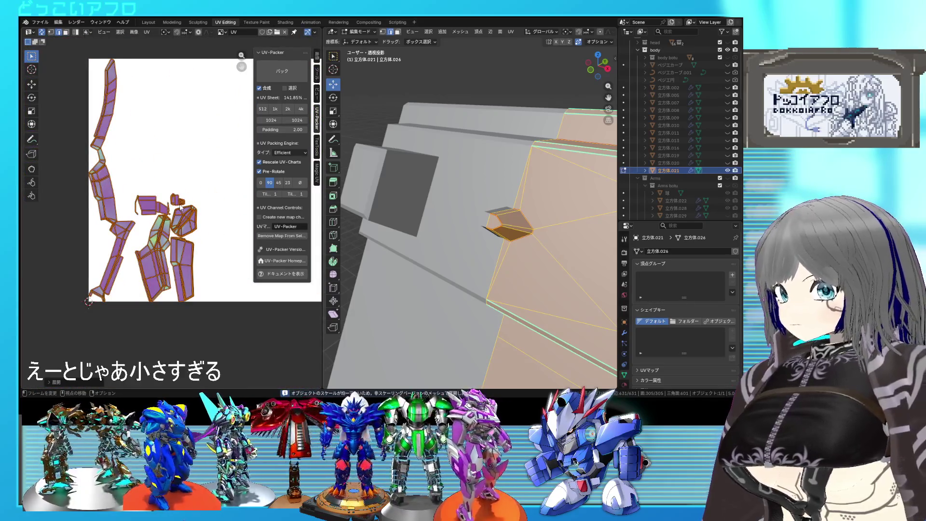
{"action": "scroll", "coordinate": [179, 206], "scroll_direction": "up", "scroll_amount": 2}
{"action": "scroll", "coordinate": [181, 205], "scroll_direction": "up", "scroll_amount": 2}
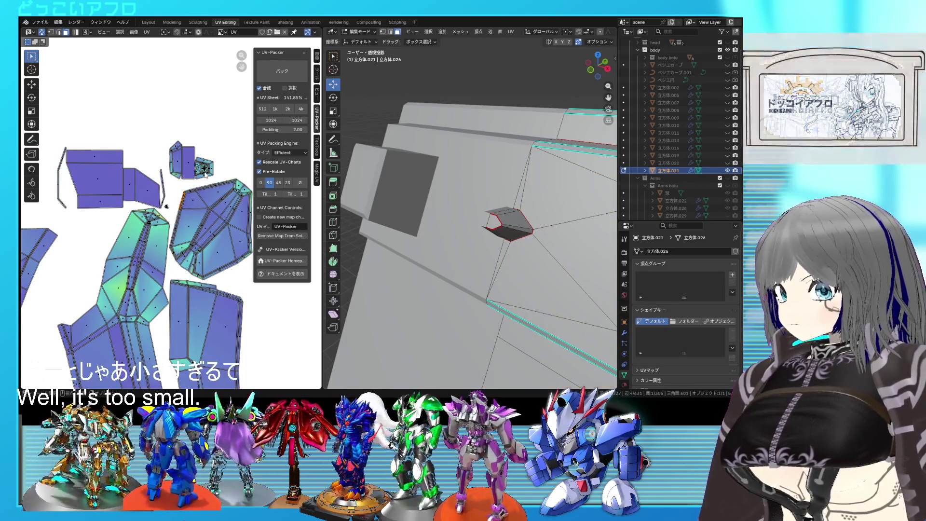
{"action": "mouse_move", "coordinate": [478, 240]}
{"action": "middle_mouse_down"}
{"action": "mouse_move", "coordinate": [537, 255]}
{"action": "mouse_move", "coordinate": [439, 283]}
{"action": "middle_mouse_up"}
{"action": "scroll", "coordinate": [411, 271], "scroll_direction": "down", "scroll_amount": 3}
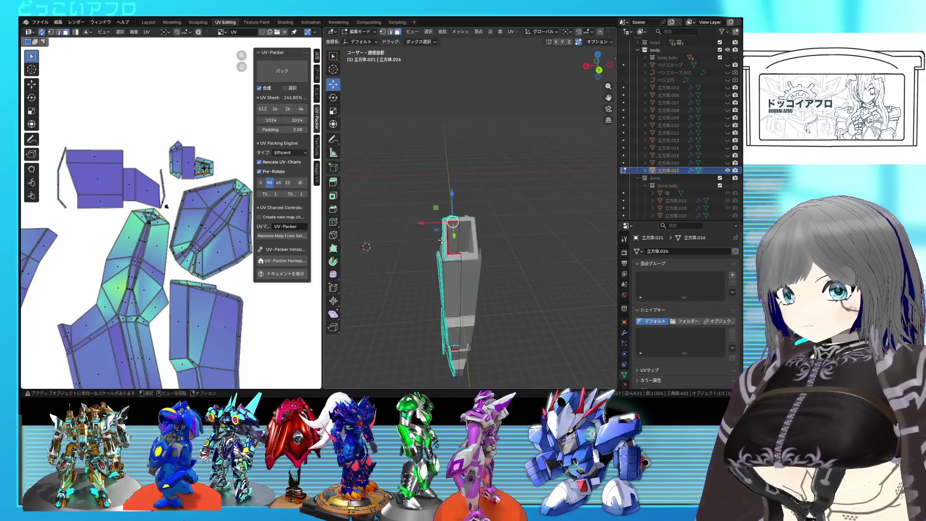
{"action": "scroll", "coordinate": [411, 271], "scroll_direction": "up", "scroll_amount": 4}
Mark a seam around the raised block's base and re-unwrap the whole mesh
{"action": "mouse_move", "coordinate": [411, 271]}
{"action": "middle_mouse_down"}
{"action": "mouse_move", "coordinate": [548, 172]}
{"action": "mouse_move", "coordinate": [539, 195]}
{"action": "middle_mouse_up"}
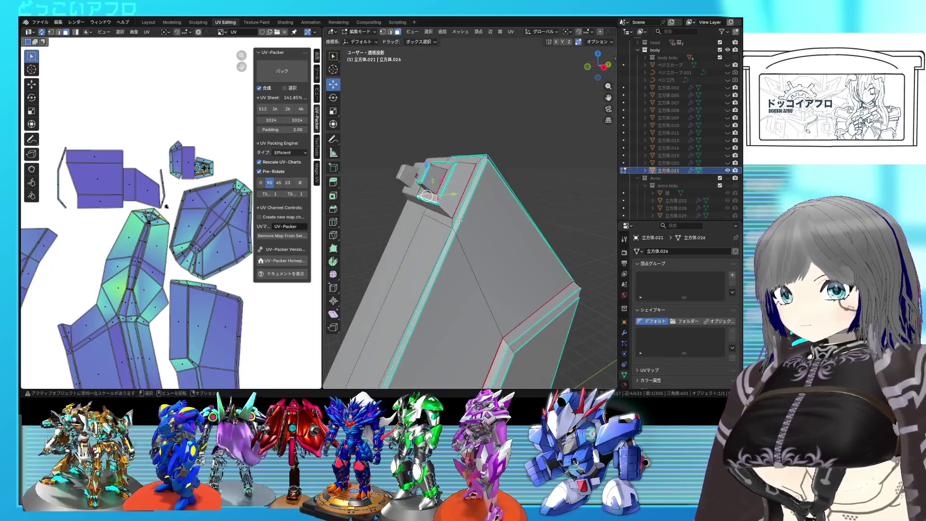
{"action": "scroll", "coordinate": [534, 219], "scroll_direction": "up", "scroll_amount": 5}
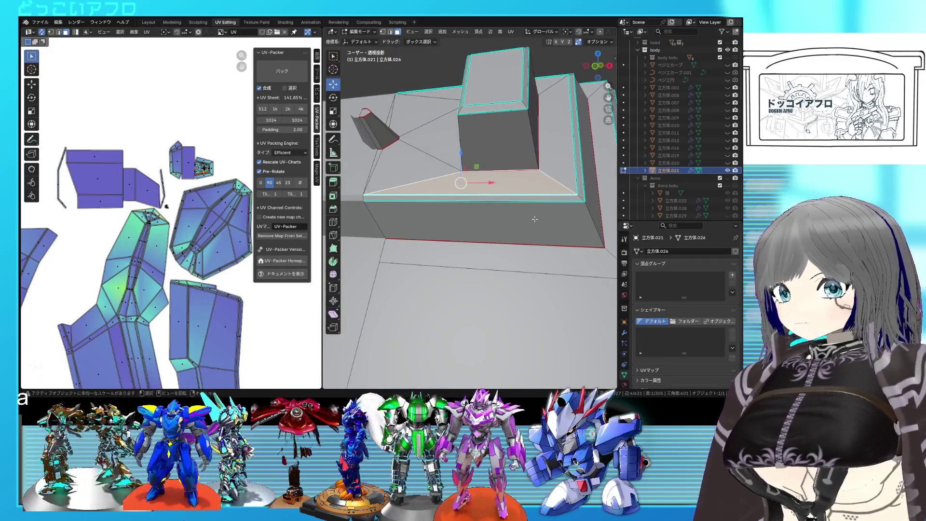
{"action": "middle_click_drag", "start_coordinate": [534, 218], "coordinate": [520, 226]}
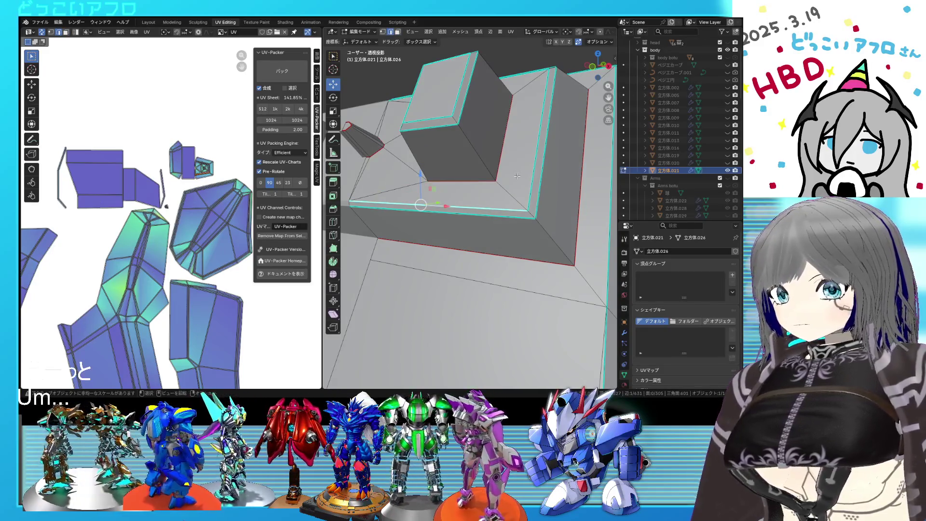
{"action": "middle_click_drag", "start_coordinate": [526, 186], "coordinate": [543, 204]}
{"action": "key", "text": "ctrl+e"}
{"action": "left_click", "coordinate": [539, 193]}
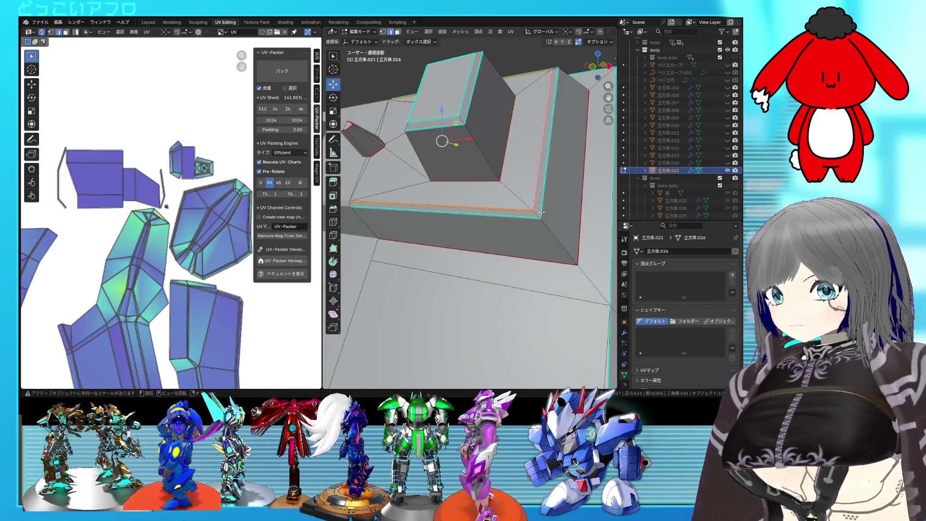
{"action": "key", "text": "a"}
{"action": "key", "text": "u"}
{"action": "left_click", "coordinate": [107, 170]}
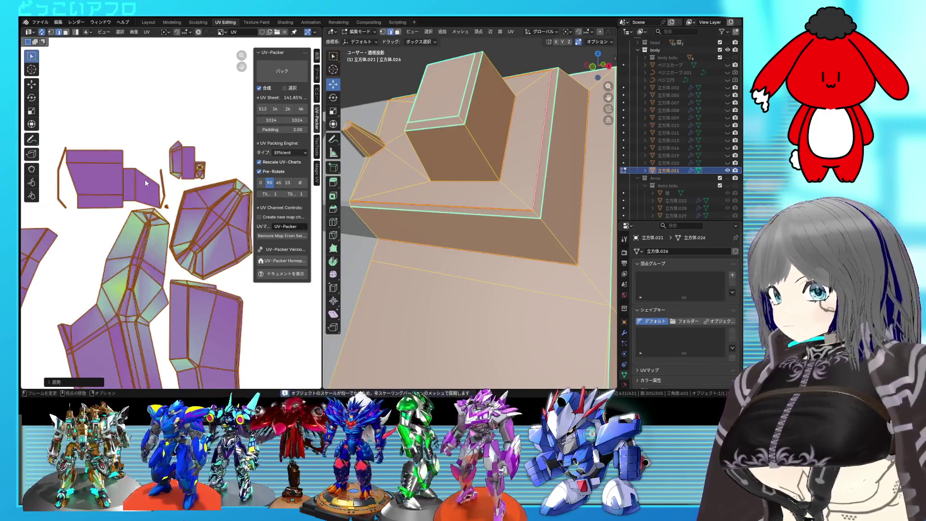
{"action": "key", "text": "alt+a"}
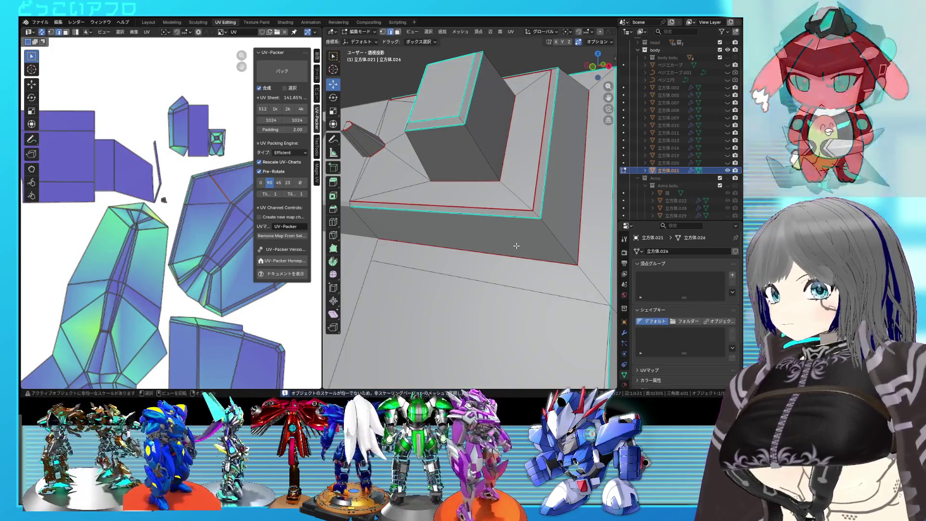
Mark the block's top edge loop as a seam and unwrap the whole mesh once more
{"action": "mouse_move", "coordinate": [531, 230]}
{"action": "middle_mouse_down"}
{"action": "mouse_move", "coordinate": [524, 235]}
{"action": "mouse_move", "coordinate": [450, 140]}
{"action": "middle_mouse_up"}
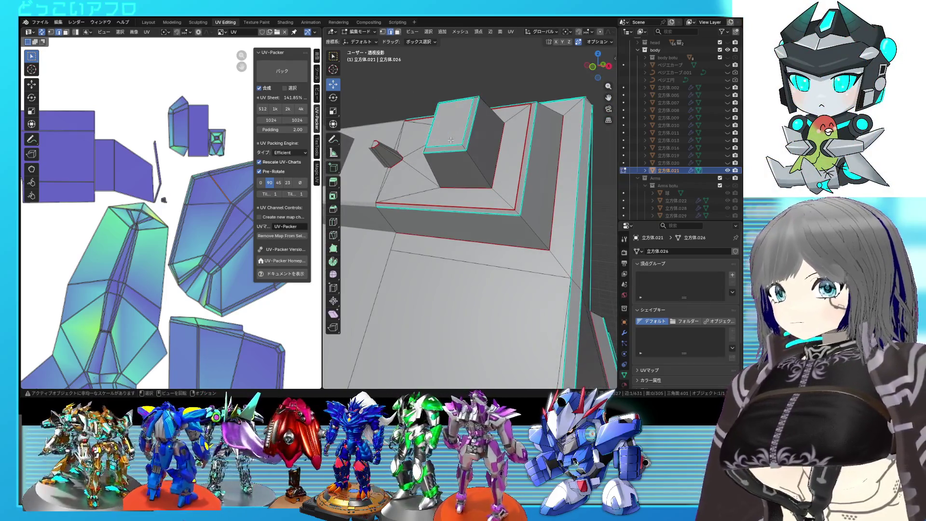
{"action": "key", "text": "ctrl+e"}
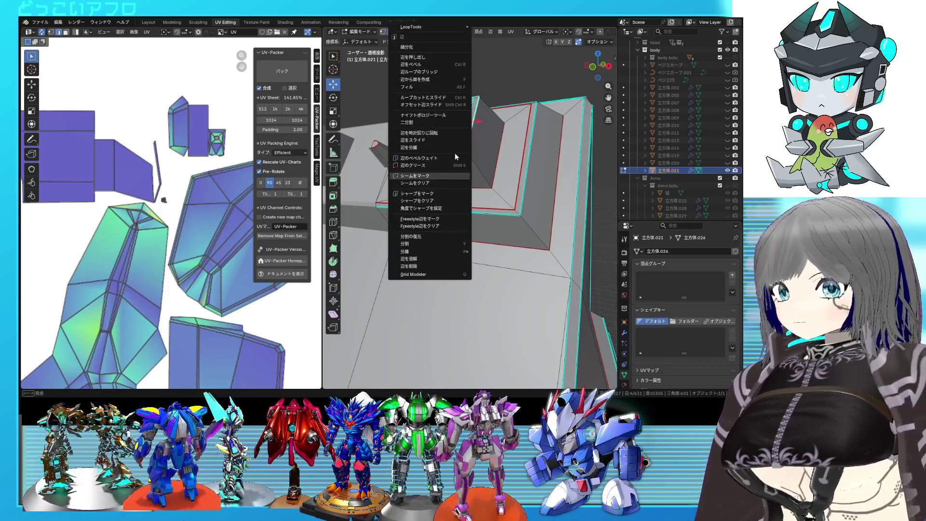
{"action": "key", "text": "Escape"}
{"action": "key", "text": "ctrl+e"}
{"action": "key", "text": "Escape"}
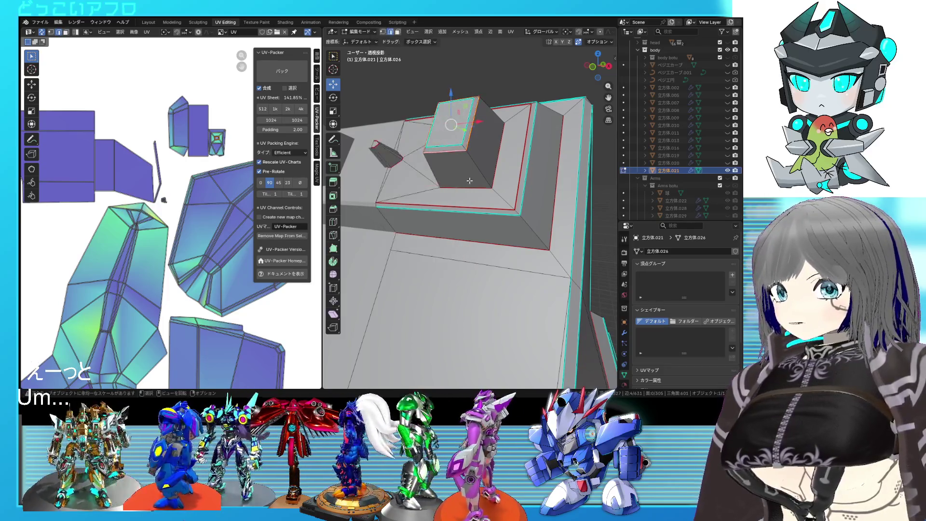
{"action": "key", "text": "a"}
{"action": "key", "text": "u"}
{"action": "key", "text": "Return"}
{"action": "key", "text": "alt+a"}
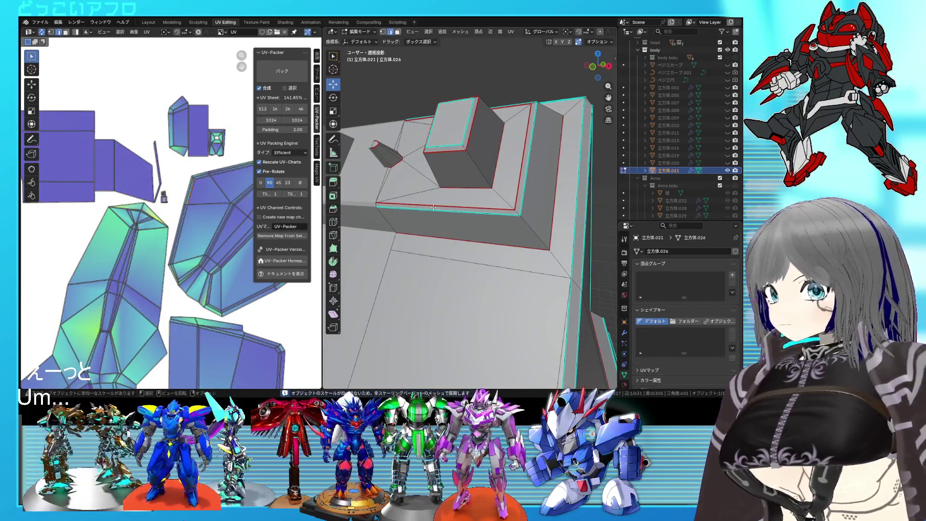
{"action": "middle_click_drag", "start_coordinate": [466, 171], "coordinate": [482, 170]}
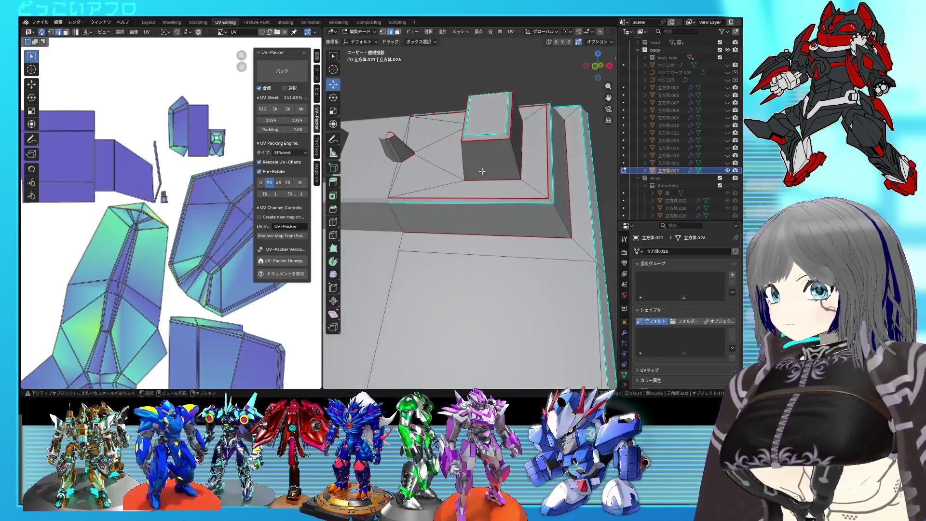
Collapse the UV-Packer panel and unwrap the selected block faces from the UV Editor menu
{"action": "right_click", "coordinate": [527, 209]}
{"action": "left_click", "coordinate": [273, 52]}
{"action": "right_click", "coordinate": [192, 181]}
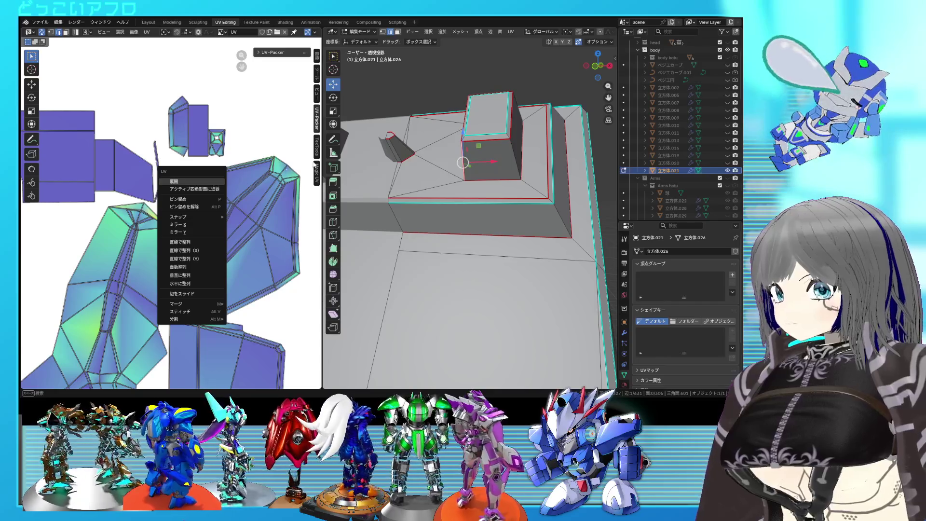
{"action": "right_click", "coordinate": [283, 65]}
{"action": "right_click", "coordinate": [181, 135]}
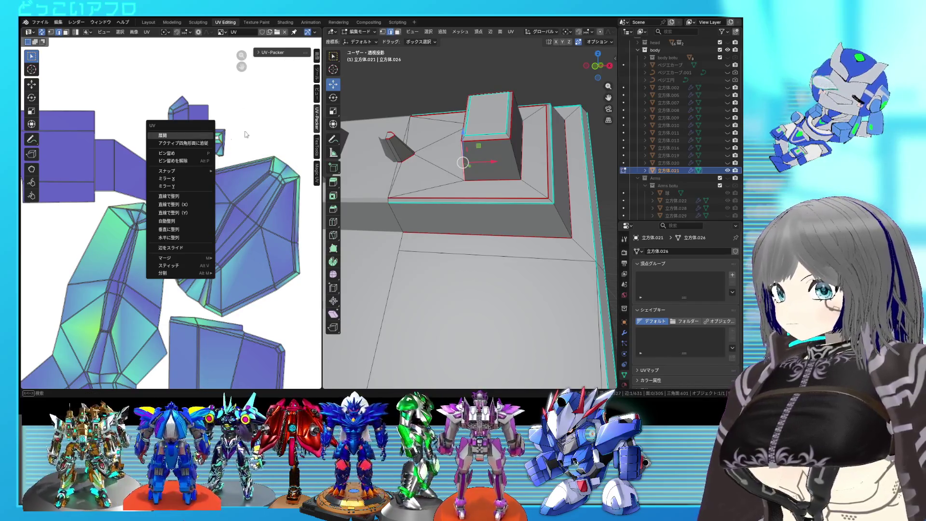
{"action": "left_click", "coordinate": [181, 135]}
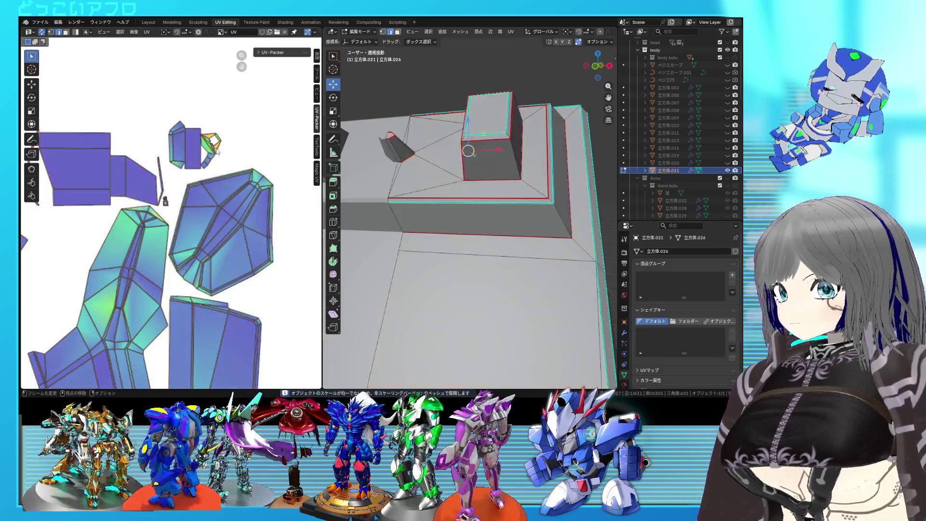
{"action": "scroll", "coordinate": [217, 150], "scroll_direction": "up", "scroll_amount": 3}
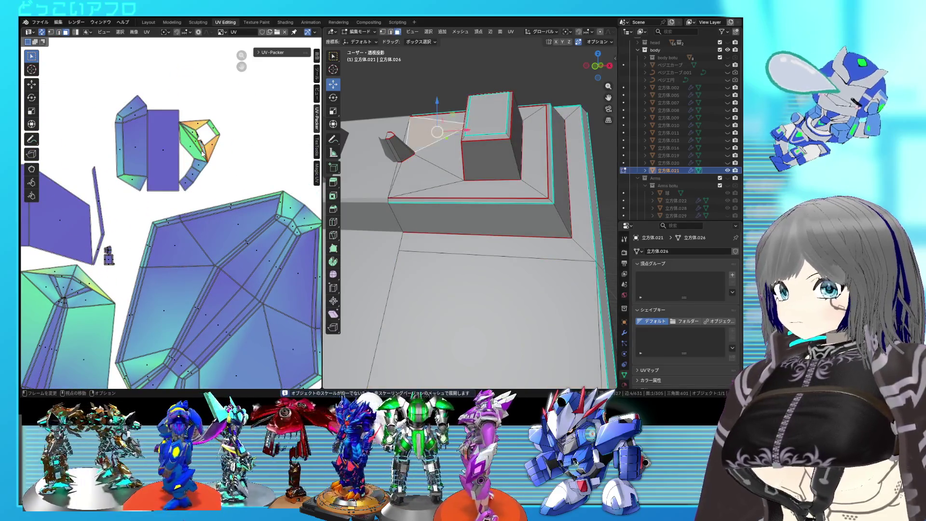
Select the triangular face on the left, unwrap again, and bring the long blade section into view
{"action": "left_click", "coordinate": [428, 177]}
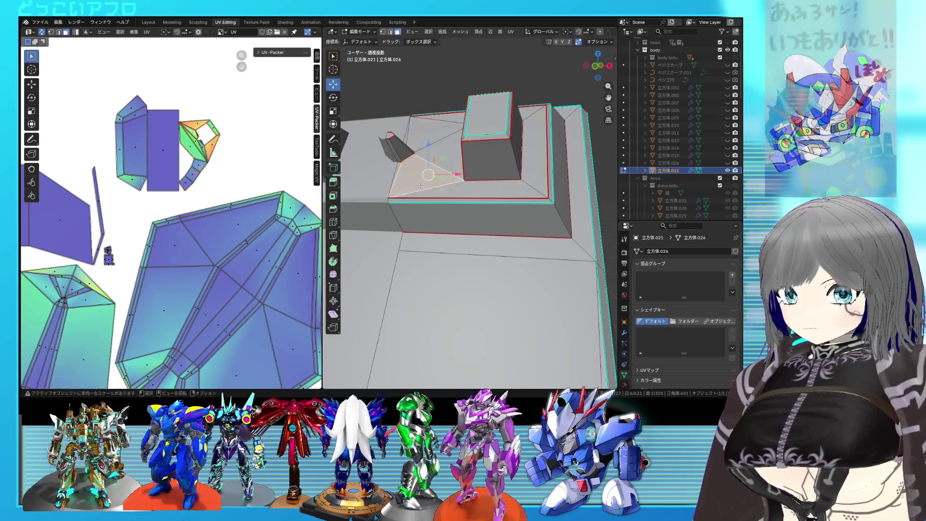
{"action": "middle_click_drag", "start_coordinate": [512, 186], "coordinate": [512, 197]}
{"action": "right_click", "coordinate": [512, 197]}
{"action": "key", "text": "Escape"}
{"action": "right_click", "coordinate": [167, 172]}
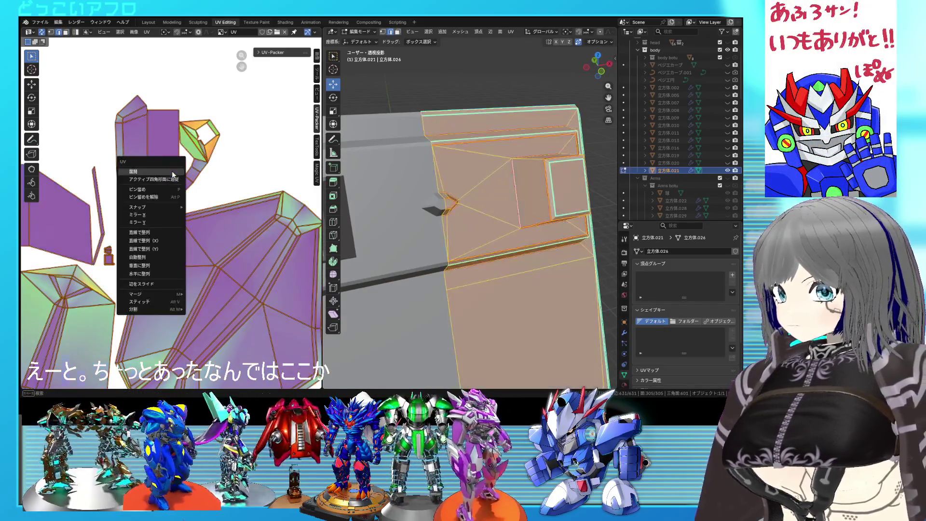
{"action": "left_click", "coordinate": [170, 177]}
{"action": "scroll", "coordinate": [220, 196], "scroll_direction": "down", "scroll_amount": 3}
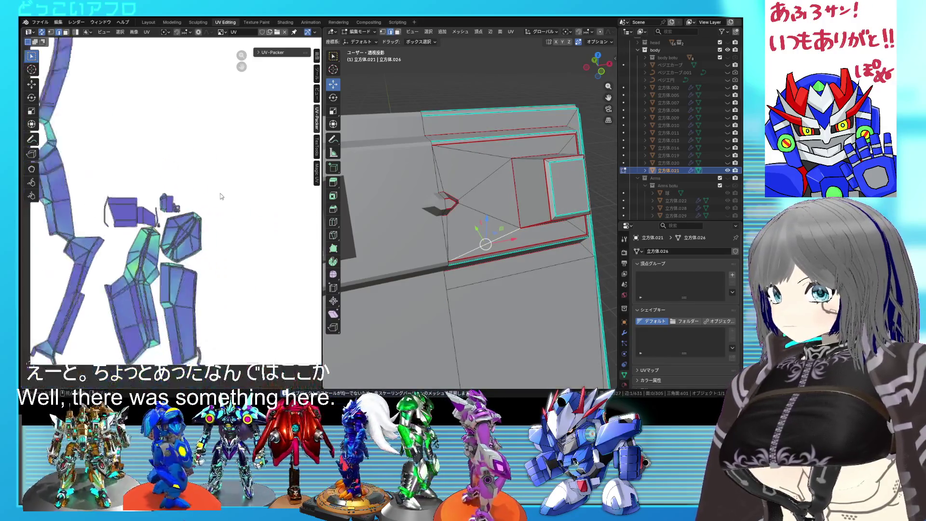
{"action": "scroll", "coordinate": [229, 173], "scroll_direction": "down", "scroll_amount": 3}
{"action": "scroll", "coordinate": [224, 230], "scroll_direction": "down", "scroll_amount": 1}
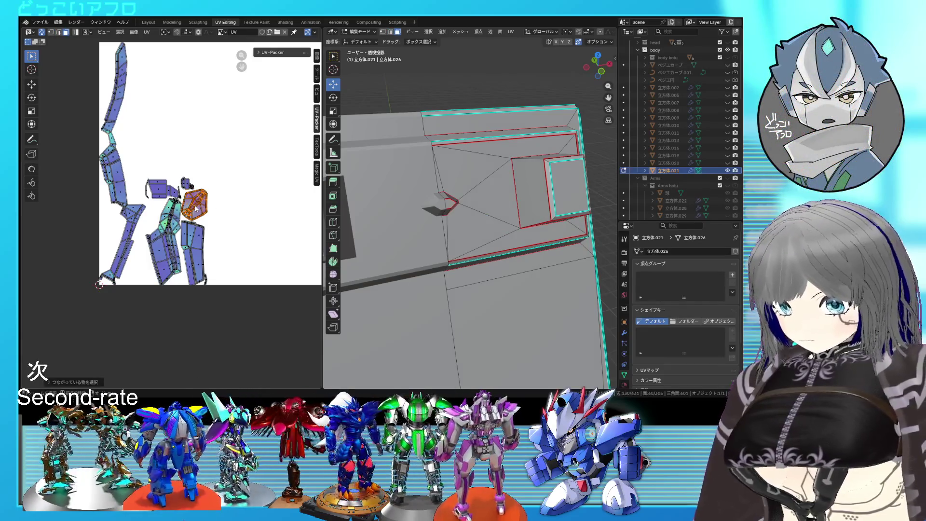
{"action": "scroll", "coordinate": [446, 216], "scroll_direction": "down", "scroll_amount": 3}
{"action": "mouse_move", "coordinate": [463, 217]}
{"action": "middle_mouse_down"}
{"action": "mouse_move", "coordinate": [446, 215]}
{"action": "mouse_move", "coordinate": [426, 236]}
{"action": "middle_mouse_up"}
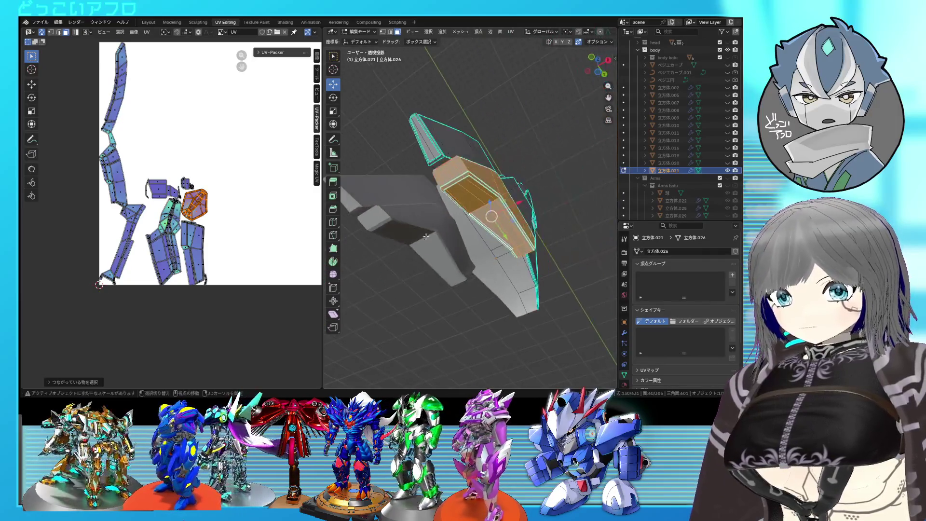
{"action": "scroll", "coordinate": [427, 237], "scroll_direction": "up", "scroll_amount": 2}
{"action": "scroll", "coordinate": [450, 183], "scroll_direction": "up", "scroll_amount": 1}
Select an edge loop on the blade piece and inspect it from several angles with the edge menu
{"action": "left_click", "coordinate": [457, 138], "text": "alt"}
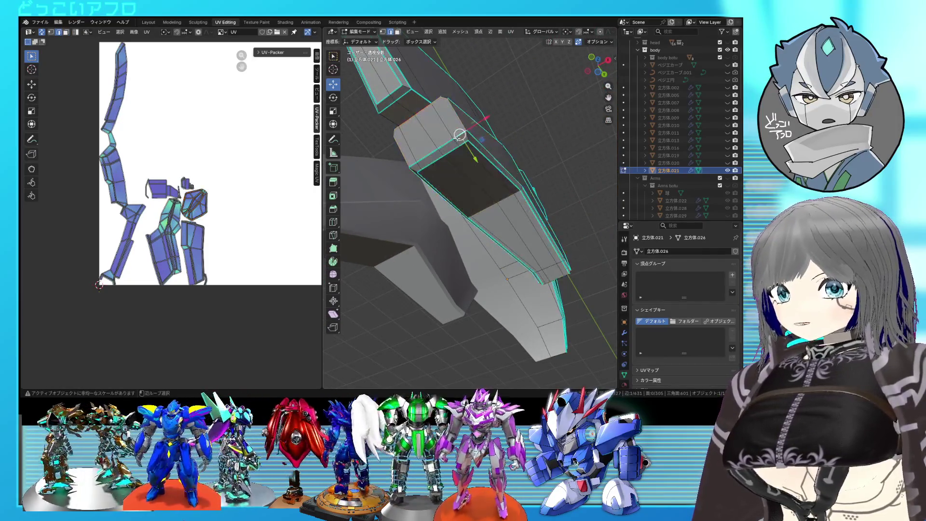
{"action": "middle_click_drag", "start_coordinate": [492, 169], "coordinate": [461, 176]}
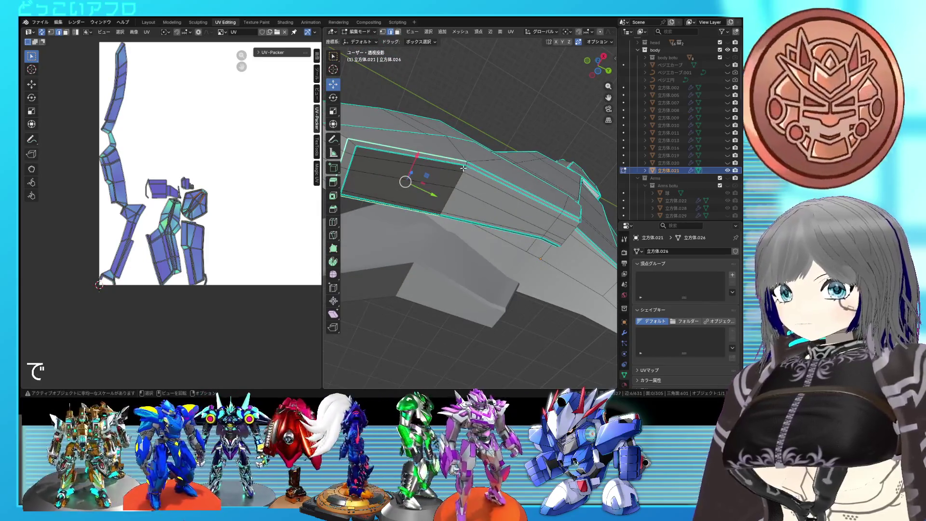
{"action": "mouse_move", "coordinate": [461, 176]}
{"action": "middle_mouse_down"}
{"action": "mouse_move", "coordinate": [474, 212]}
{"action": "mouse_move", "coordinate": [411, 240]}
{"action": "mouse_move", "coordinate": [403, 223]}
{"action": "middle_mouse_up"}
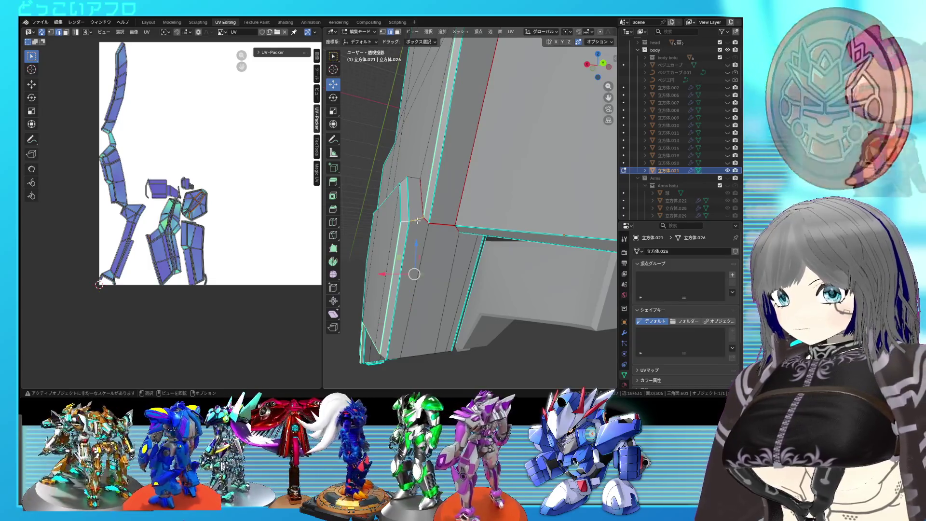
{"action": "right_click", "coordinate": [406, 221]}
{"action": "mouse_move", "coordinate": [406, 222]}
{"action": "middle_mouse_down"}
{"action": "mouse_move", "coordinate": [478, 239]}
{"action": "mouse_move", "coordinate": [463, 202]}
{"action": "middle_mouse_up"}
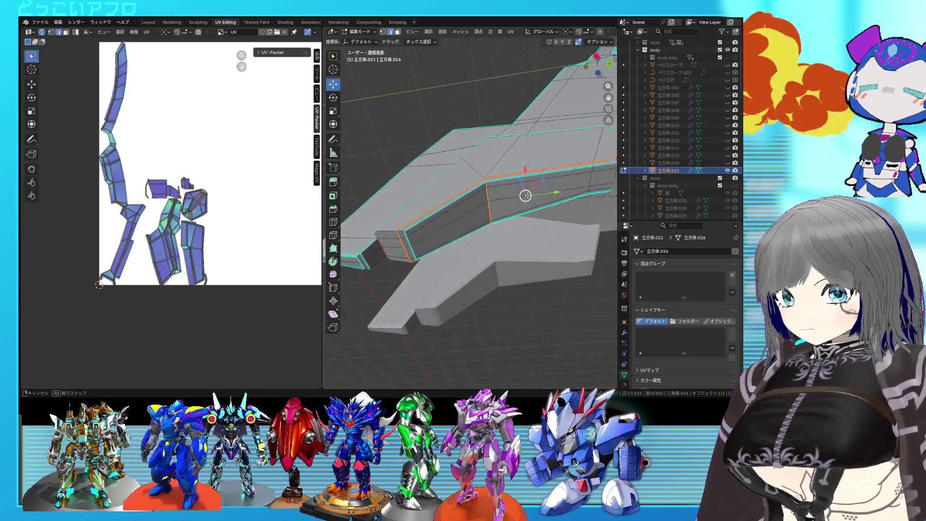
{"action": "mouse_move", "coordinate": [474, 201]}
{"action": "middle_mouse_down"}
{"action": "mouse_move", "coordinate": [405, 200]}
{"action": "mouse_move", "coordinate": [447, 202]}
{"action": "mouse_move", "coordinate": [430, 227]}
{"action": "middle_mouse_up"}
{"action": "right_click", "coordinate": [405, 201]}
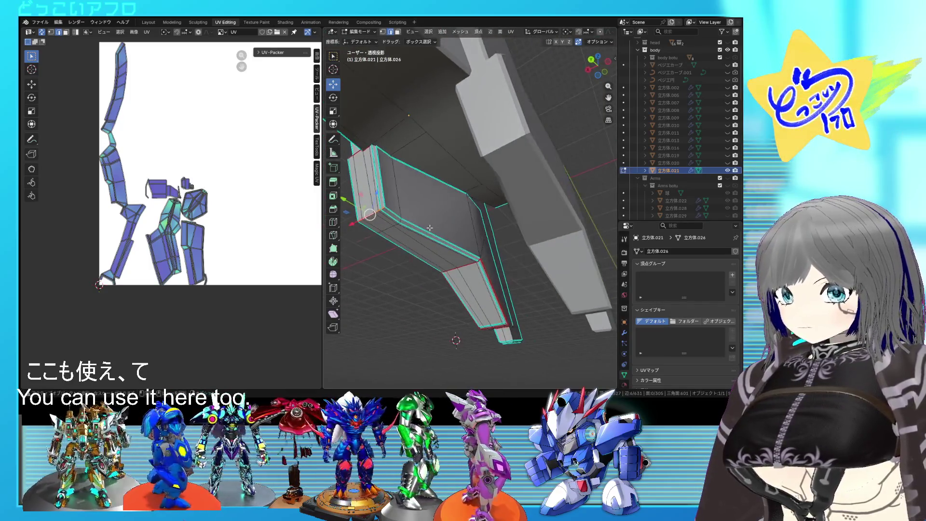
{"action": "mouse_move", "coordinate": [384, 190]}
{"action": "middle_mouse_down"}
{"action": "mouse_move", "coordinate": [423, 196]}
{"action": "mouse_move", "coordinate": [388, 175]}
{"action": "middle_mouse_up"}
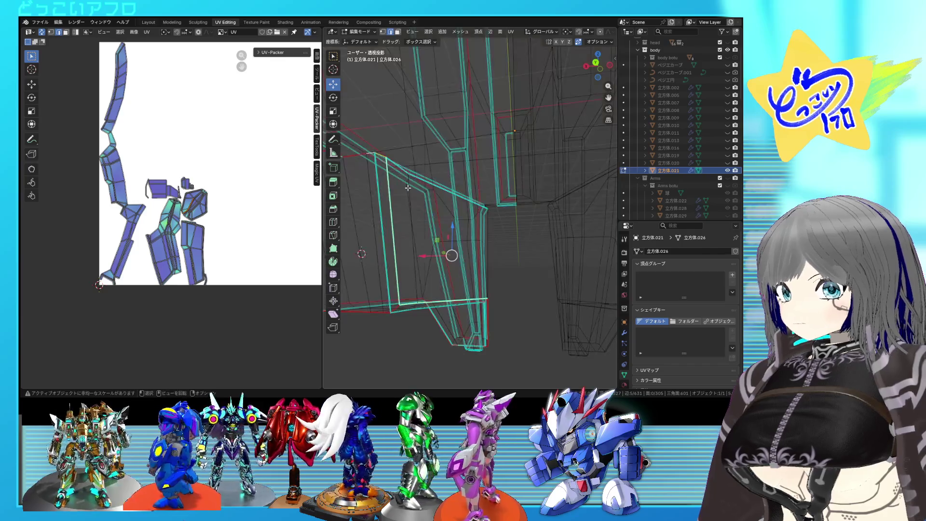
{"action": "mouse_move", "coordinate": [374, 157]}
{"action": "middle_mouse_down"}
{"action": "mouse_move", "coordinate": [439, 218]}
{"action": "mouse_move", "coordinate": [666, 262]}
{"action": "middle_mouse_up"}
{"action": "scroll", "coordinate": [666, 263], "scroll_direction": "down", "scroll_amount": 1}
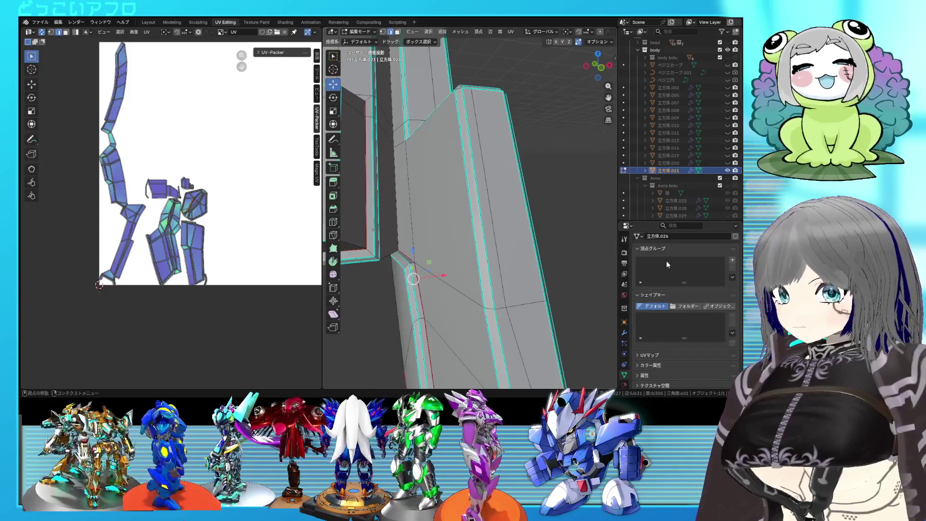
Select the edge loop along the blade's underside and mark it as a seam
{"action": "mouse_move", "coordinate": [412, 291]}
{"action": "middle_mouse_down"}
{"action": "mouse_move", "coordinate": [430, 236]}
{"action": "mouse_move", "coordinate": [514, 222]}
{"action": "middle_mouse_up"}
{"action": "right_click", "coordinate": [513, 222]}
{"action": "left_click", "coordinate": [527, 221]}
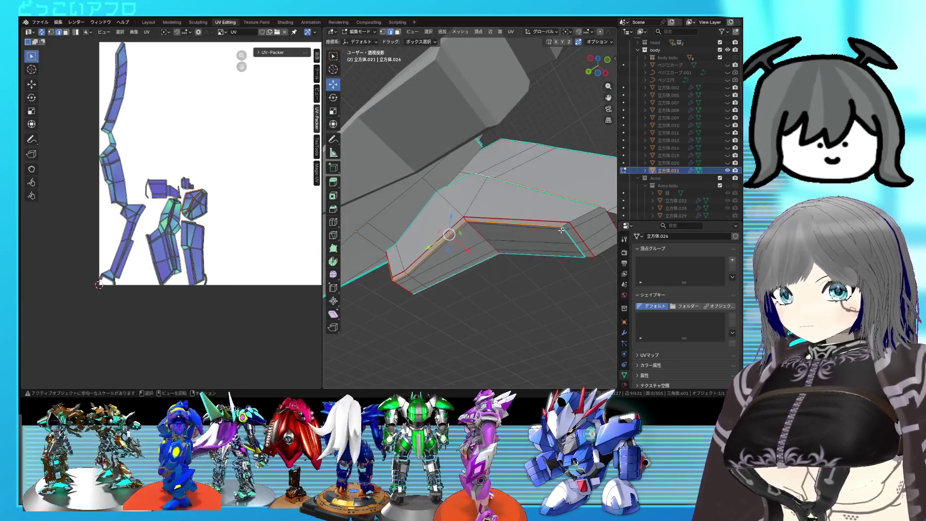
{"action": "mouse_move", "coordinate": [566, 234]}
{"action": "middle_mouse_down"}
{"action": "mouse_move", "coordinate": [477, 233]}
{"action": "mouse_move", "coordinate": [480, 207]}
{"action": "mouse_move", "coordinate": [456, 199]}
{"action": "mouse_move", "coordinate": [430, 200]}
{"action": "mouse_move", "coordinate": [434, 217]}
{"action": "middle_mouse_up"}
{"action": "right_click", "coordinate": [463, 209]}
{"action": "left_click", "coordinate": [463, 208]}
Select the whole mesh and unwrap it with the new underside seam
{"action": "key", "text": "a"}
{"action": "key", "text": "u"}
{"action": "left_click", "coordinate": [178, 168]}
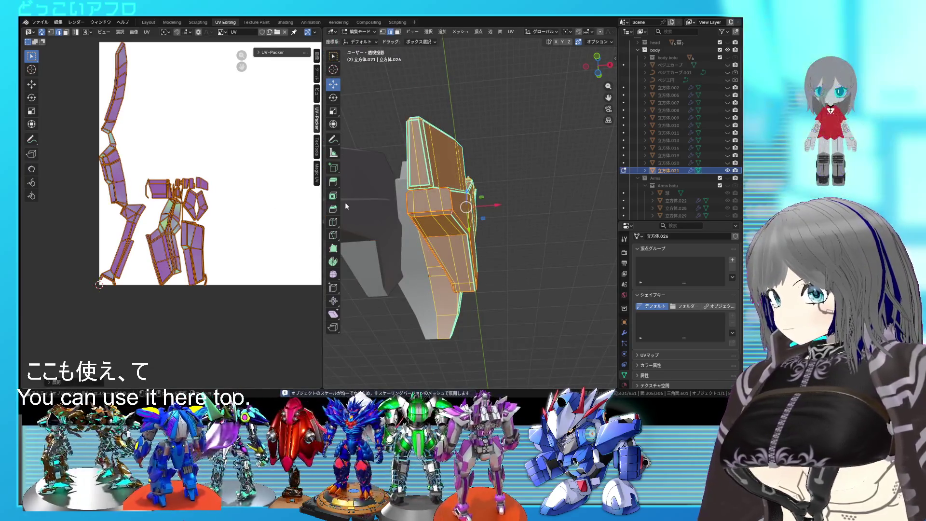
{"action": "key", "text": "alt+a"}
{"action": "mouse_move", "coordinate": [447, 208]}
{"action": "middle_mouse_down"}
{"action": "mouse_move", "coordinate": [389, 186]}
{"action": "mouse_move", "coordinate": [491, 217]}
{"action": "middle_mouse_up"}
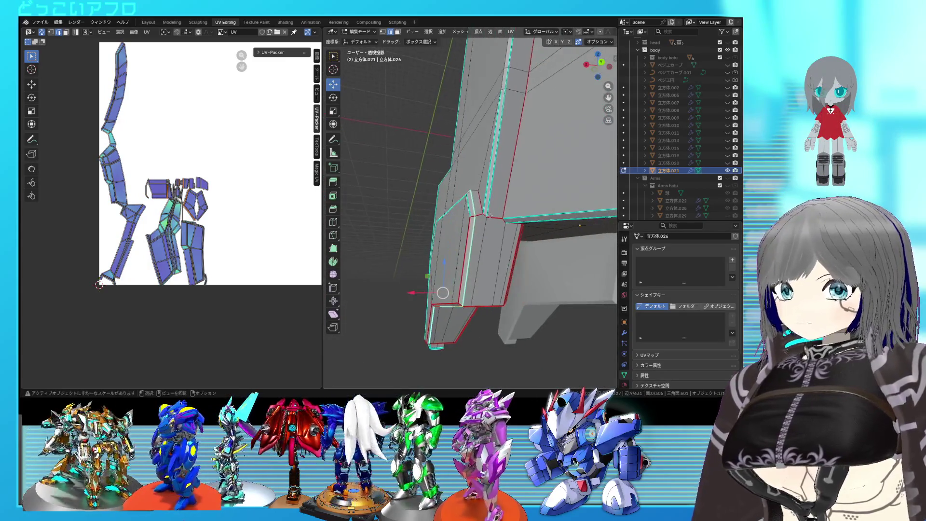
{"action": "scroll", "coordinate": [491, 216], "scroll_direction": "up", "scroll_amount": 3}
{"action": "scroll", "coordinate": [490, 217], "scroll_direction": "up", "scroll_amount": 3}
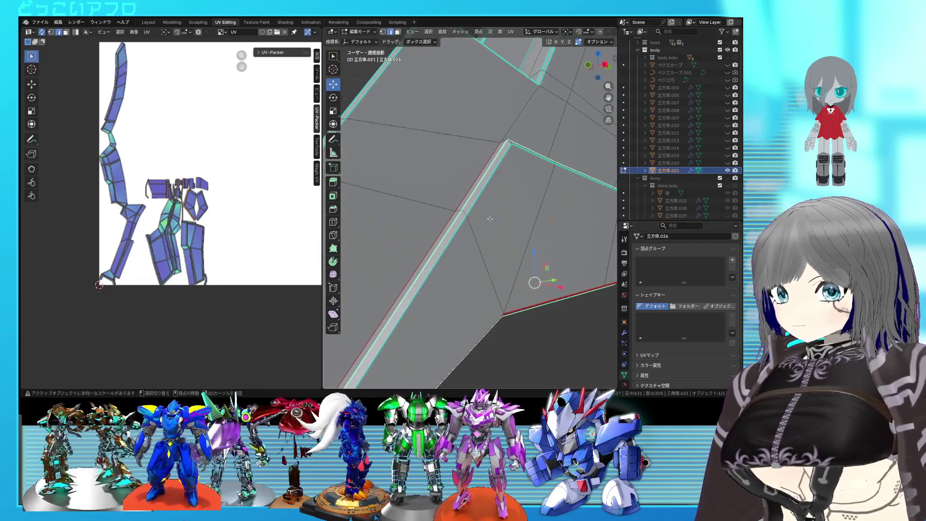
Unwrap the whole mesh a second time and clear the selection
{"action": "middle_click_drag", "start_coordinate": [490, 218], "coordinate": [532, 182]}
{"action": "right_click", "coordinate": [532, 183]}
{"action": "key", "text": "a"}
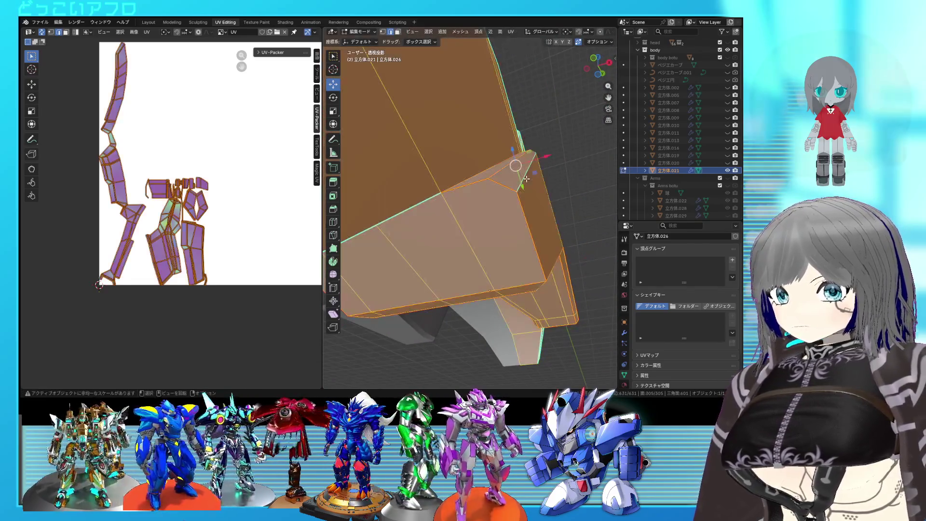
{"action": "key", "text": "u"}
{"action": "left_click", "coordinate": [526, 179]}
{"action": "scroll", "coordinate": [208, 227], "scroll_direction": "up", "scroll_amount": 1}
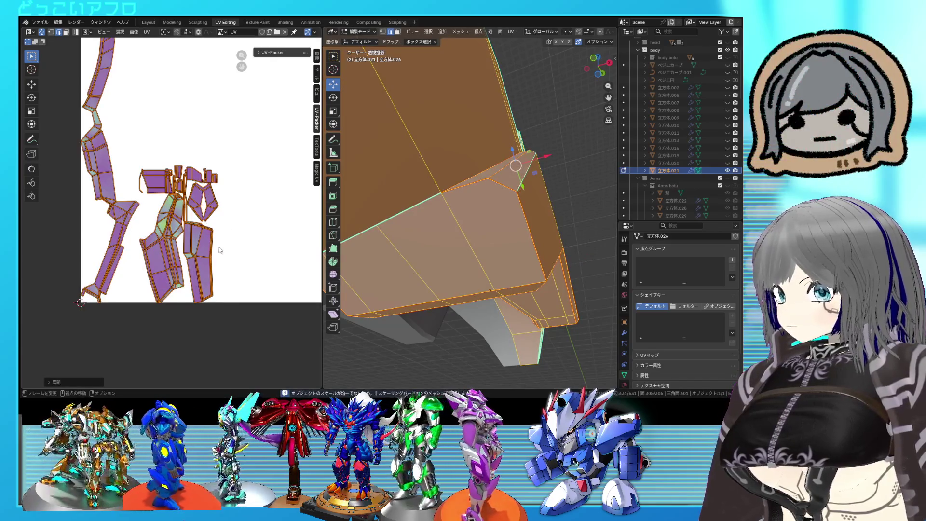
{"action": "left_click", "coordinate": [204, 267]}
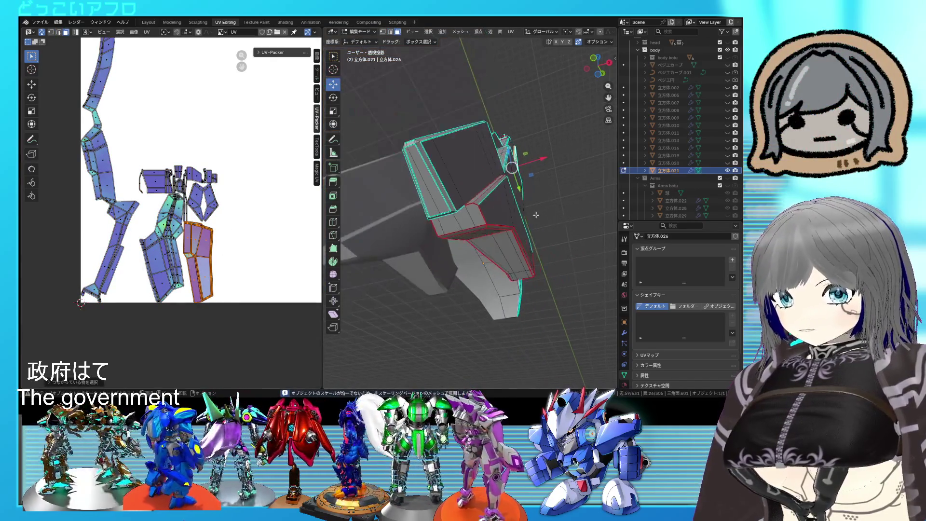
Select one face, check its UV island, and select the whole linked part to inspect it
{"action": "middle_click_drag", "start_coordinate": [449, 218], "coordinate": [502, 240]}
{"action": "left_click", "coordinate": [502, 241]}
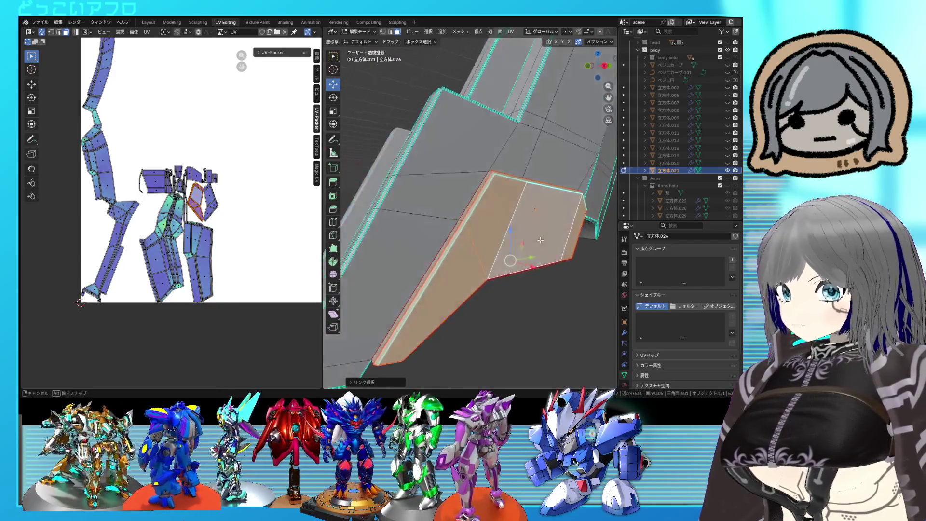
{"action": "middle_click_drag", "start_coordinate": [476, 236], "coordinate": [605, 167]}
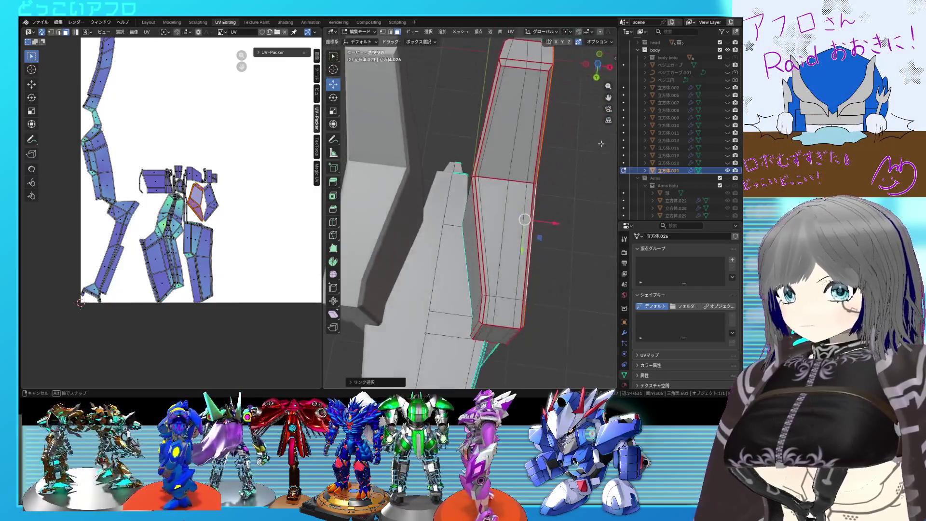
{"action": "middle_click_drag", "start_coordinate": [605, 167], "coordinate": [502, 209]}
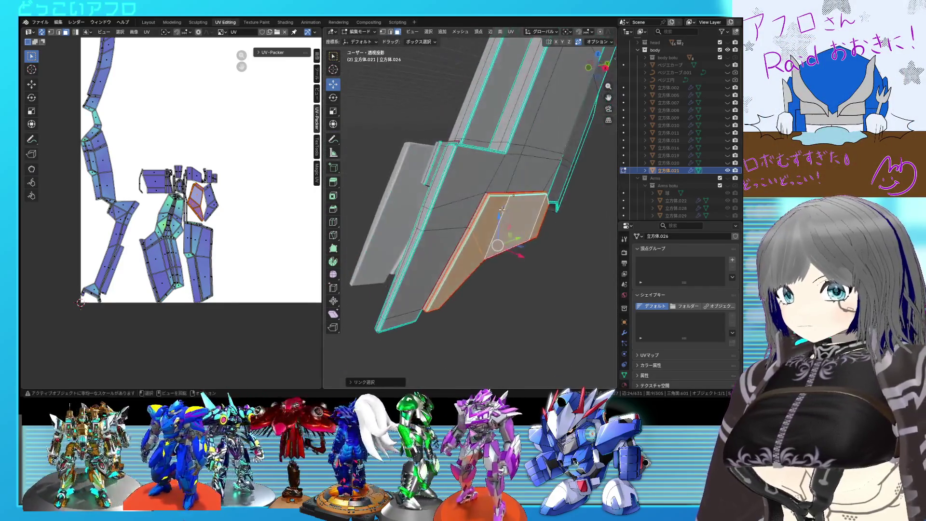
{"action": "key", "text": "ctrl+l"}
{"action": "mouse_move", "coordinate": [487, 164]}
{"action": "middle_mouse_down"}
{"action": "mouse_move", "coordinate": [516, 193]}
{"action": "mouse_move", "coordinate": [529, 144]}
{"action": "mouse_move", "coordinate": [516, 183]}
{"action": "middle_mouse_up"}
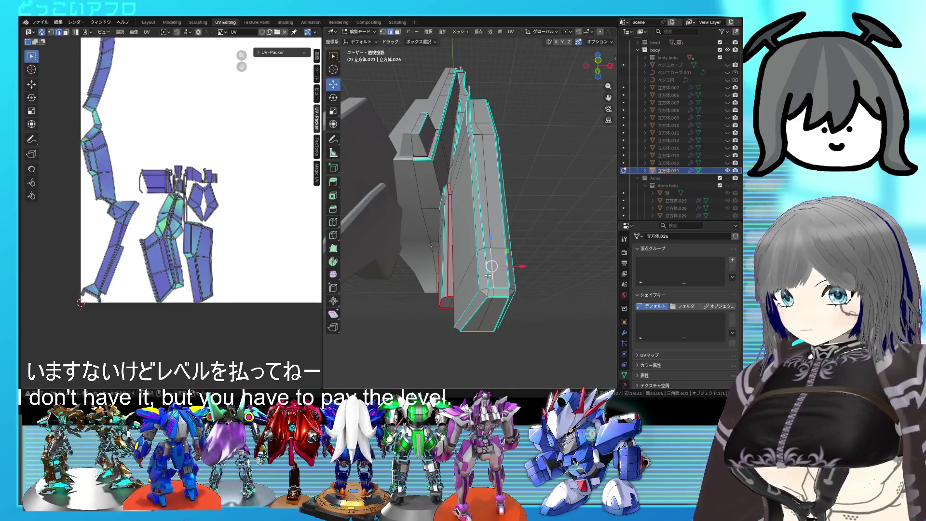
{"action": "mouse_move", "coordinate": [488, 275]}
{"action": "middle_mouse_down"}
{"action": "mouse_move", "coordinate": [503, 265]}
{"action": "mouse_move", "coordinate": [504, 326]}
{"action": "middle_mouse_up"}
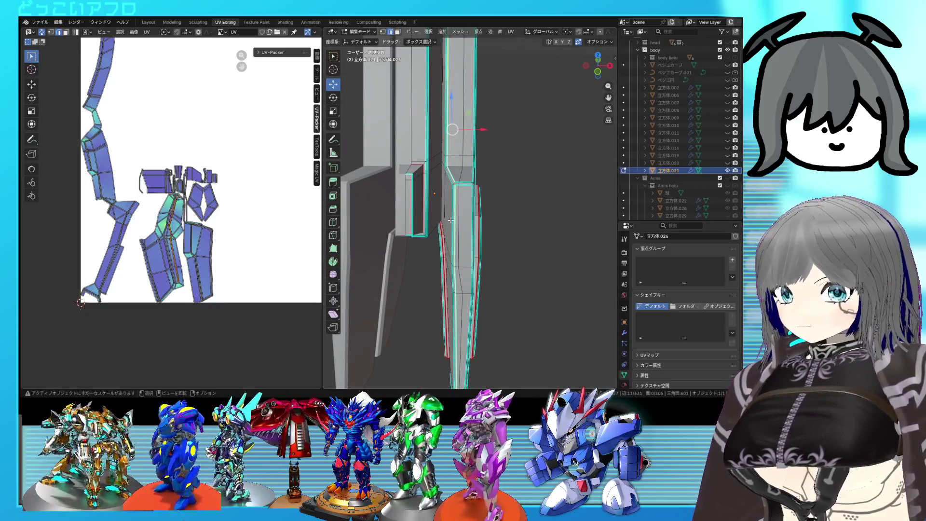
{"action": "scroll", "coordinate": [451, 220], "scroll_direction": "up", "scroll_amount": 3}
{"action": "scroll", "coordinate": [454, 217], "scroll_direction": "up", "scroll_amount": 2}
Mark the edge loop running along the part as a seam
{"action": "left_click", "coordinate": [457, 216], "text": "alt"}
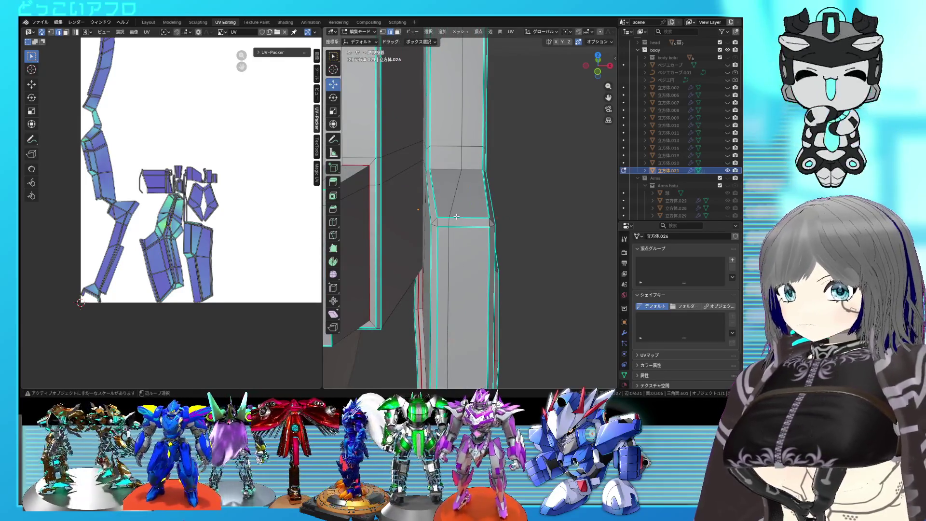
{"action": "mouse_move", "coordinate": [457, 216]}
{"action": "middle_mouse_down"}
{"action": "mouse_move", "coordinate": [523, 209]}
{"action": "mouse_move", "coordinate": [481, 224]}
{"action": "middle_mouse_up"}
{"action": "right_click", "coordinate": [523, 208]}
{"action": "left_click", "coordinate": [523, 208]}
{"action": "scroll", "coordinate": [489, 227], "scroll_direction": "up", "scroll_amount": 3}
Select the ledge edge loop and mark it as a seam via Ctrl+E
{"action": "left_click", "coordinate": [476, 224], "text": "alt"}
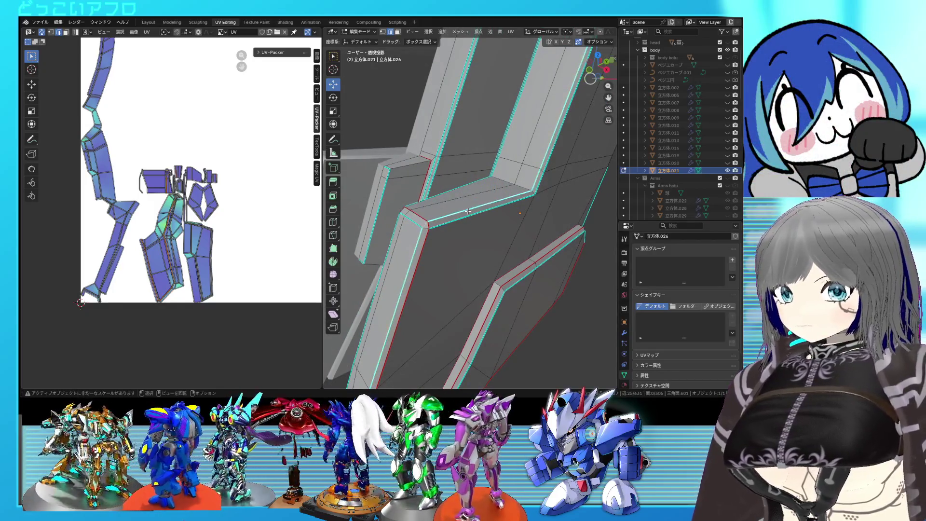
{"action": "middle_click_drag", "start_coordinate": [468, 211], "coordinate": [560, 151]}
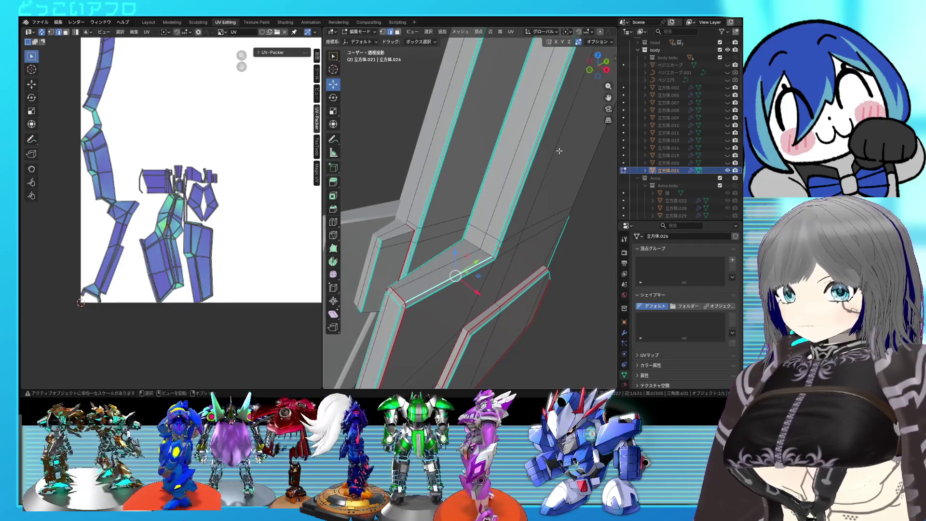
{"action": "middle_click_drag", "start_coordinate": [492, 253], "coordinate": [503, 249]}
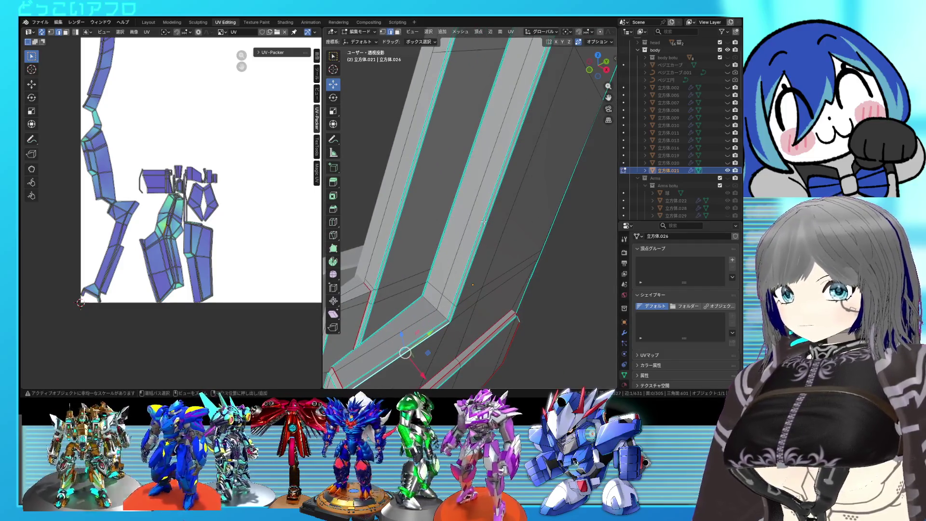
{"action": "mouse_move", "coordinate": [494, 209]}
{"action": "middle_mouse_down"}
{"action": "mouse_move", "coordinate": [501, 160]}
{"action": "mouse_move", "coordinate": [491, 196]}
{"action": "middle_mouse_up"}
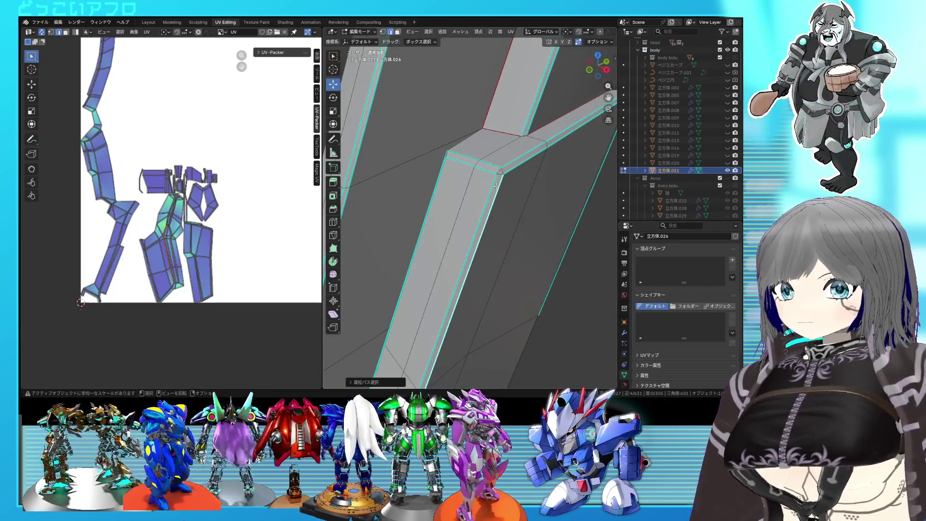
{"action": "mouse_move", "coordinate": [471, 158]}
{"action": "middle_mouse_down"}
{"action": "mouse_move", "coordinate": [490, 160]}
{"action": "mouse_move", "coordinate": [511, 192]}
{"action": "mouse_move", "coordinate": [506, 255]}
{"action": "mouse_move", "coordinate": [517, 268]}
{"action": "mouse_move", "coordinate": [535, 261]}
{"action": "middle_mouse_up"}
{"action": "key", "text": "ctrl+e"}
{"action": "left_click", "coordinate": [483, 180]}
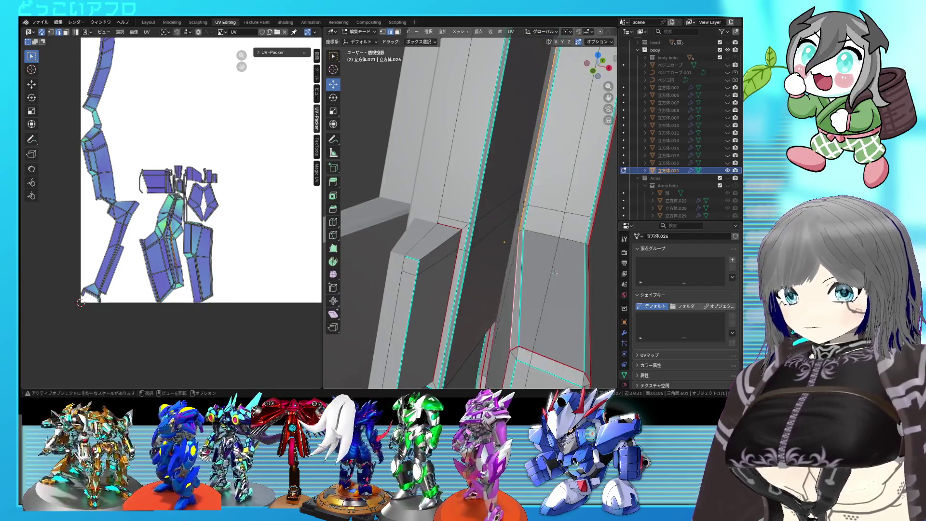
Unwrap the whole mesh with the ledge seams and select one piece's UV island
{"action": "key", "text": "a"}
{"action": "key", "text": "u"}
{"action": "left_click", "coordinate": [275, 220]}
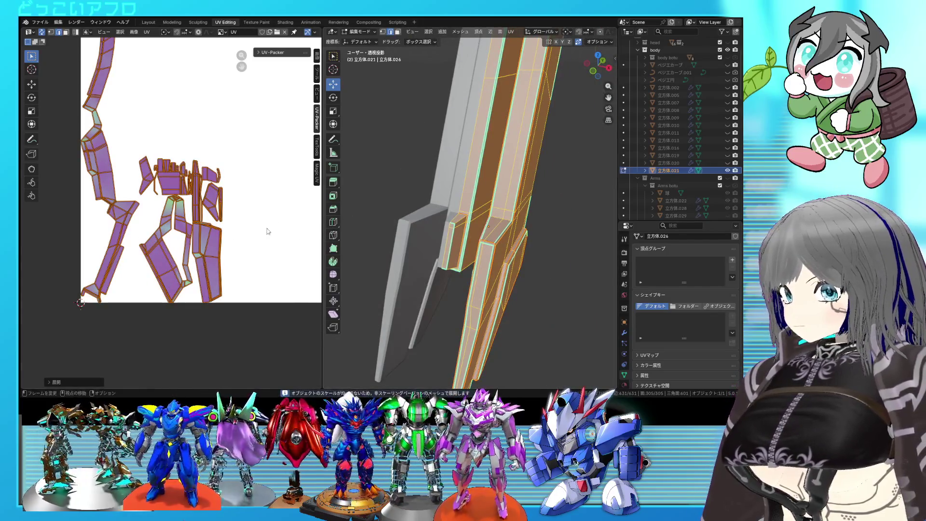
{"action": "left_click", "coordinate": [162, 257]}
Select a piece's linked UV island and a smaller face to see where islands fall on the mesh
{"action": "key", "text": "ctrl+l"}
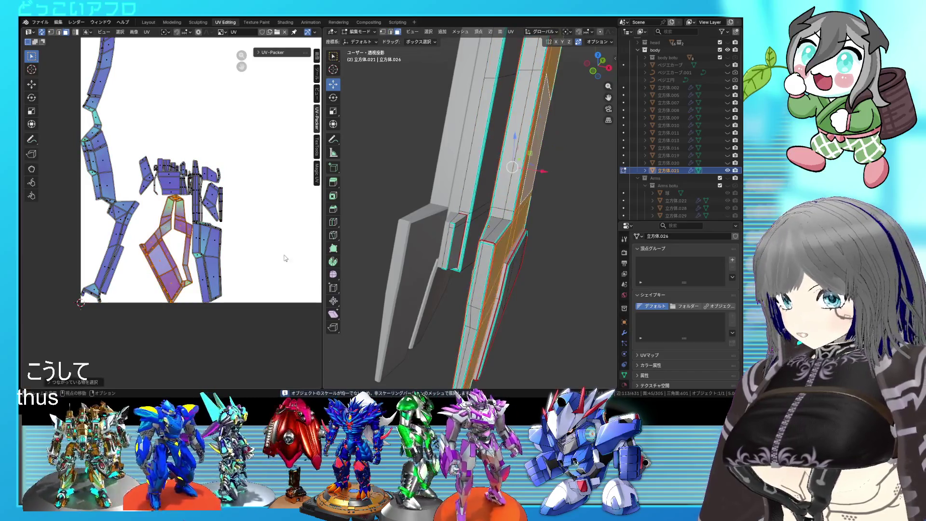
{"action": "scroll", "coordinate": [414, 279], "scroll_direction": "down", "scroll_amount": 3}
{"action": "mouse_move", "coordinate": [415, 279]}
{"action": "middle_mouse_down"}
{"action": "mouse_move", "coordinate": [481, 226]}
{"action": "mouse_move", "coordinate": [562, 241]}
{"action": "middle_mouse_up"}
{"action": "scroll", "coordinate": [536, 239], "scroll_direction": "up", "scroll_amount": 3}
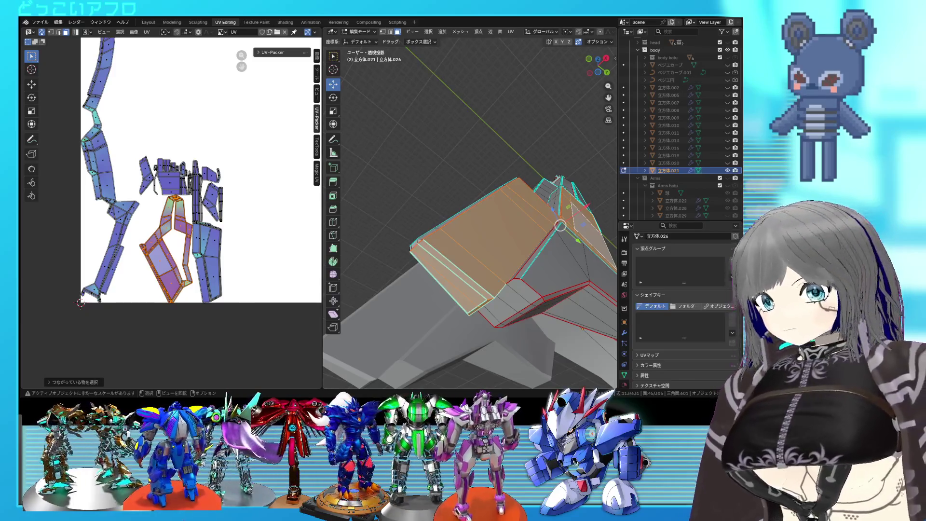
{"action": "left_click", "coordinate": [528, 280]}
{"action": "middle_click_drag", "start_coordinate": [529, 280], "coordinate": [447, 253]}
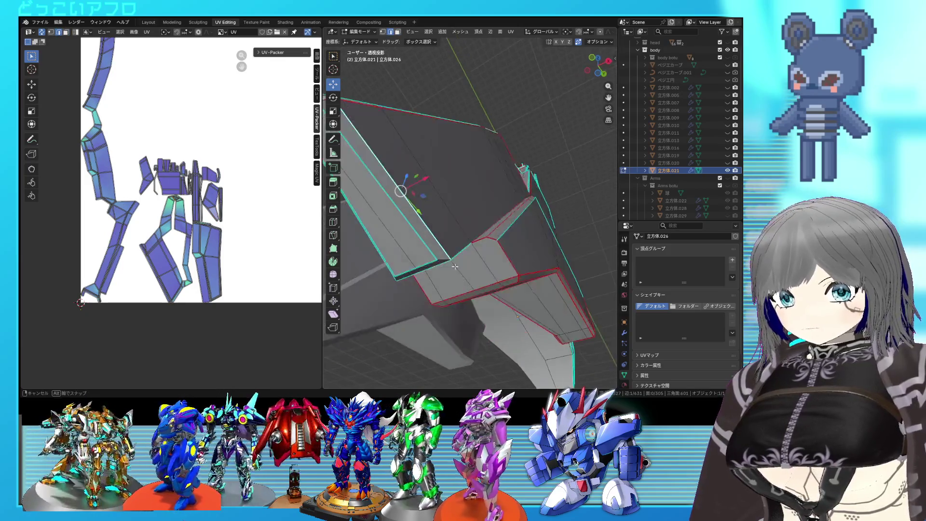
{"action": "mouse_move", "coordinate": [440, 220]}
{"action": "middle_mouse_down"}
{"action": "mouse_move", "coordinate": [486, 220]}
{"action": "mouse_move", "coordinate": [530, 165]}
{"action": "middle_mouse_up"}
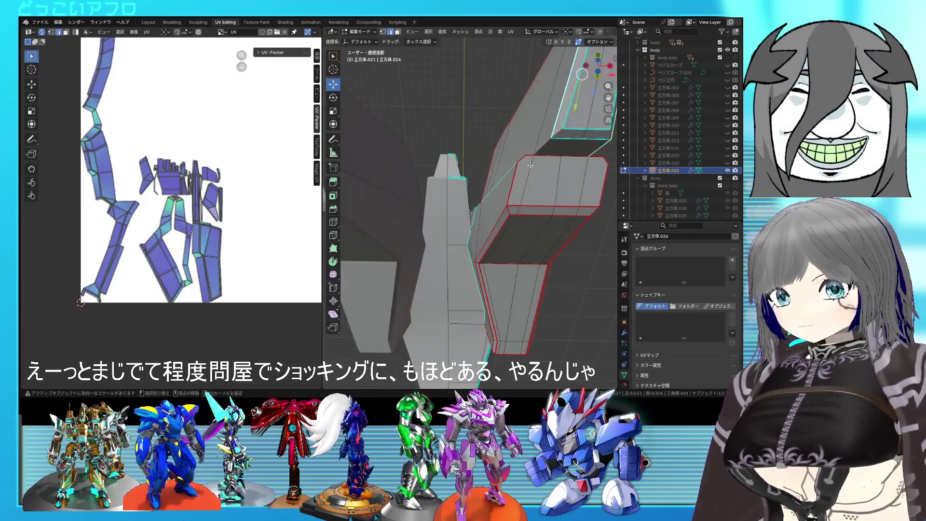
Select the edges around the upper block, mark them as seams and unwrap with them
{"action": "right_click", "coordinate": [549, 153]}
{"action": "left_click", "coordinate": [565, 168]}
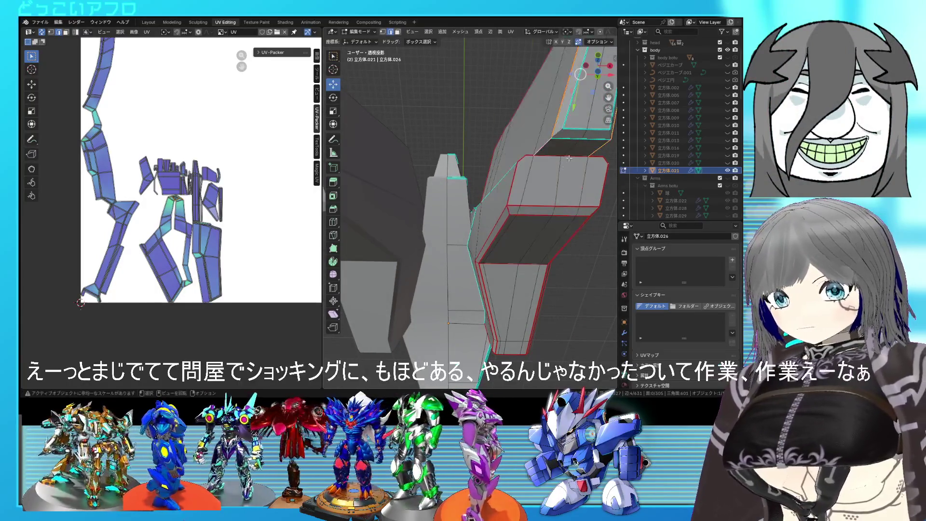
{"action": "right_click", "coordinate": [589, 148]}
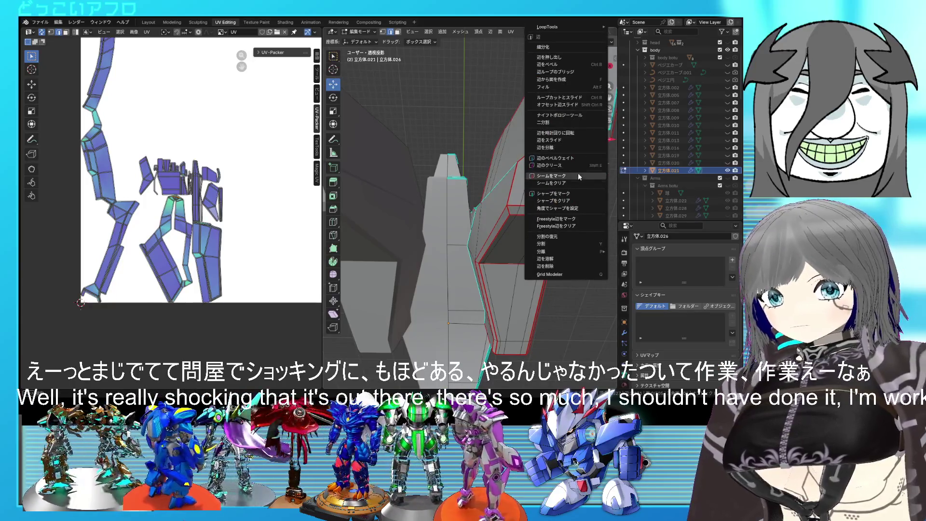
{"action": "left_click", "coordinate": [578, 173]}
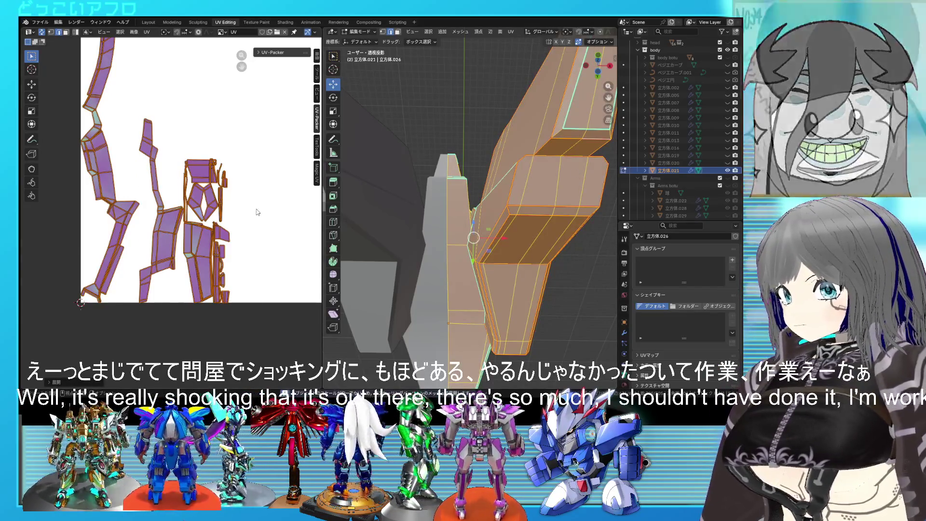
{"action": "left_click", "coordinate": [162, 246]}
Check a linked UV island on the mesh, then select the whole mesh for the next unwrap
{"action": "key", "text": "ctrl+l"}
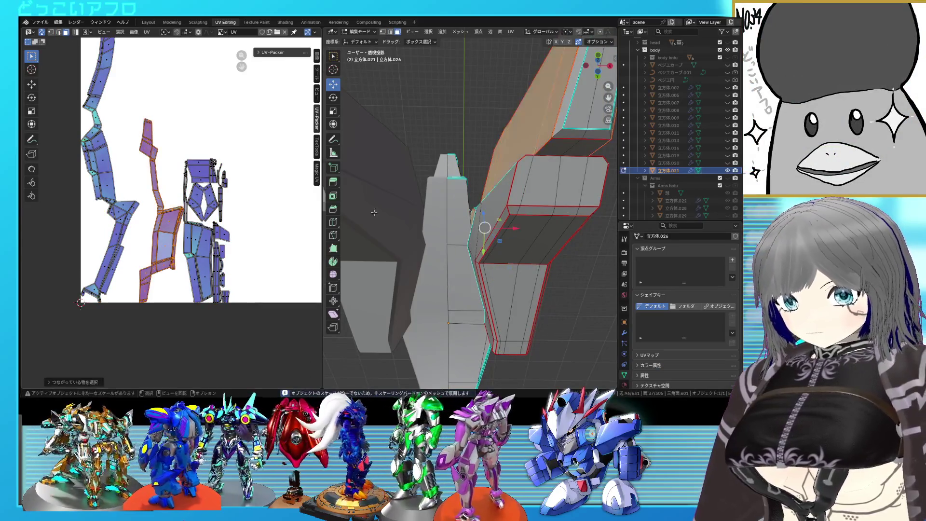
{"action": "middle_click_drag", "start_coordinate": [420, 217], "coordinate": [445, 253]}
{"action": "scroll", "coordinate": [445, 252], "scroll_direction": "up", "scroll_amount": 2}
{"action": "scroll", "coordinate": [445, 268], "scroll_direction": "up", "scroll_amount": 1}
{"action": "scroll", "coordinate": [447, 283], "scroll_direction": "up", "scroll_amount": 2}
{"action": "middle_click_drag", "start_coordinate": [454, 292], "coordinate": [529, 288]}
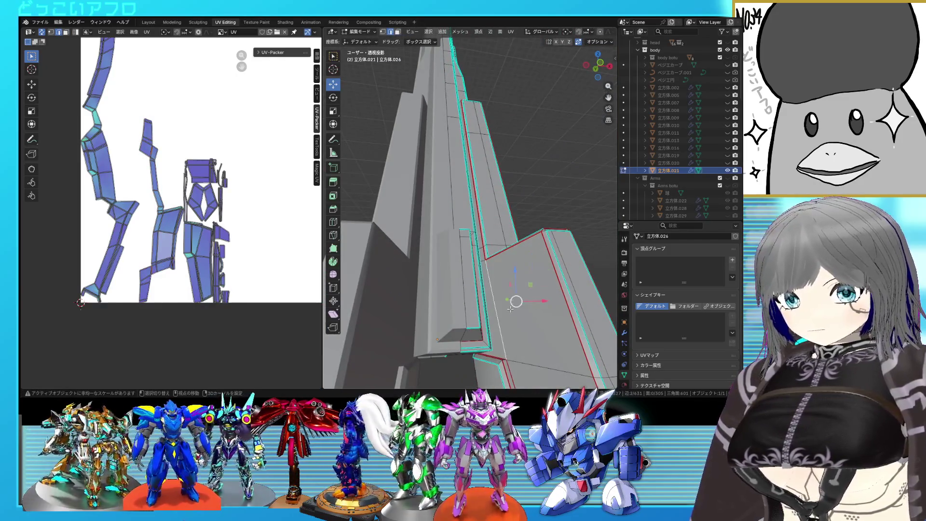
{"action": "right_click", "coordinate": [510, 308]}
{"action": "mouse_move", "coordinate": [487, 291]}
{"action": "middle_mouse_down"}
{"action": "mouse_move", "coordinate": [528, 308]}
{"action": "mouse_move", "coordinate": [506, 304]}
{"action": "middle_mouse_up"}
{"action": "key", "text": "a"}
{"action": "scroll", "coordinate": [210, 245], "scroll_direction": "up", "scroll_amount": 2}
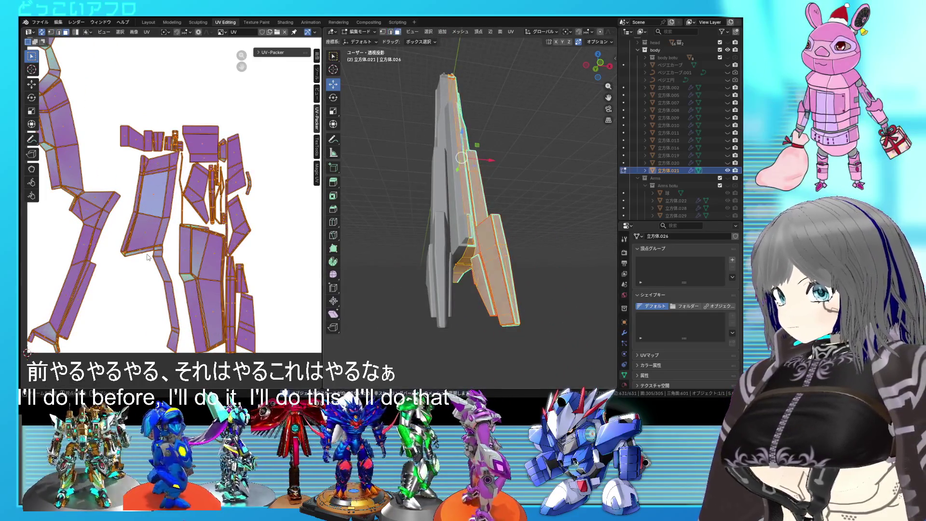
With see-through shading on, select the shortest edge path to the corner and mark it as a seam
{"action": "key", "text": "alt+a"}
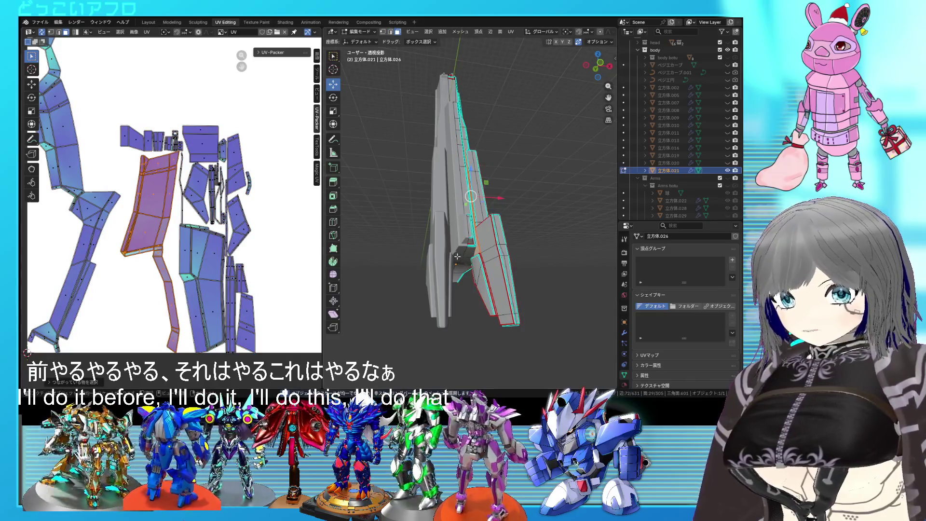
{"action": "scroll", "coordinate": [457, 256], "scroll_direction": "up", "scroll_amount": 5}
{"action": "mouse_move", "coordinate": [457, 255]}
{"action": "middle_mouse_down"}
{"action": "mouse_move", "coordinate": [484, 277]}
{"action": "mouse_move", "coordinate": [470, 253]}
{"action": "mouse_move", "coordinate": [487, 218]}
{"action": "mouse_move", "coordinate": [475, 222]}
{"action": "middle_mouse_up"}
{"action": "key", "text": "alt+z"}
{"action": "key", "text": "alt+z"}
{"action": "left_click", "coordinate": [487, 218]}
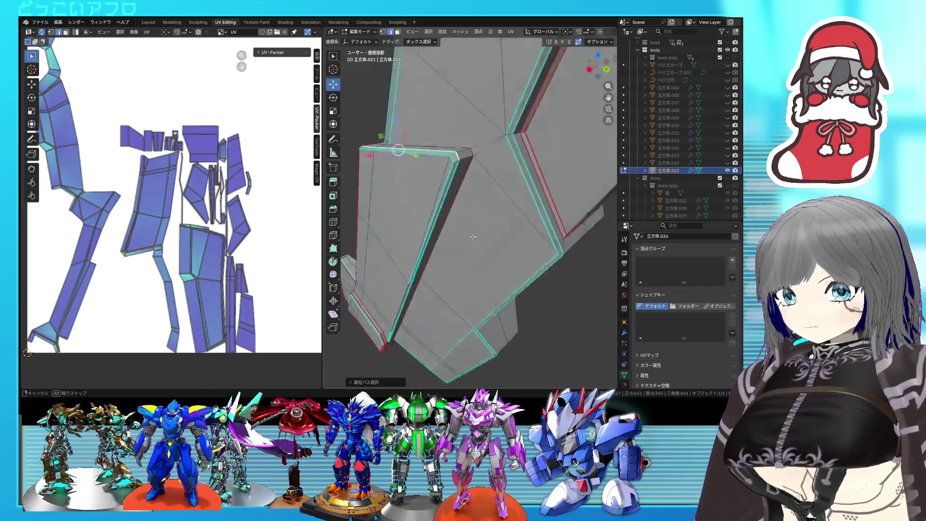
{"action": "middle_click_drag", "start_coordinate": [480, 232], "coordinate": [458, 193]}
{"action": "left_click", "coordinate": [457, 194], "text": "ctrl"}
{"action": "scroll", "coordinate": [458, 193], "scroll_direction": "up", "scroll_amount": 3}
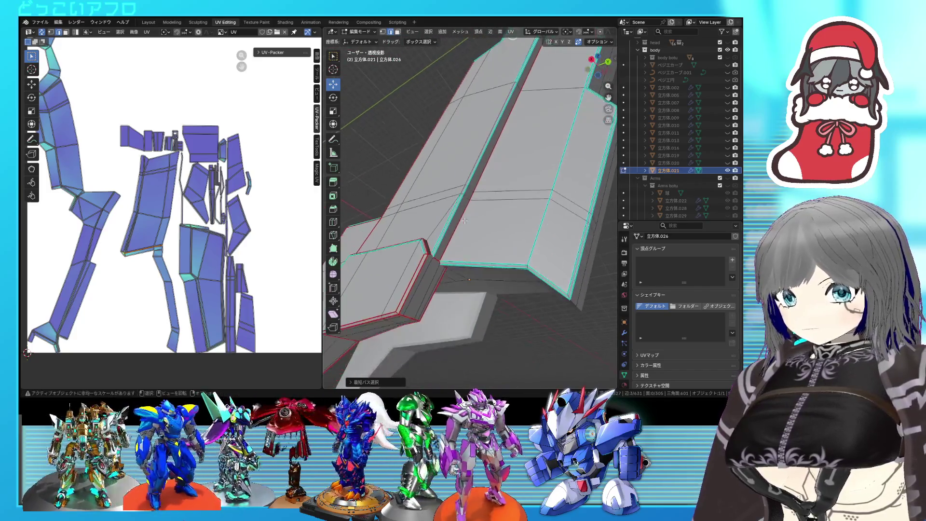
{"action": "right_click", "coordinate": [428, 256]}
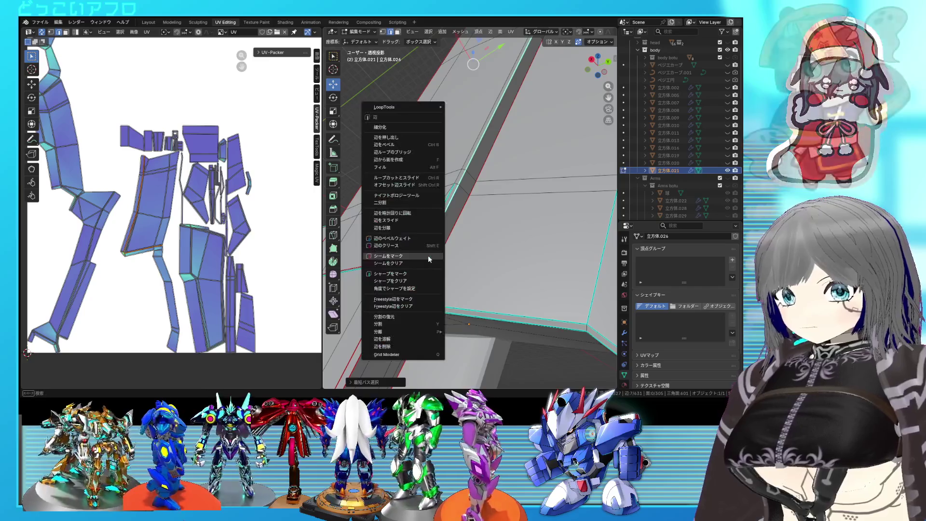
{"action": "left_click", "coordinate": [427, 255]}
Mark further blade edges as seams, unwrap the whole mesh, and select one connected part
{"action": "mouse_move", "coordinate": [428, 255]}
{"action": "middle_mouse_down"}
{"action": "mouse_move", "coordinate": [470, 219]}
{"action": "mouse_move", "coordinate": [461, 237]}
{"action": "mouse_move", "coordinate": [513, 207]}
{"action": "mouse_move", "coordinate": [512, 189]}
{"action": "middle_mouse_up"}
{"action": "right_click", "coordinate": [511, 188]}
{"action": "left_click", "coordinate": [511, 189]}
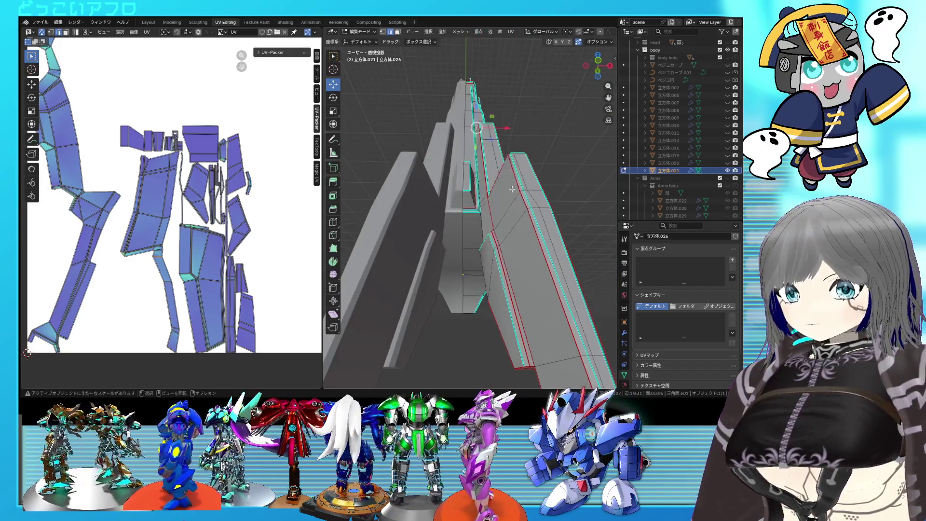
{"action": "key", "text": "a"}
{"action": "key", "text": "u"}
{"action": "left_click", "coordinate": [218, 191]}
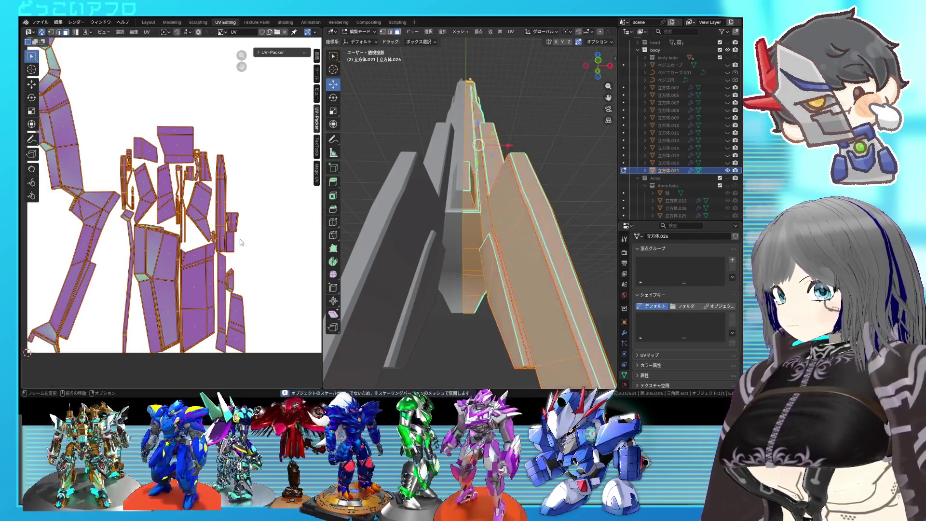
{"action": "key", "text": "alt+a"}
{"action": "key", "text": "l"}
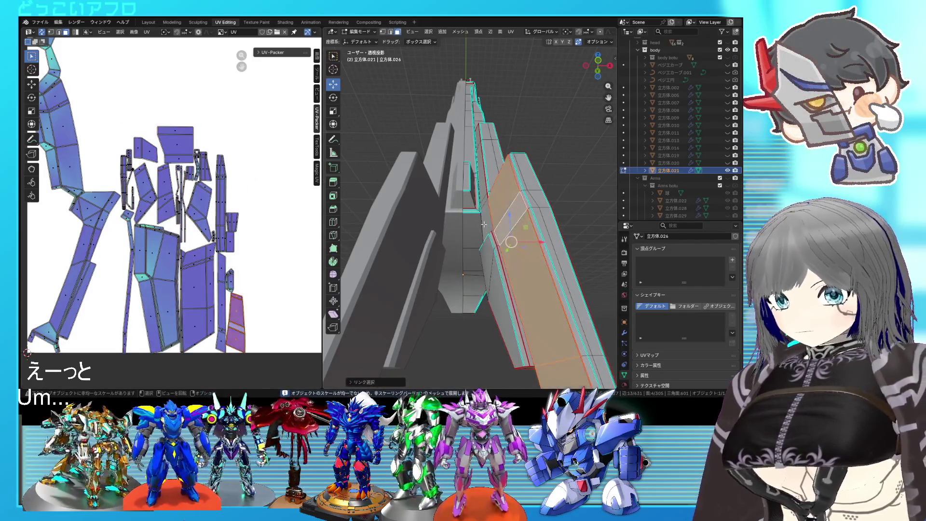
Inspect the strip face's UV island and mark the chosen strip edges as seams
{"action": "mouse_move", "coordinate": [499, 237]}
{"action": "middle_mouse_down"}
{"action": "mouse_move", "coordinate": [436, 246]}
{"action": "mouse_move", "coordinate": [463, 249]}
{"action": "mouse_move", "coordinate": [456, 228]}
{"action": "mouse_move", "coordinate": [422, 218]}
{"action": "middle_mouse_up"}
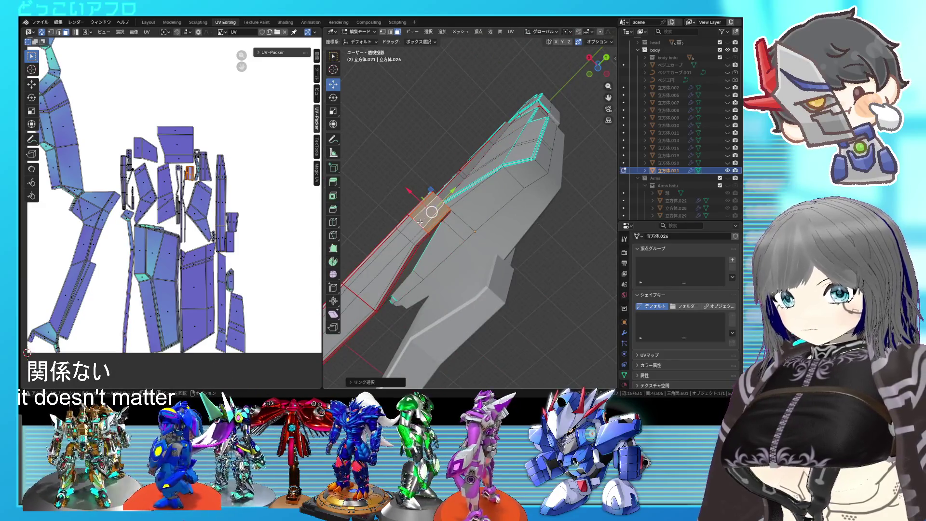
{"action": "mouse_move", "coordinate": [413, 232]}
{"action": "middle_mouse_down"}
{"action": "mouse_move", "coordinate": [514, 252]}
{"action": "mouse_move", "coordinate": [465, 229]}
{"action": "mouse_move", "coordinate": [464, 167]}
{"action": "mouse_move", "coordinate": [450, 216]}
{"action": "mouse_move", "coordinate": [465, 206]}
{"action": "middle_mouse_up"}
{"action": "left_click", "coordinate": [450, 216], "text": "shift"}
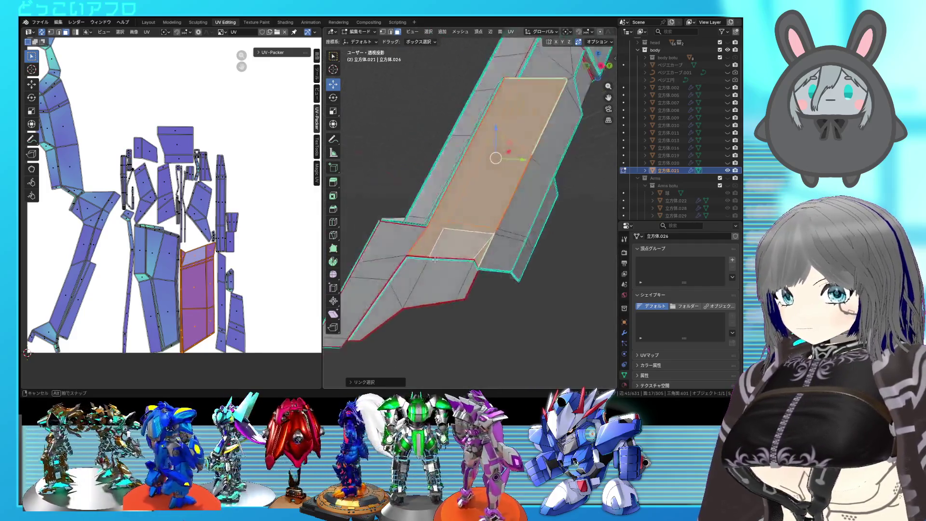
{"action": "left_click", "coordinate": [529, 215]}
{"action": "mouse_move", "coordinate": [529, 215]}
{"action": "middle_mouse_down"}
{"action": "mouse_move", "coordinate": [529, 225]}
{"action": "mouse_move", "coordinate": [503, 225]}
{"action": "middle_mouse_up"}
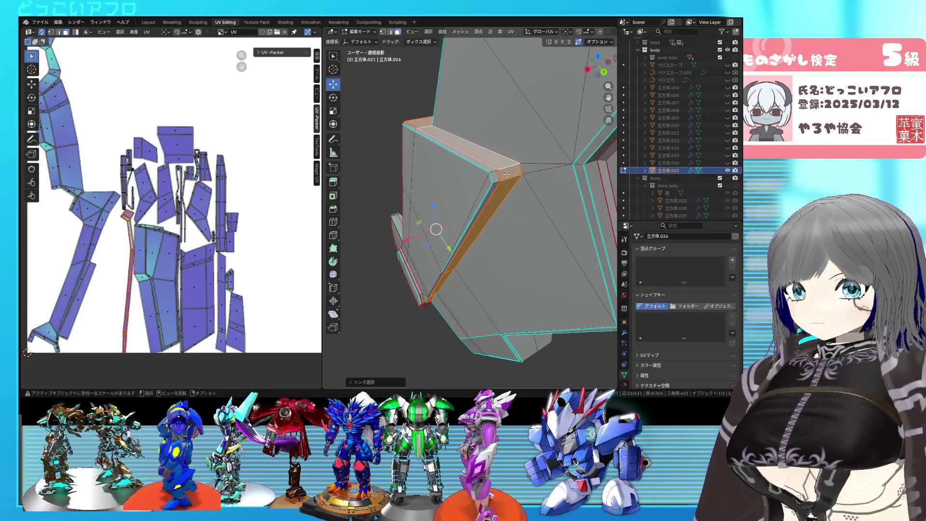
{"action": "right_click", "coordinate": [512, 178]}
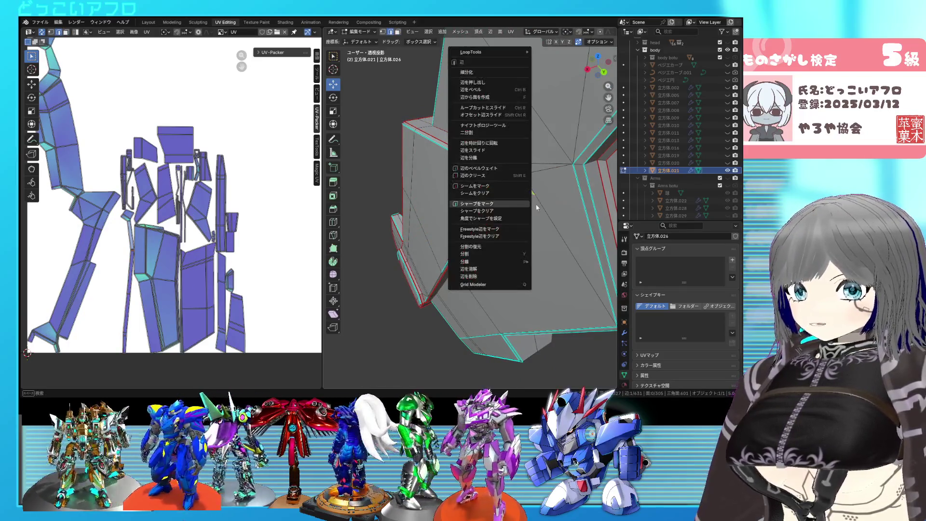
{"action": "right_click", "coordinate": [507, 186]}
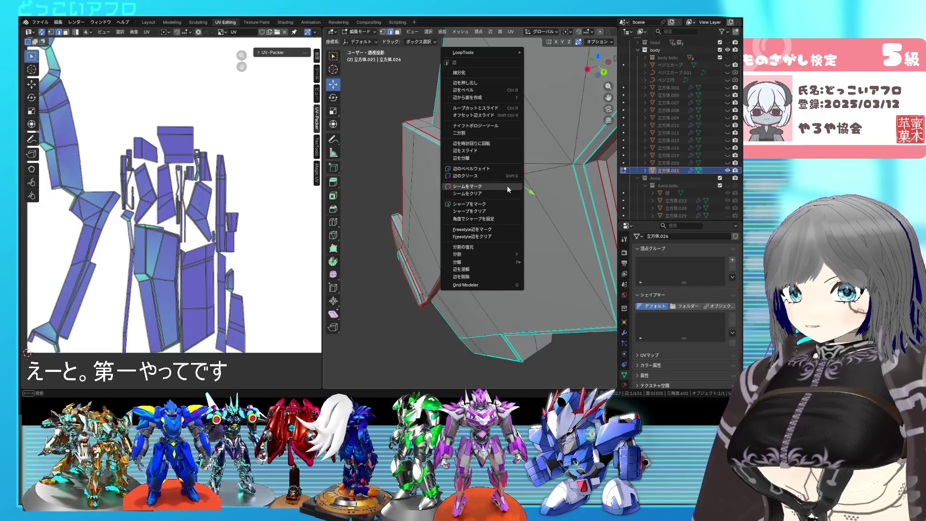
{"action": "key", "text": "Escape"}
Re-unwrap the whole mesh with the strip seams and check a single face's island
{"action": "key", "text": "a"}
{"action": "key", "text": "u"}
{"action": "left_click", "coordinate": [191, 191]}
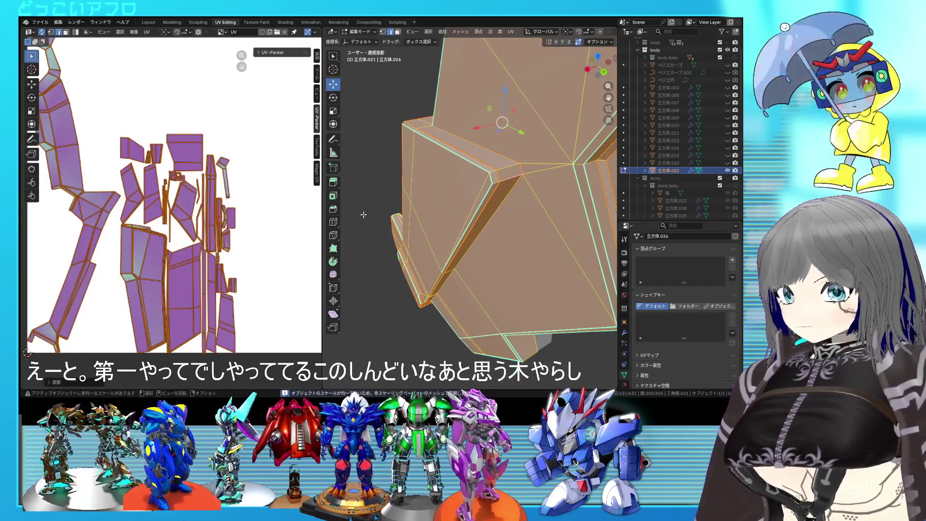
{"action": "left_click", "coordinate": [439, 207]}
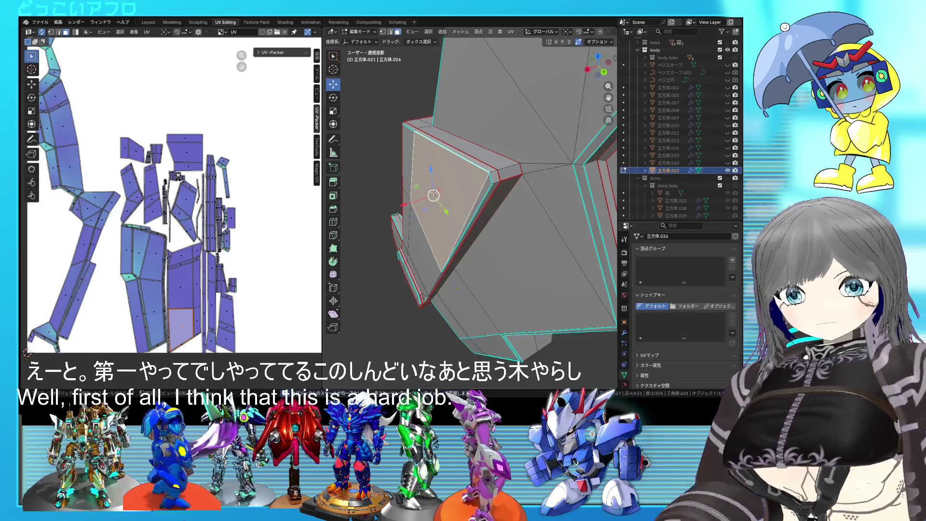
{"action": "key", "text": "alt+a"}
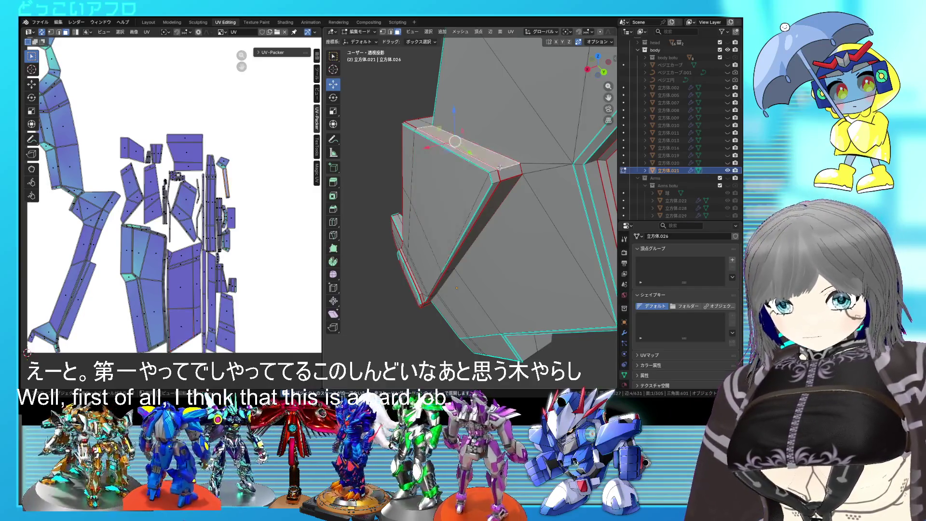
Examine the long strip and lower block in see-through shading and save the file
{"action": "left_click", "coordinate": [500, 156]}
{"action": "mouse_move", "coordinate": [500, 169]}
{"action": "middle_mouse_down"}
{"action": "mouse_move", "coordinate": [500, 156]}
{"action": "mouse_move", "coordinate": [557, 207]}
{"action": "mouse_move", "coordinate": [539, 187]}
{"action": "mouse_move", "coordinate": [414, 135]}
{"action": "mouse_move", "coordinate": [505, 224]}
{"action": "mouse_move", "coordinate": [495, 192]}
{"action": "middle_mouse_up"}
{"action": "key", "text": "alt+z"}
{"action": "key", "text": "alt+z"}
{"action": "scroll", "coordinate": [505, 224], "scroll_direction": "up", "scroll_amount": 3}
{"action": "scroll", "coordinate": [505, 225], "scroll_direction": "up", "scroll_amount": 2}
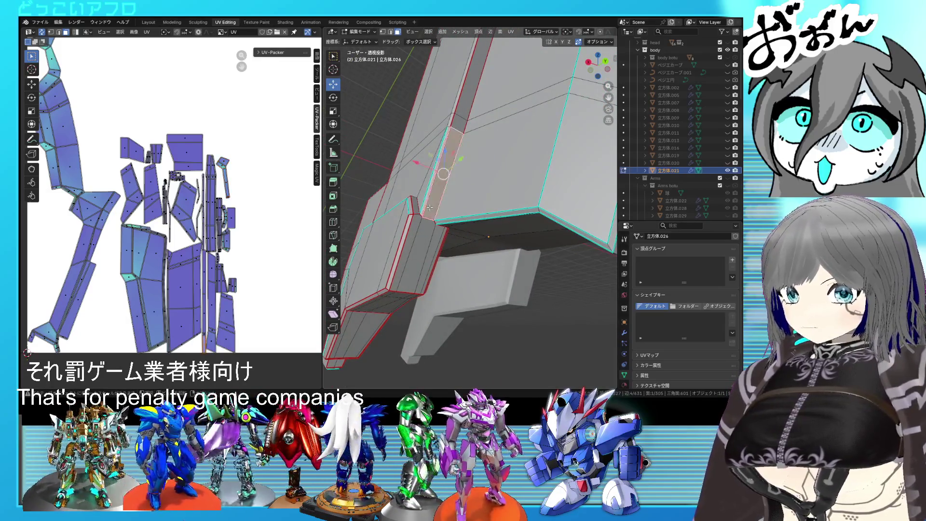
{"action": "scroll", "coordinate": [430, 208], "scroll_direction": "up", "scroll_amount": 2}
{"action": "left_click", "coordinate": [386, 225], "text": "shift"}
{"action": "middle_click_drag", "start_coordinate": [389, 223], "coordinate": [406, 191]}
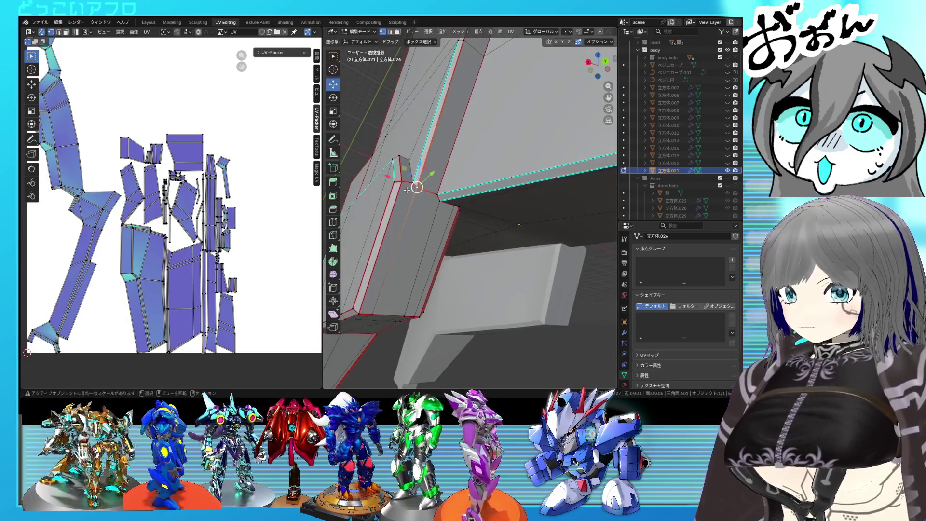
{"action": "right_click", "coordinate": [393, 246], "text": "shift"}
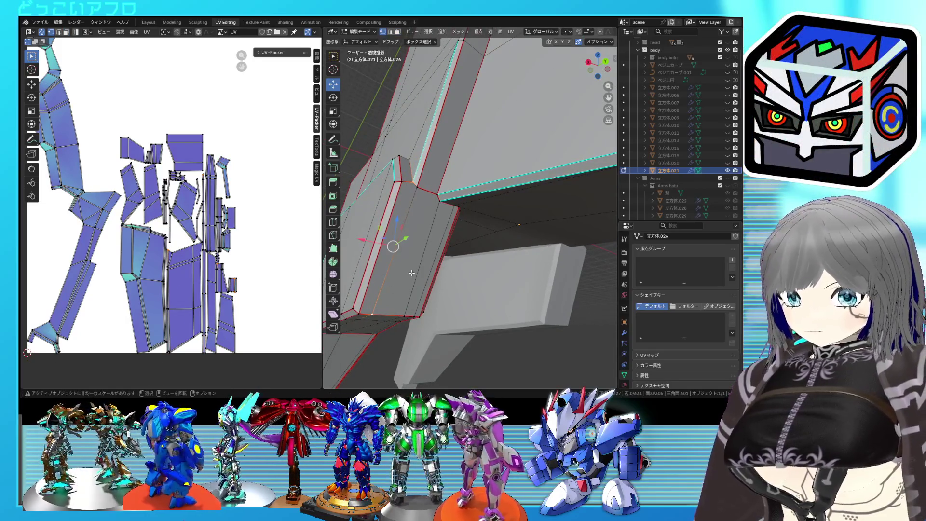
{"action": "mouse_move", "coordinate": [424, 257]}
{"action": "middle_mouse_down"}
{"action": "mouse_move", "coordinate": [441, 248]}
{"action": "mouse_move", "coordinate": [448, 263]}
{"action": "middle_mouse_up"}
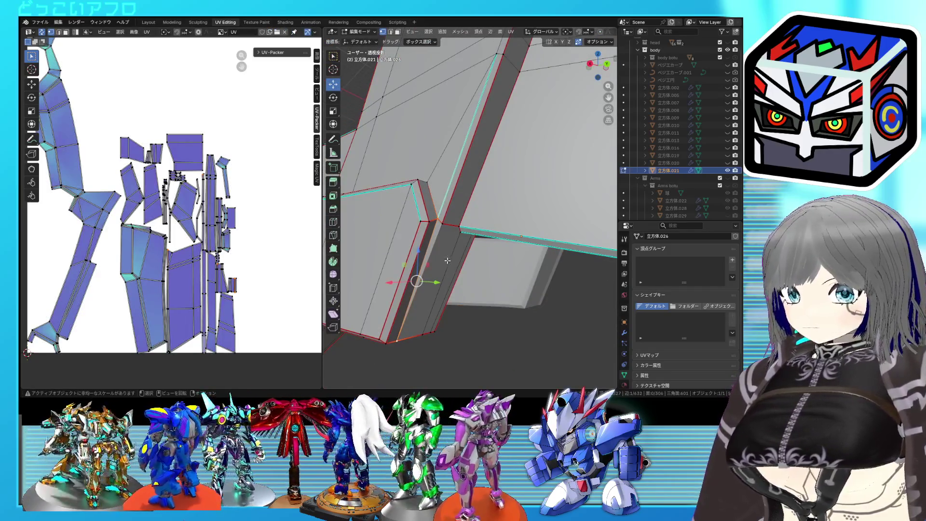
{"action": "key", "text": "ctrl+s"}
{"action": "middle_click_drag", "start_coordinate": [446, 254], "coordinate": [459, 251]}
Mark three edges at the blade's notch corner as seams
{"action": "right_click", "coordinate": [460, 252]}
{"action": "left_click", "coordinate": [460, 251]}
{"action": "right_click", "coordinate": [460, 252]}
{"action": "left_click", "coordinate": [457, 257]}
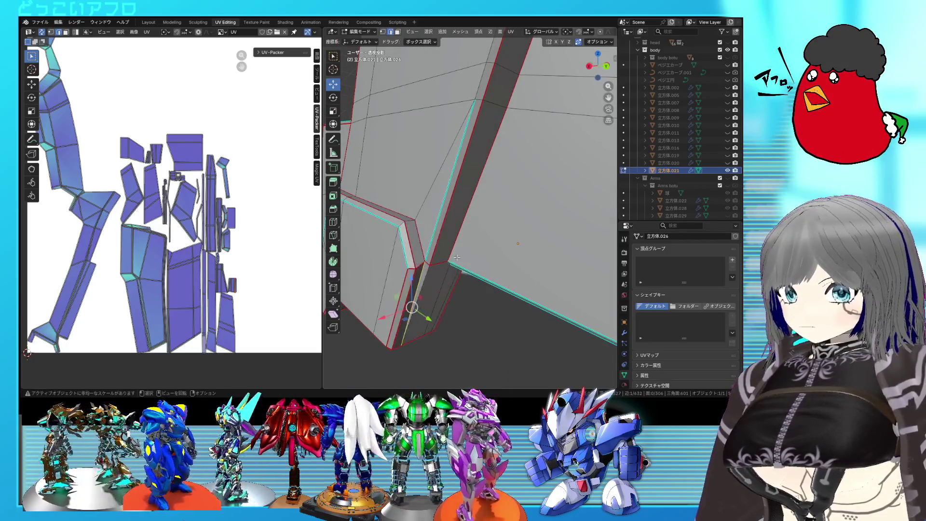
{"action": "right_click", "coordinate": [457, 256]}
{"action": "left_click", "coordinate": [454, 253]}
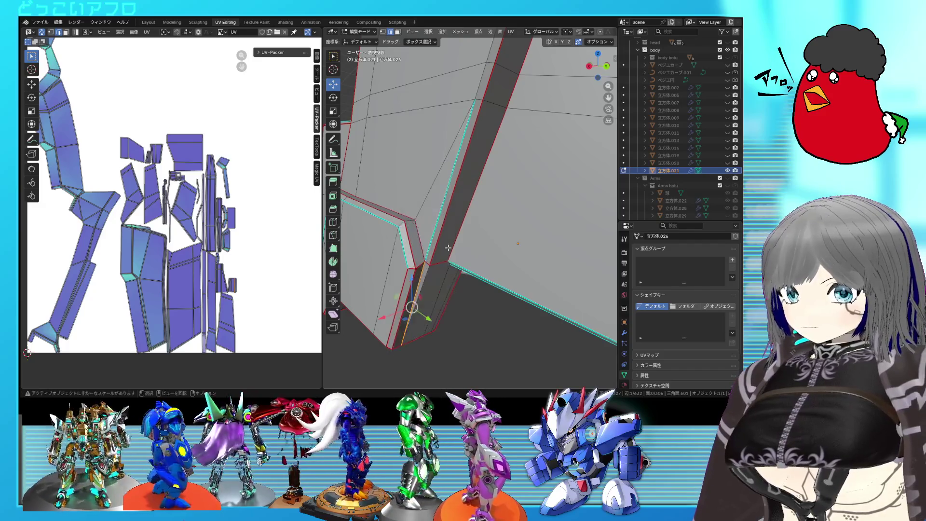
{"action": "middle_click_drag", "start_coordinate": [454, 252], "coordinate": [448, 248]}
Unwrap the whole mesh with the notch seams and select the long face beside the groove
{"action": "key", "text": "a"}
{"action": "right_click", "coordinate": [199, 210]}
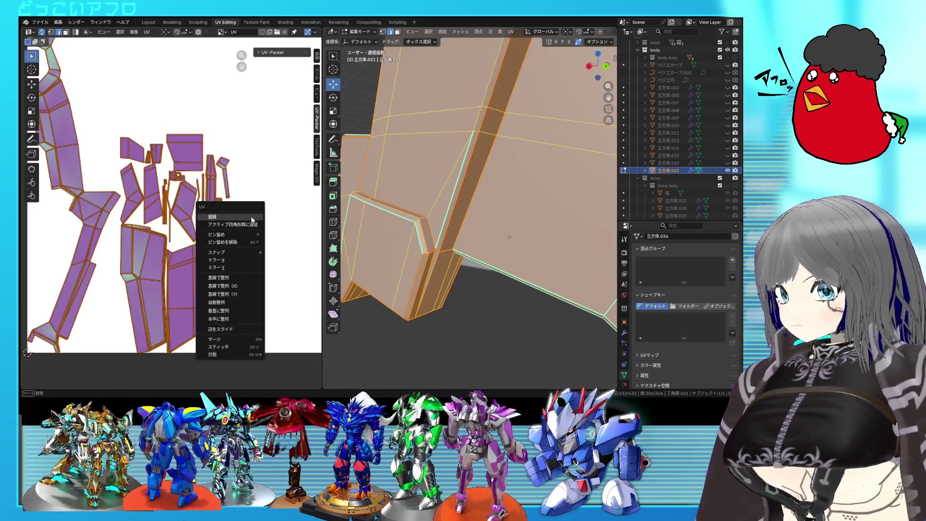
{"action": "left_click", "coordinate": [217, 239]}
{"action": "key", "text": "alt+a"}
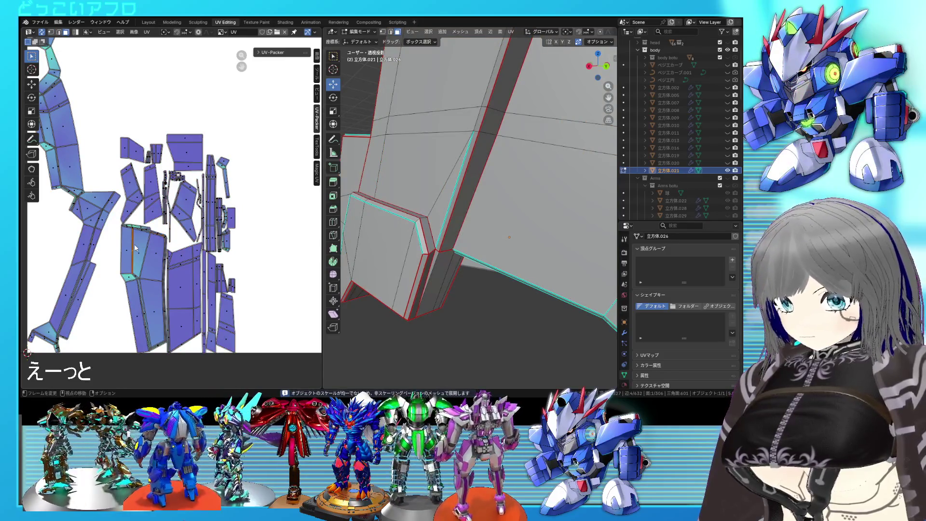
{"action": "left_click", "coordinate": [534, 229]}
{"action": "scroll", "coordinate": [533, 228], "scroll_direction": "down", "scroll_amount": 5}
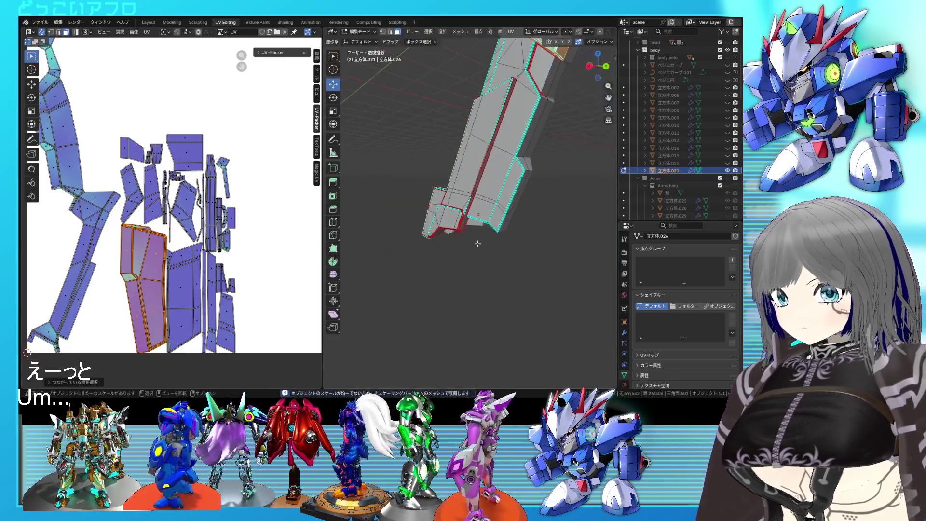
Clear the face selection and mark the strip's side edges as seams
{"action": "mouse_move", "coordinate": [534, 229]}
{"action": "middle_mouse_down"}
{"action": "mouse_move", "coordinate": [437, 242]}
{"action": "mouse_move", "coordinate": [465, 196]}
{"action": "middle_mouse_up"}
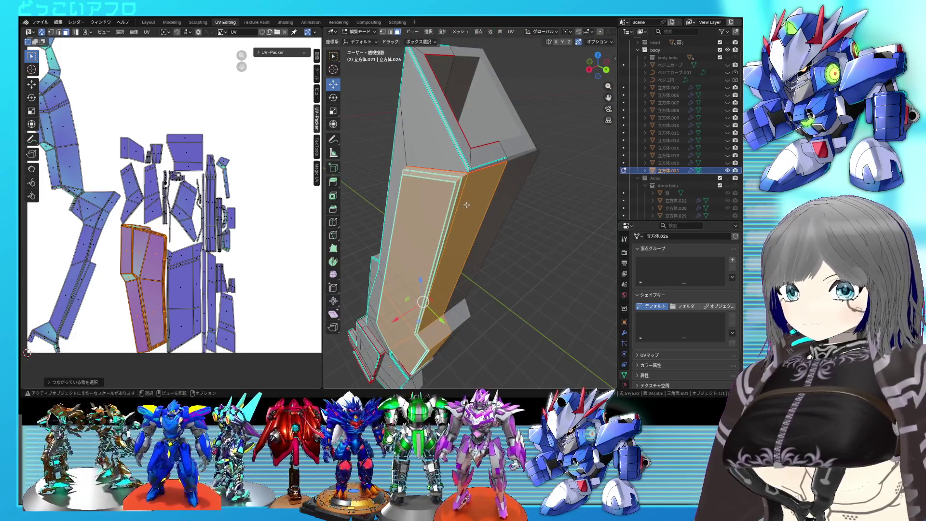
{"action": "key", "text": "alt+a"}
{"action": "mouse_move", "coordinate": [467, 205]}
{"action": "middle_mouse_down"}
{"action": "mouse_move", "coordinate": [447, 217]}
{"action": "mouse_move", "coordinate": [500, 158]}
{"action": "mouse_move", "coordinate": [460, 232]}
{"action": "mouse_move", "coordinate": [439, 201]}
{"action": "middle_mouse_up"}
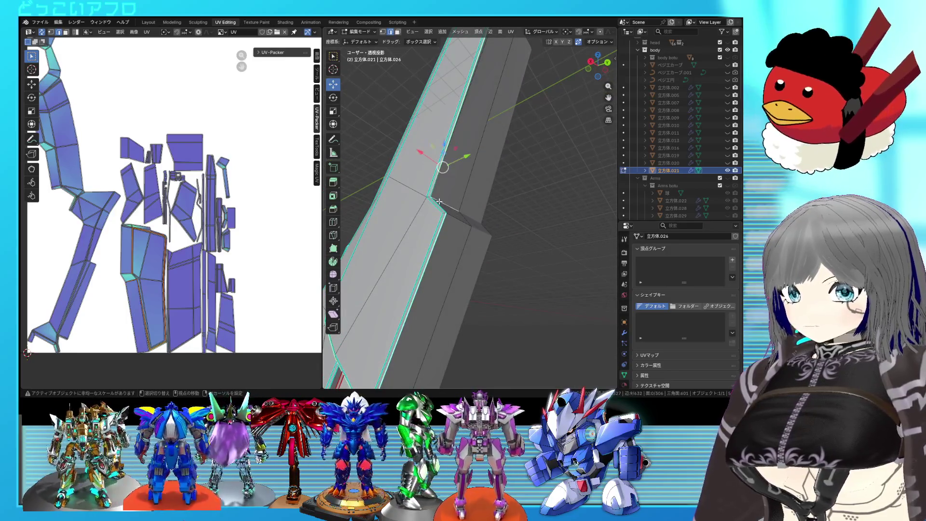
{"action": "mouse_move", "coordinate": [439, 201]}
{"action": "middle_mouse_down"}
{"action": "mouse_move", "coordinate": [481, 243]}
{"action": "mouse_move", "coordinate": [446, 246]}
{"action": "middle_mouse_up"}
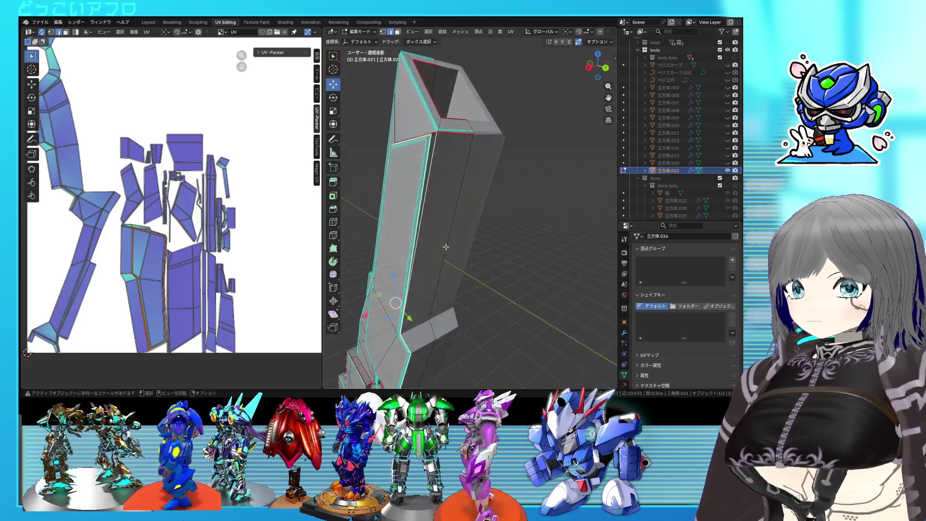
{"action": "right_click", "coordinate": [448, 247]}
{"action": "mouse_move", "coordinate": [449, 244]}
{"action": "middle_mouse_down"}
{"action": "mouse_move", "coordinate": [494, 183]}
{"action": "mouse_move", "coordinate": [498, 204]}
{"action": "mouse_move", "coordinate": [493, 192]}
{"action": "mouse_move", "coordinate": [457, 206]}
{"action": "middle_mouse_up"}
{"action": "right_click", "coordinate": [494, 184]}
{"action": "key", "text": "Escape"}
{"action": "scroll", "coordinate": [450, 180], "scroll_direction": "up", "scroll_amount": 3}
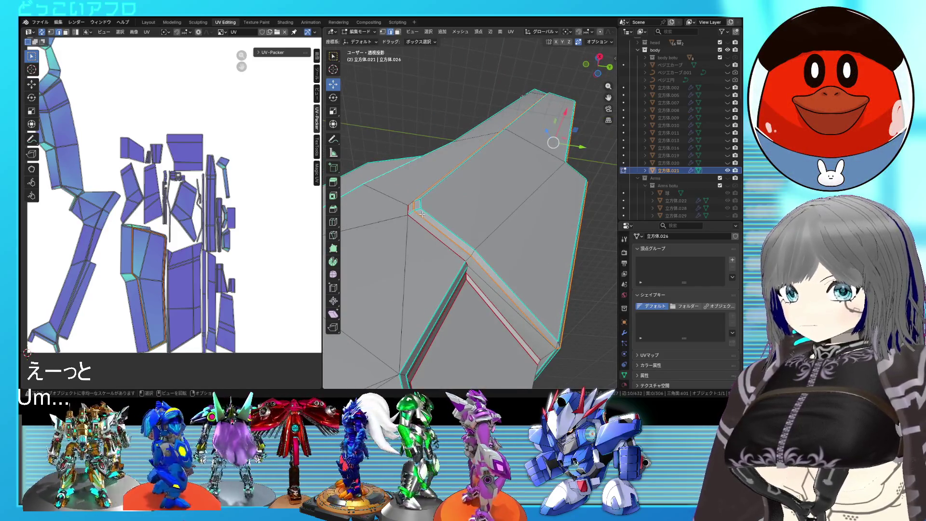
{"action": "middle_click_drag", "start_coordinate": [514, 175], "coordinate": [478, 229]}
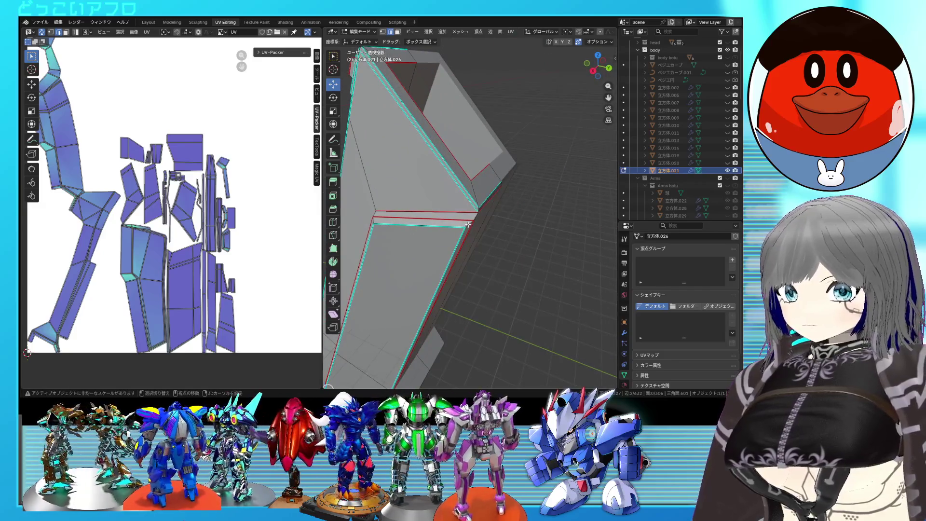
{"action": "mouse_move", "coordinate": [506, 228]}
{"action": "middle_mouse_down"}
{"action": "mouse_move", "coordinate": [481, 204]}
{"action": "mouse_move", "coordinate": [482, 181]}
{"action": "middle_mouse_up"}
{"action": "right_click", "coordinate": [509, 222]}
{"action": "left_click", "coordinate": [509, 222]}
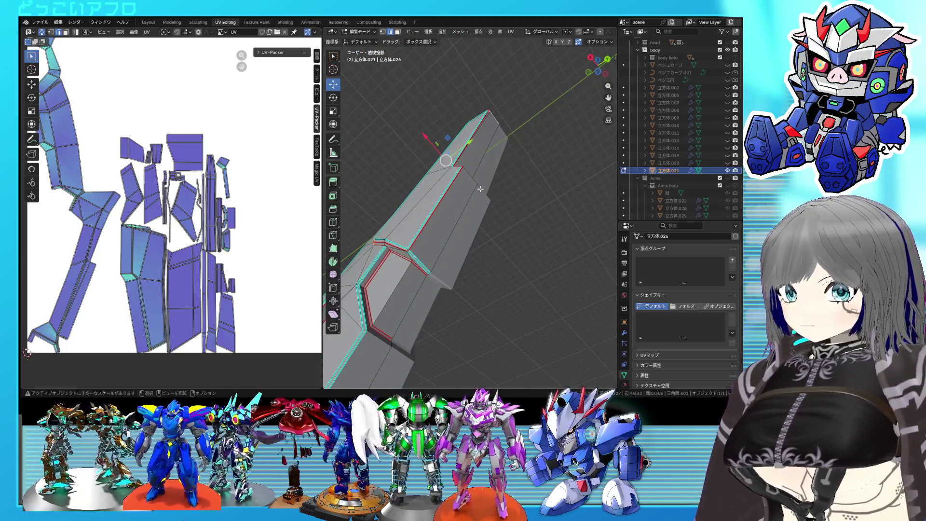
Unwrap the whole mesh with the new seams and check one face's island
{"action": "key", "text": "a"}
{"action": "key", "text": "u"}
{"action": "left_click", "coordinate": [145, 175]}
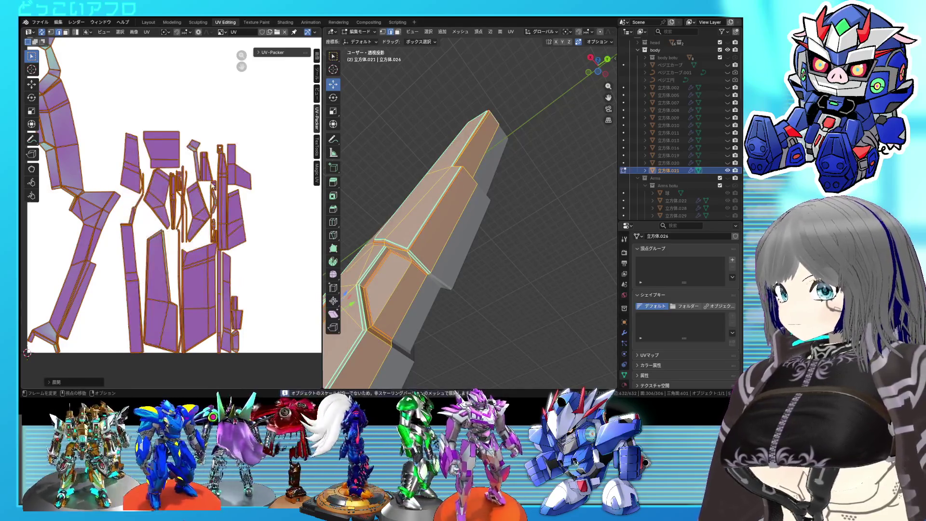
{"action": "left_click", "coordinate": [125, 247]}
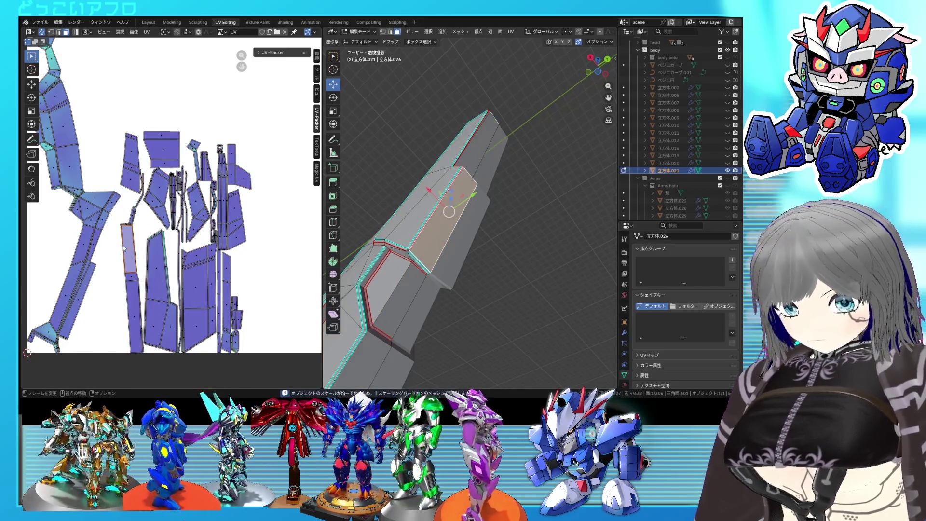
Mark further edges along the blade strip as seams
{"action": "middle_click_drag", "start_coordinate": [448, 231], "coordinate": [409, 251]}
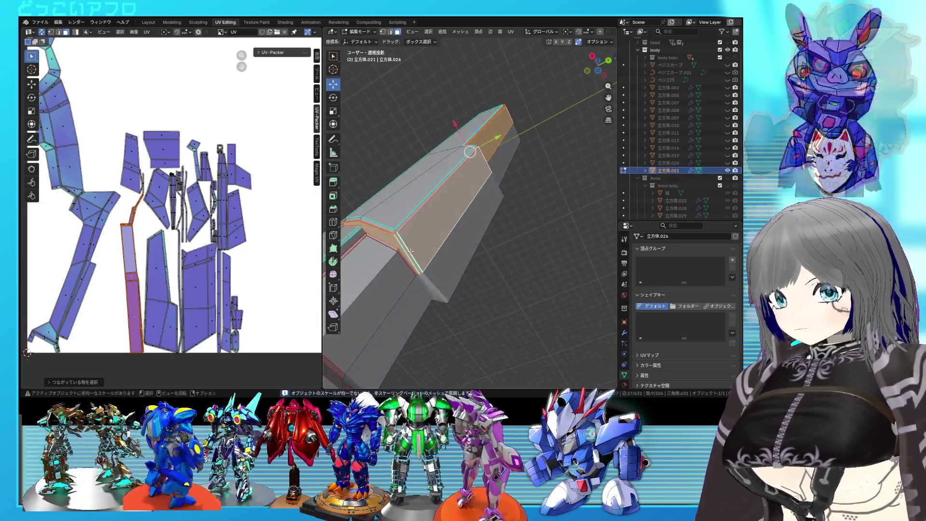
{"action": "left_click", "coordinate": [409, 250]}
{"action": "left_click", "coordinate": [414, 250]}
{"action": "mouse_move", "coordinate": [414, 251]}
{"action": "middle_mouse_down"}
{"action": "mouse_move", "coordinate": [443, 250]}
{"action": "mouse_move", "coordinate": [434, 261]}
{"action": "middle_mouse_up"}
{"action": "right_click", "coordinate": [434, 247]}
{"action": "left_click", "coordinate": [434, 244]}
Re-unwrap the whole mesh so it splits into more islands, then clear the selection
{"action": "key", "text": "a"}
{"action": "key", "text": "u"}
{"action": "left_click", "coordinate": [210, 189]}
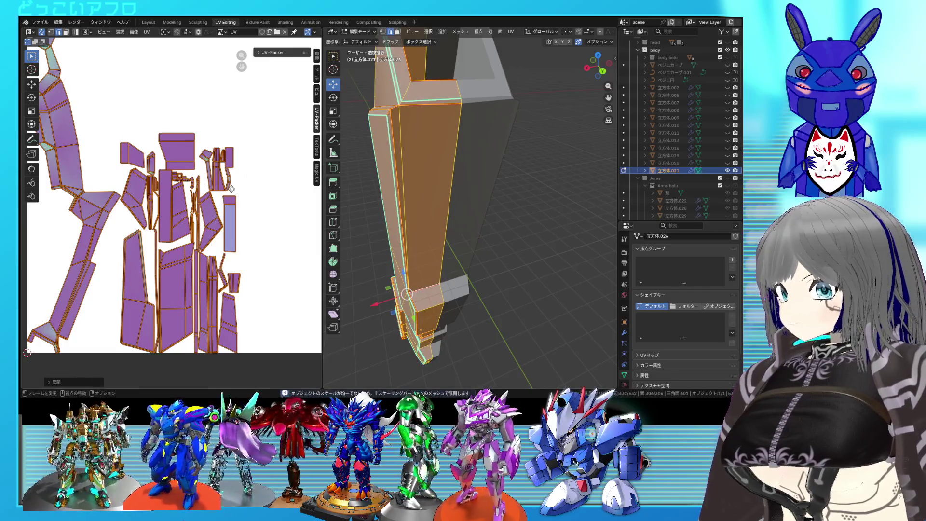
{"action": "middle_click_drag", "start_coordinate": [231, 188], "coordinate": [286, 182]}
{"action": "key", "text": "alt+a"}
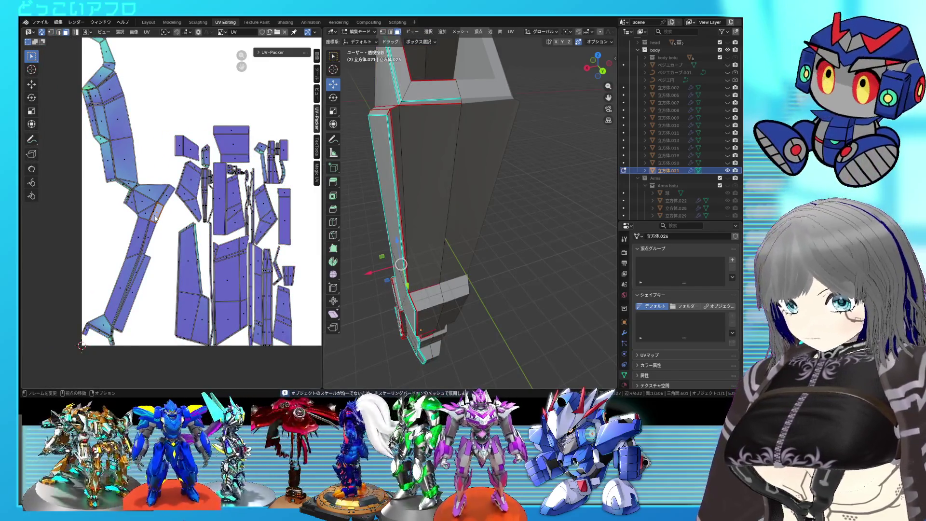
Inspect the linked strip and mark a seam at its bent corner edge
{"action": "key", "text": "l"}
{"action": "mouse_move", "coordinate": [470, 260]}
{"action": "middle_mouse_down"}
{"action": "mouse_move", "coordinate": [510, 279]}
{"action": "mouse_move", "coordinate": [485, 202]}
{"action": "mouse_move", "coordinate": [480, 275]}
{"action": "mouse_move", "coordinate": [493, 244]}
{"action": "mouse_move", "coordinate": [479, 265]}
{"action": "mouse_move", "coordinate": [506, 193]}
{"action": "middle_mouse_up"}
{"action": "key", "text": "alt+a"}
{"action": "key", "text": "l"}
{"action": "scroll", "coordinate": [479, 265], "scroll_direction": "down", "scroll_amount": 3}
{"action": "scroll", "coordinate": [507, 193], "scroll_direction": "up", "scroll_amount": 6}
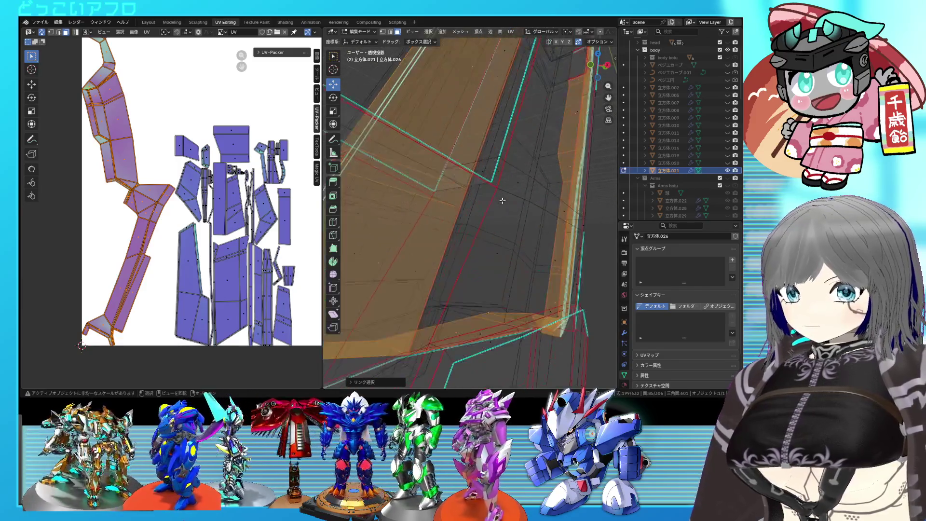
{"action": "left_click", "coordinate": [453, 241]}
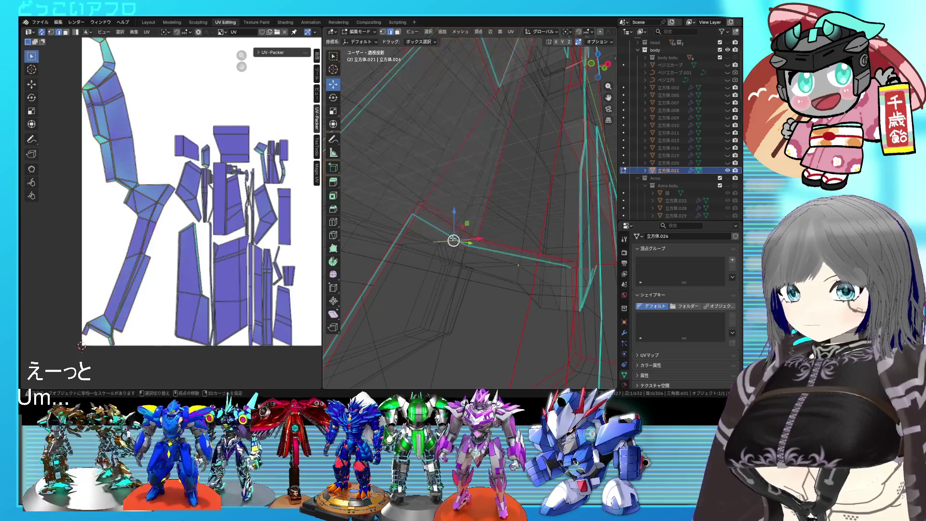
{"action": "mouse_move", "coordinate": [481, 219]}
{"action": "middle_mouse_down"}
{"action": "mouse_move", "coordinate": [559, 195]}
{"action": "mouse_move", "coordinate": [535, 220]}
{"action": "mouse_move", "coordinate": [526, 193]}
{"action": "middle_mouse_up"}
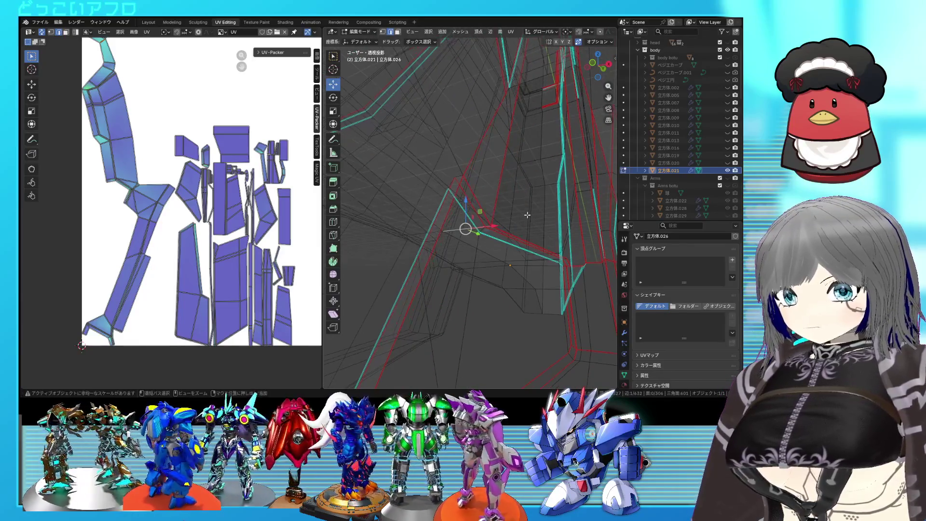
{"action": "right_click", "coordinate": [548, 261]}
{"action": "mouse_move", "coordinate": [545, 259]}
{"action": "middle_mouse_down"}
{"action": "mouse_move", "coordinate": [514, 225]}
{"action": "mouse_move", "coordinate": [421, 189]}
{"action": "mouse_move", "coordinate": [446, 228]}
{"action": "mouse_move", "coordinate": [475, 172]}
{"action": "mouse_move", "coordinate": [514, 230]}
{"action": "middle_mouse_up"}
{"action": "left_click", "coordinate": [548, 261]}
In solid shading, mark seams along the blade's inner edge and corner, checking the linked island
{"action": "key", "text": "shift+z"}
{"action": "key", "text": "l"}
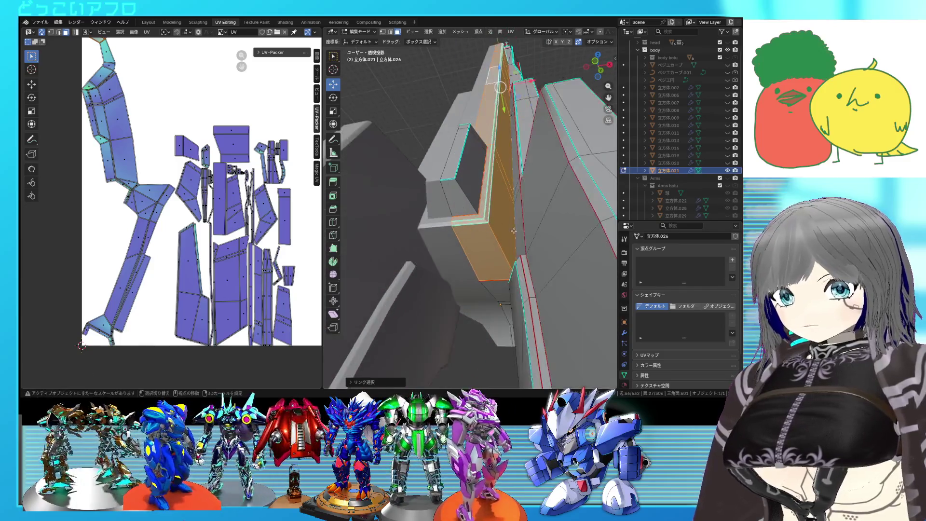
{"action": "left_click", "coordinate": [500, 247]}
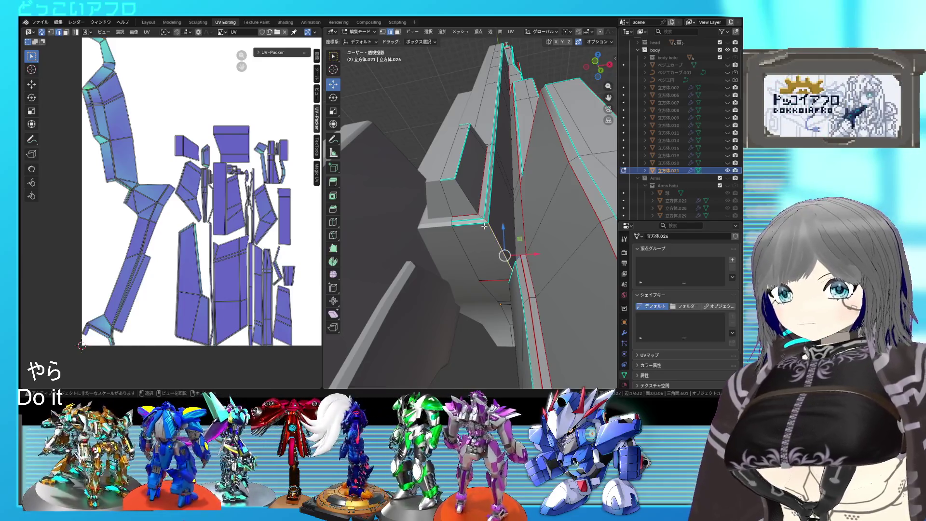
{"action": "mouse_move", "coordinate": [484, 228]}
{"action": "middle_mouse_down"}
{"action": "mouse_move", "coordinate": [446, 232]}
{"action": "mouse_move", "coordinate": [419, 204]}
{"action": "mouse_move", "coordinate": [462, 187]}
{"action": "middle_mouse_up"}
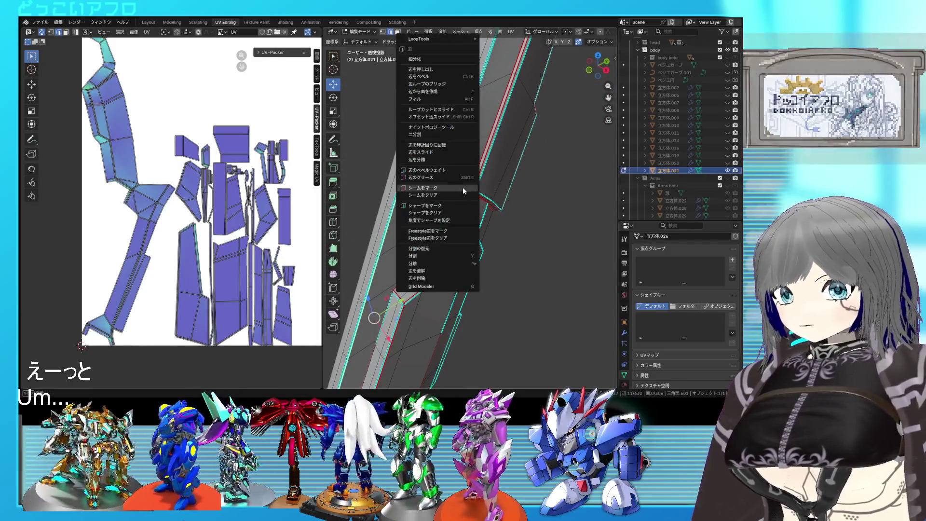
{"action": "key", "text": "ctrl+e"}
{"action": "left_click", "coordinate": [462, 187]}
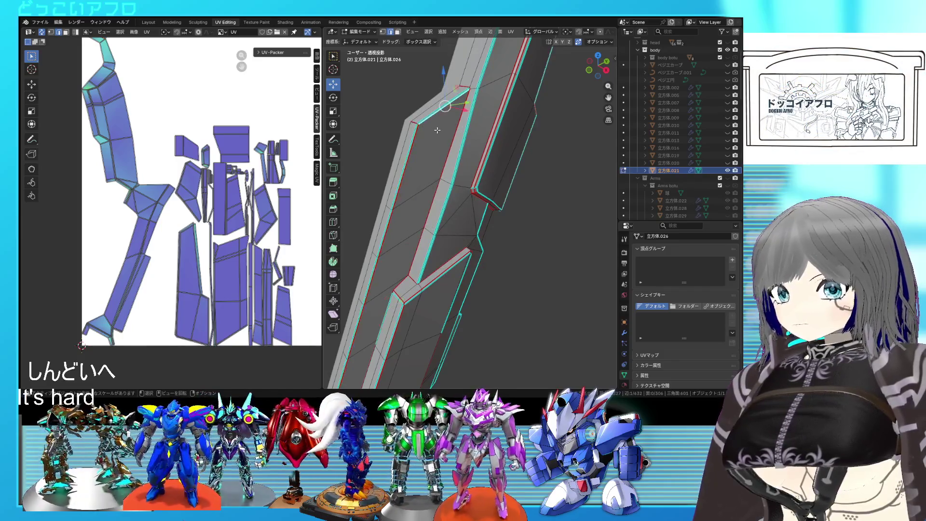
{"action": "middle_click_drag", "start_coordinate": [437, 129], "coordinate": [459, 188]}
{"action": "key", "text": "ctrl+e"}
{"action": "left_click", "coordinate": [450, 190]}
{"action": "middle_click_drag", "start_coordinate": [450, 190], "coordinate": [473, 198]}
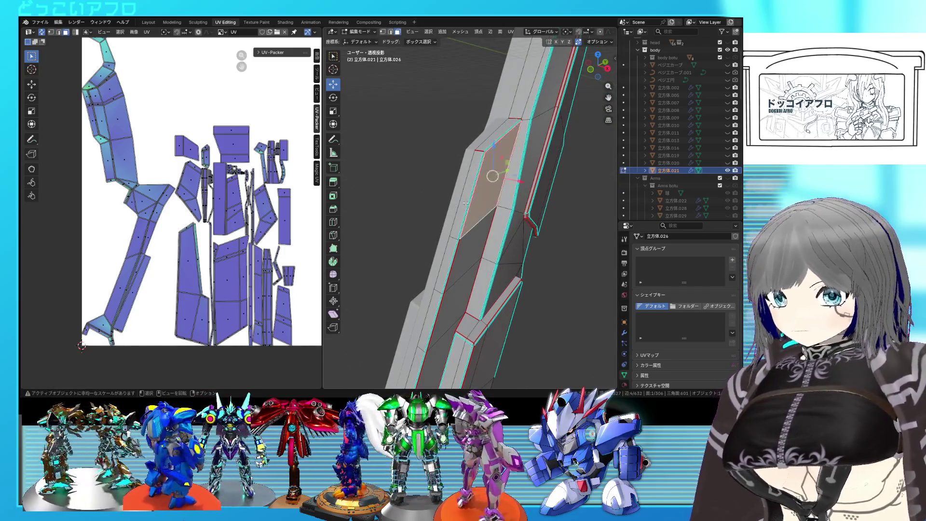
{"action": "left_click", "coordinate": [500, 233]}
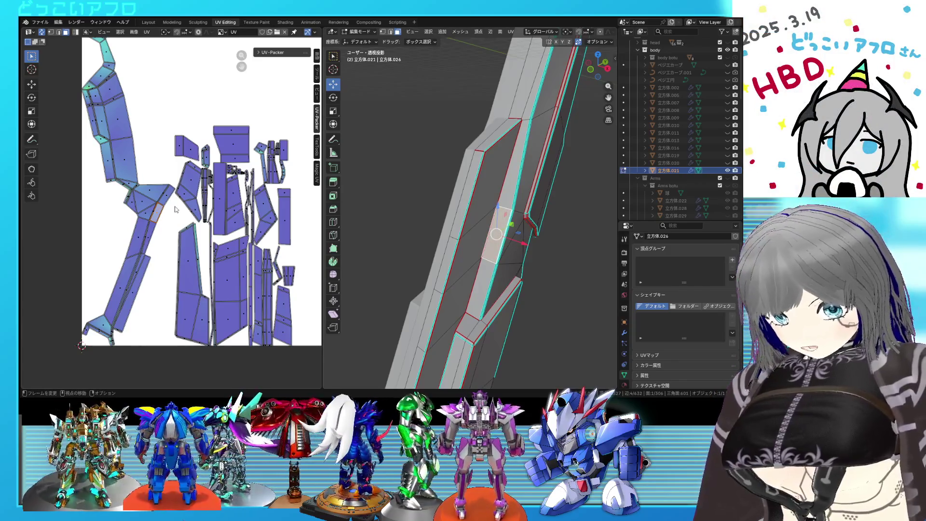
{"action": "scroll", "coordinate": [175, 209], "scroll_direction": "down", "scroll_amount": 3}
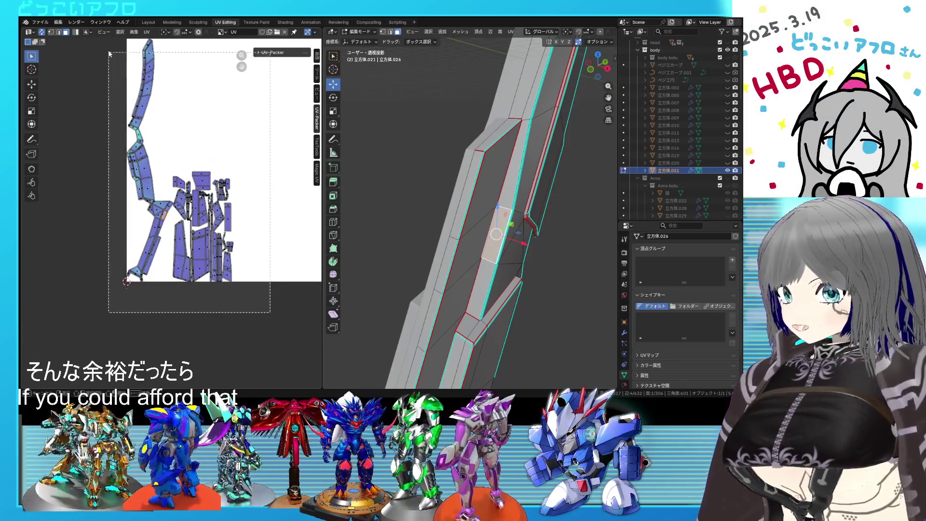
Re-unwrap the whole mesh, then select the edge loop along the blade's top
{"action": "left_click_drag", "start_coordinate": [110, 52], "coordinate": [110, 53]}
{"action": "key", "text": "u"}
{"action": "left_click", "coordinate": [165, 119]}
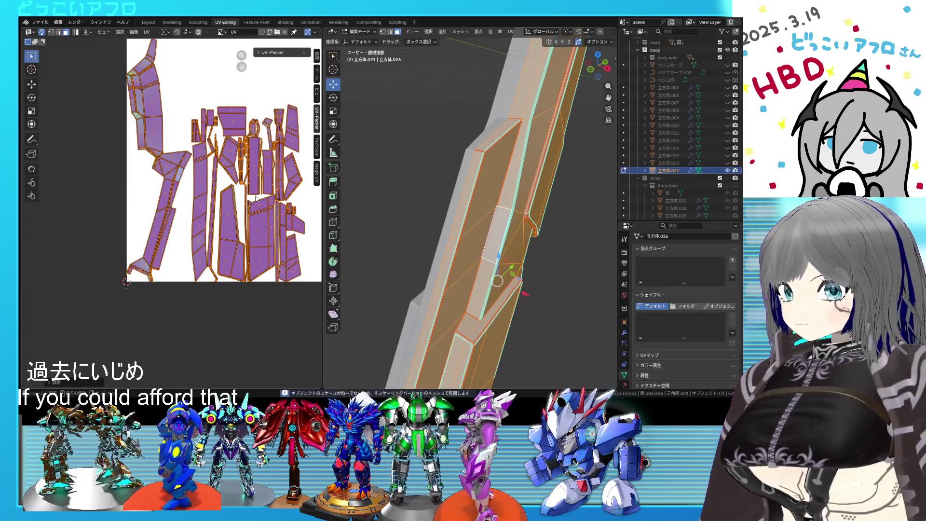
{"action": "left_click", "coordinate": [469, 215]}
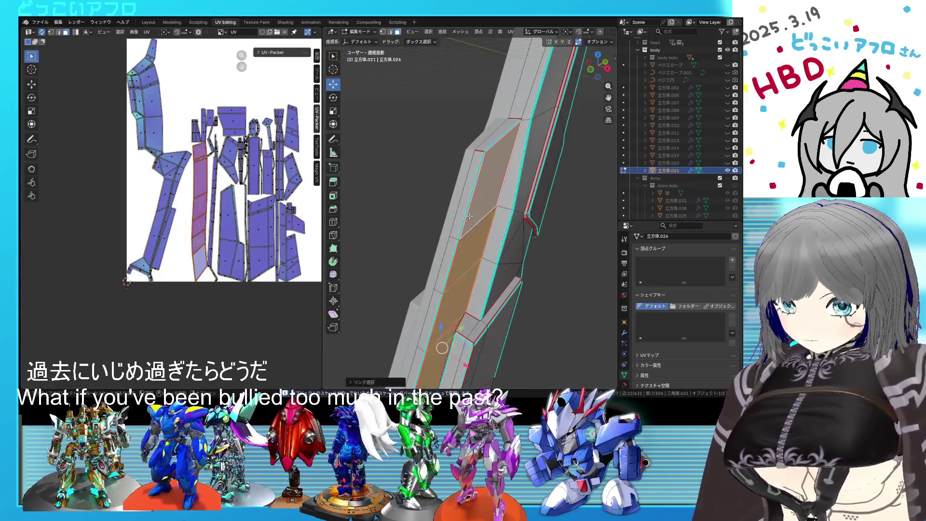
{"action": "mouse_move", "coordinate": [458, 219]}
{"action": "middle_mouse_down"}
{"action": "mouse_move", "coordinate": [507, 242]}
{"action": "mouse_move", "coordinate": [509, 166]}
{"action": "mouse_move", "coordinate": [480, 238]}
{"action": "mouse_move", "coordinate": [495, 237]}
{"action": "middle_mouse_up"}
{"action": "left_click", "coordinate": [510, 246]}
{"action": "left_click", "coordinate": [463, 252], "text": "alt"}
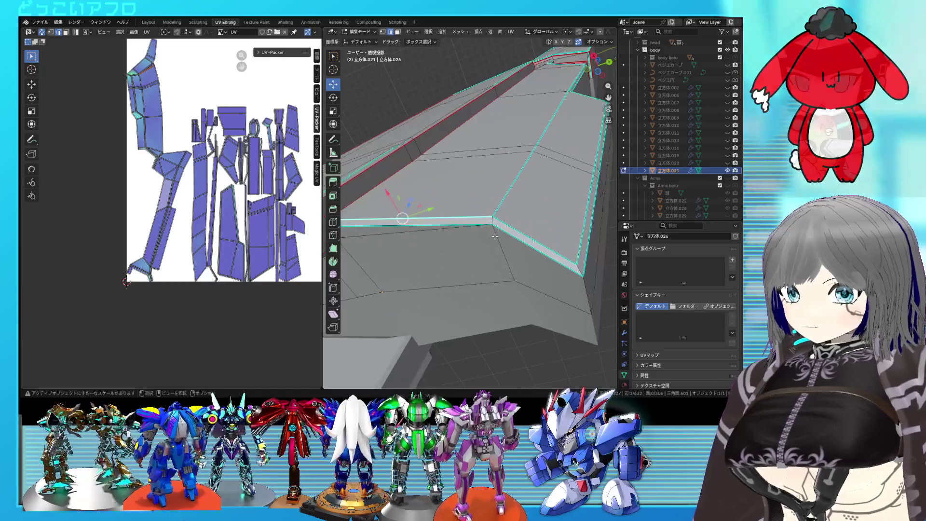
{"action": "key", "text": "shift+s"}
{"action": "left_click", "coordinate": [572, 273]}
Mark the top edge loop and the ridge edge loop as seams
{"action": "mouse_move", "coordinate": [550, 282]}
{"action": "middle_mouse_down"}
{"action": "mouse_move", "coordinate": [455, 218]}
{"action": "mouse_move", "coordinate": [490, 218]}
{"action": "middle_mouse_up"}
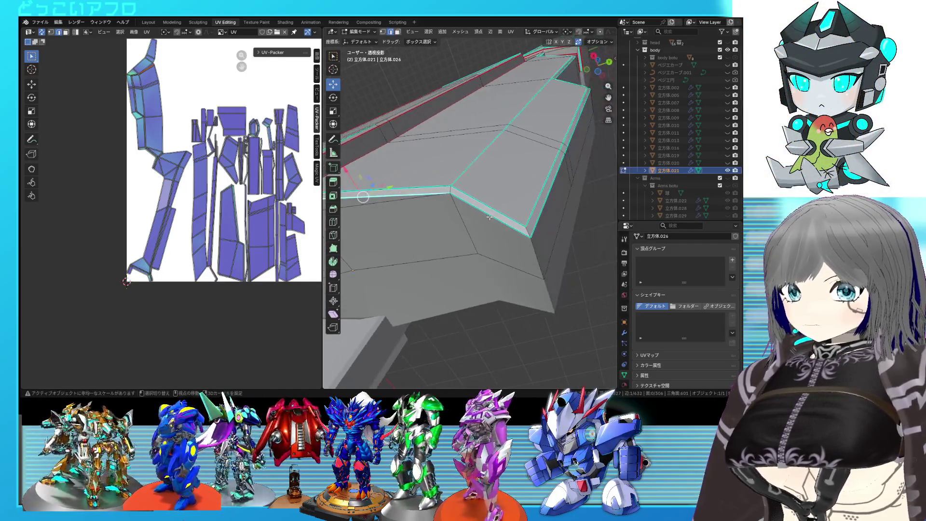
{"action": "right_click", "coordinate": [526, 249]}
{"action": "middle_click_drag", "start_coordinate": [527, 249], "coordinate": [492, 222]}
{"action": "left_click", "coordinate": [526, 248]}
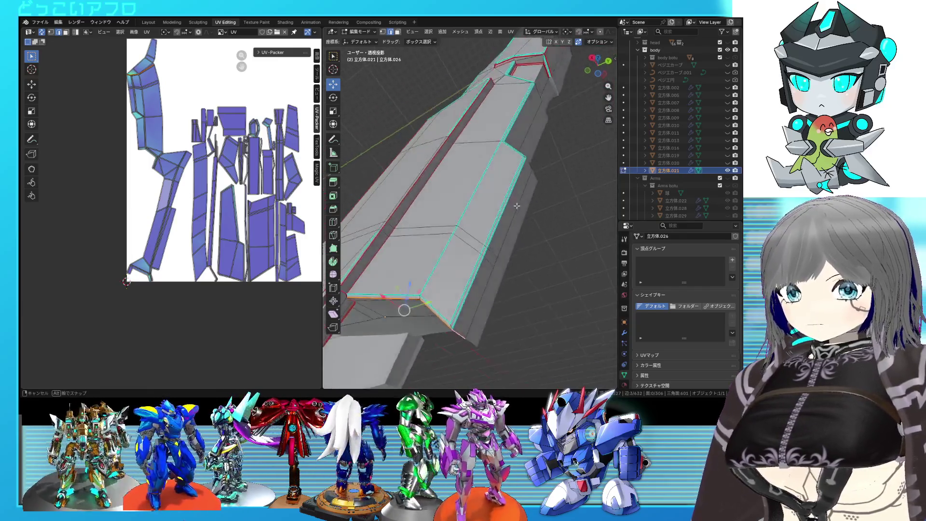
{"action": "scroll", "coordinate": [453, 221], "scroll_direction": "up", "scroll_amount": 3}
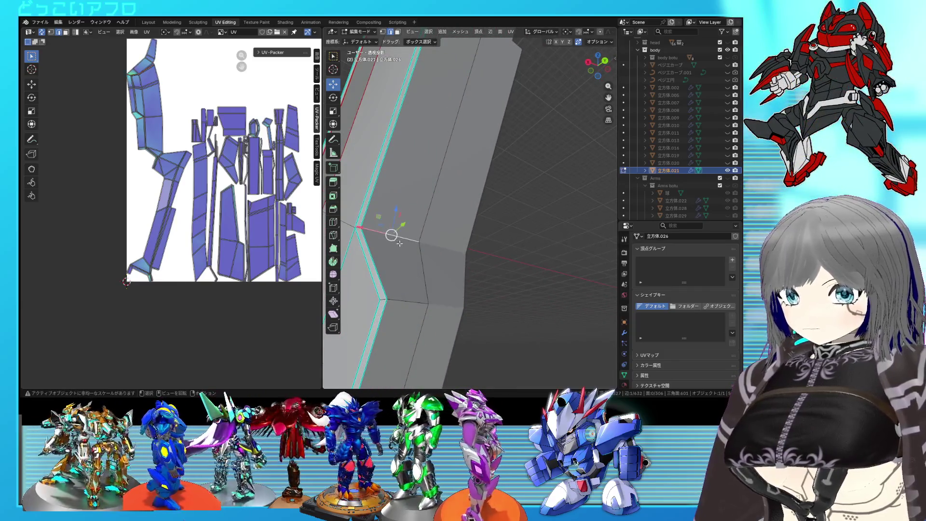
{"action": "mouse_move", "coordinate": [398, 243]}
{"action": "middle_mouse_down"}
{"action": "mouse_move", "coordinate": [458, 258]}
{"action": "mouse_move", "coordinate": [447, 231]}
{"action": "mouse_move", "coordinate": [484, 230]}
{"action": "mouse_move", "coordinate": [474, 256]}
{"action": "middle_mouse_up"}
{"action": "scroll", "coordinate": [458, 257], "scroll_direction": "down", "scroll_amount": 4}
{"action": "scroll", "coordinate": [447, 230], "scroll_direction": "up", "scroll_amount": 3}
{"action": "left_click", "coordinate": [418, 186], "text": "alt+shift"}
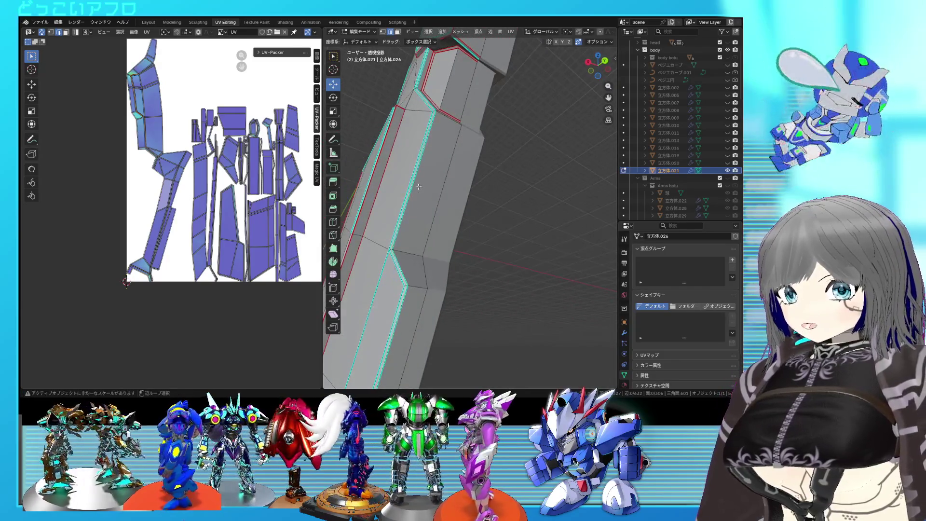
{"action": "right_click", "coordinate": [430, 246]}
{"action": "left_click", "coordinate": [439, 244]}
Inspect the inner corner's island, re-unwrap the whole mesh and deselect everything
{"action": "middle_click_drag", "start_coordinate": [439, 244], "coordinate": [437, 218]}
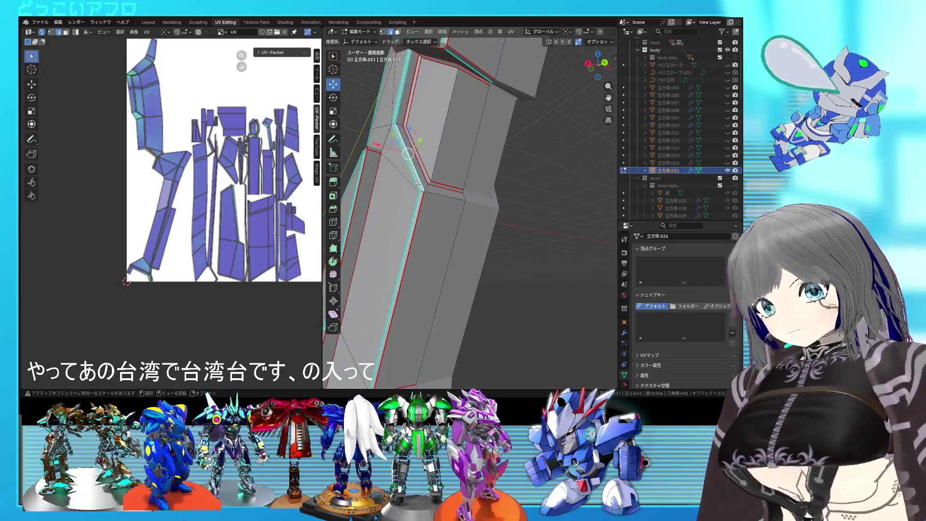
{"action": "mouse_move", "coordinate": [420, 184]}
{"action": "middle_mouse_down"}
{"action": "mouse_move", "coordinate": [493, 190]}
{"action": "mouse_move", "coordinate": [467, 162]}
{"action": "middle_mouse_up"}
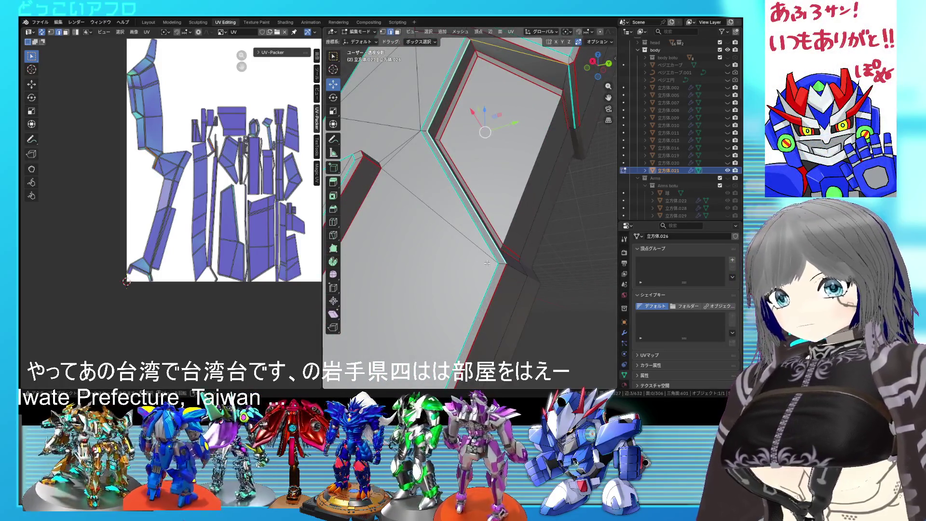
{"action": "middle_click_drag", "start_coordinate": [441, 97], "coordinate": [433, 169]}
{"action": "right_click", "coordinate": [433, 169]}
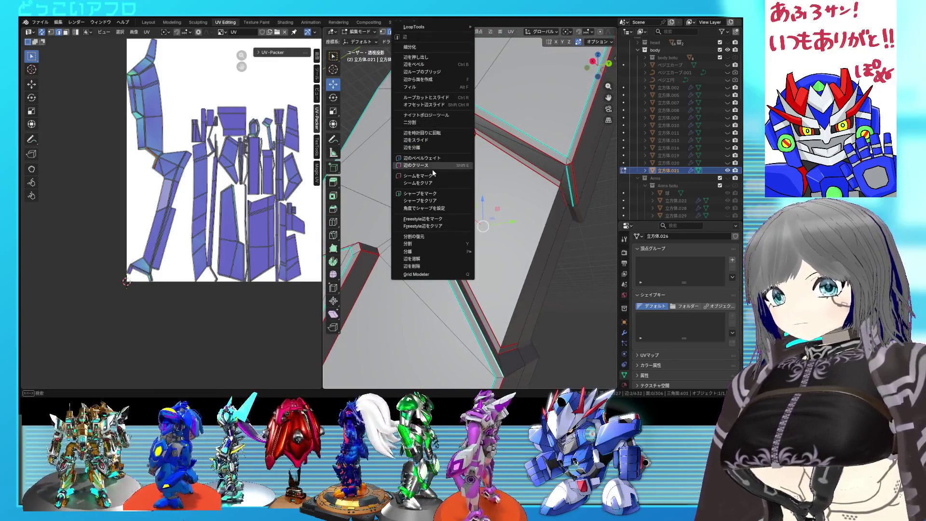
{"action": "key", "text": "Escape"}
{"action": "left_click", "coordinate": [415, 193]}
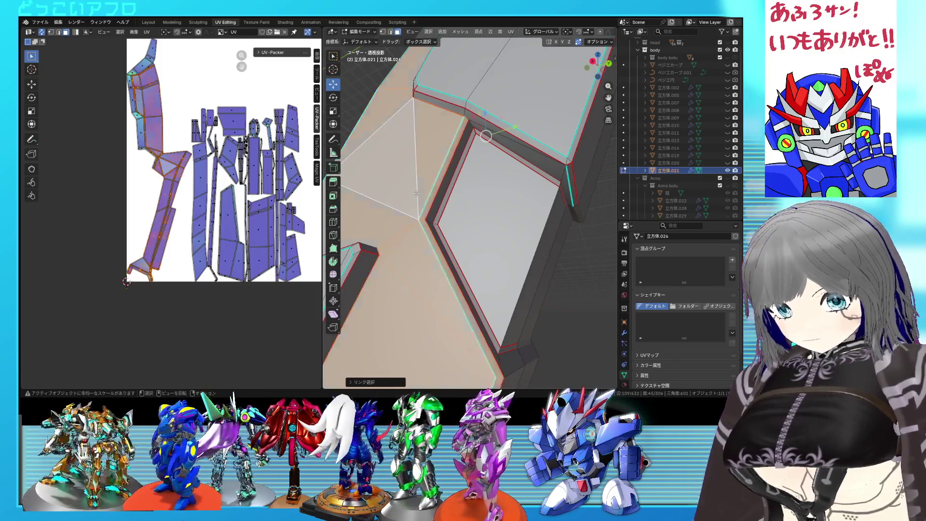
{"action": "middle_click_drag", "start_coordinate": [416, 194], "coordinate": [376, 181]}
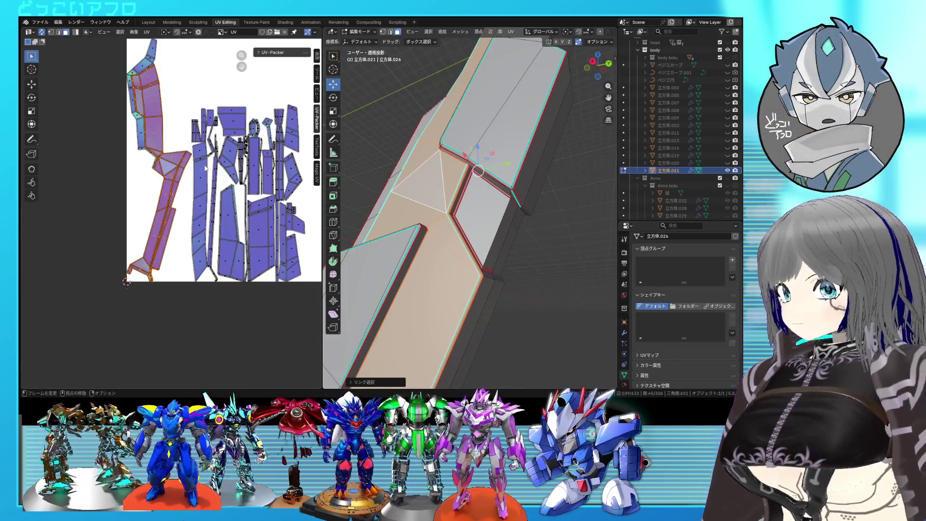
{"action": "key", "text": "a"}
{"action": "key", "text": "u"}
{"action": "left_click", "coordinate": [184, 193]}
{"action": "key", "text": "alt+a"}
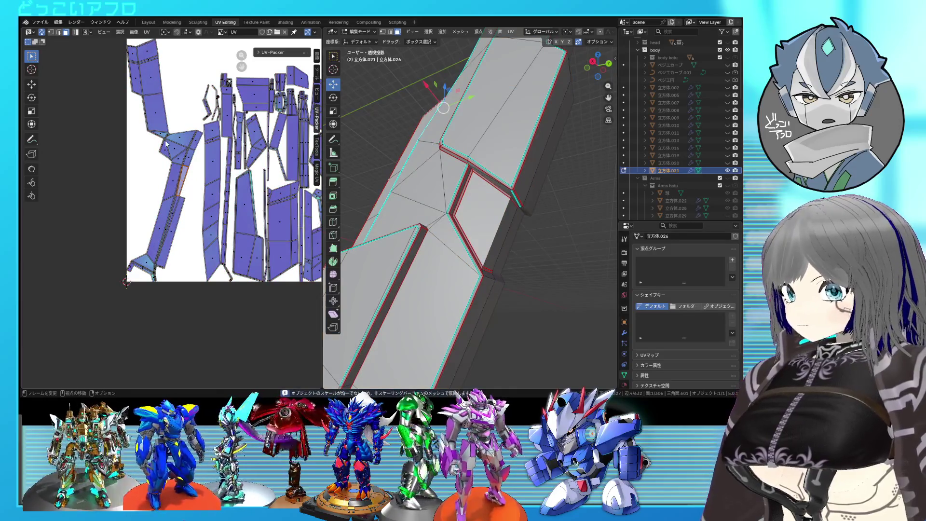
Check the inner corner's linked island, then unwrap the whole mesh with the updated seams
{"action": "middle_click_drag", "start_coordinate": [416, 194], "coordinate": [453, 218]}
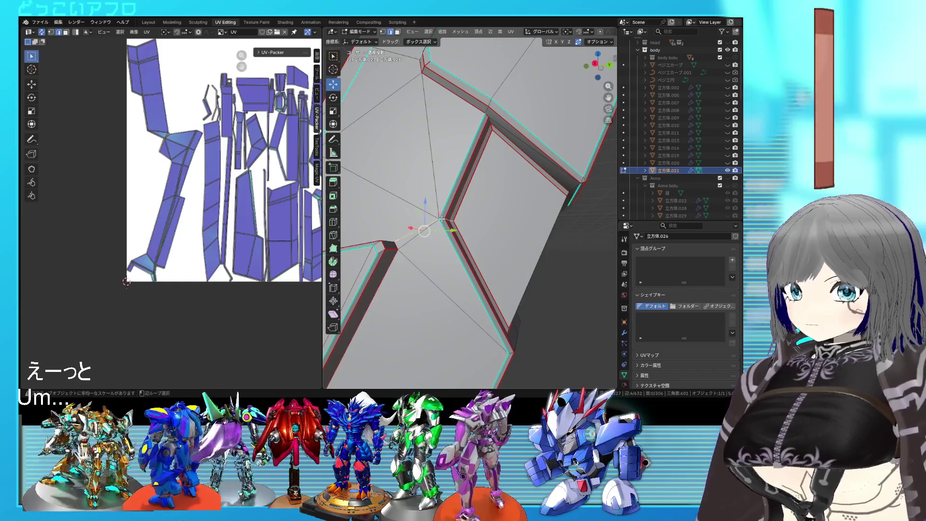
{"action": "left_click", "coordinate": [441, 218]}
{"action": "right_click", "coordinate": [492, 222]}
{"action": "middle_click_drag", "start_coordinate": [493, 222], "coordinate": [468, 225]}
{"action": "key", "text": "ctrl+l"}
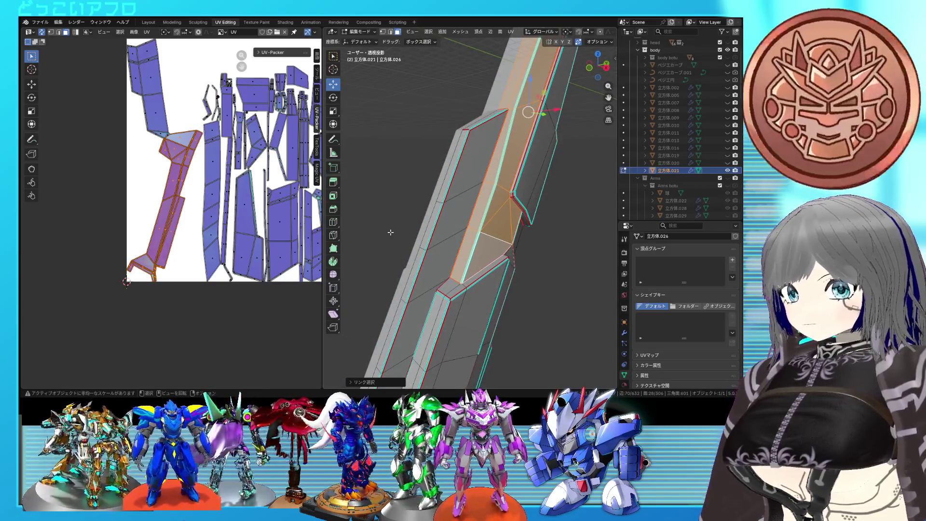
{"action": "scroll", "coordinate": [290, 268], "scroll_direction": "down", "scroll_amount": 5}
{"action": "key", "text": "a"}
{"action": "key", "text": "u"}
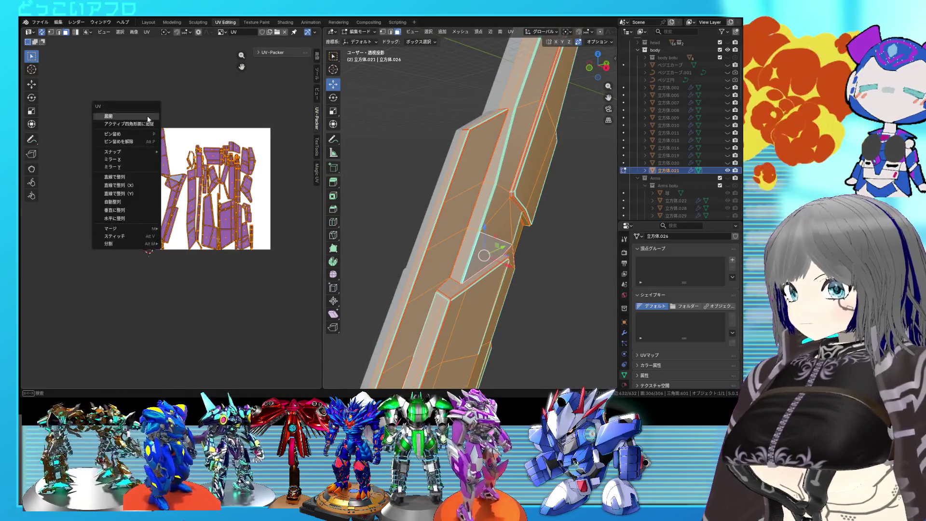
{"action": "left_click", "coordinate": [127, 125]}
{"action": "scroll", "coordinate": [177, 210], "scroll_direction": "up", "scroll_amount": 2}
{"action": "key", "text": "alt+a"}
Review the UV layout and unwrap the whole mesh once more
{"action": "mouse_move", "coordinate": [478, 218]}
{"action": "middle_mouse_down"}
{"action": "mouse_move", "coordinate": [500, 167]}
{"action": "mouse_move", "coordinate": [525, 148]}
{"action": "middle_mouse_up"}
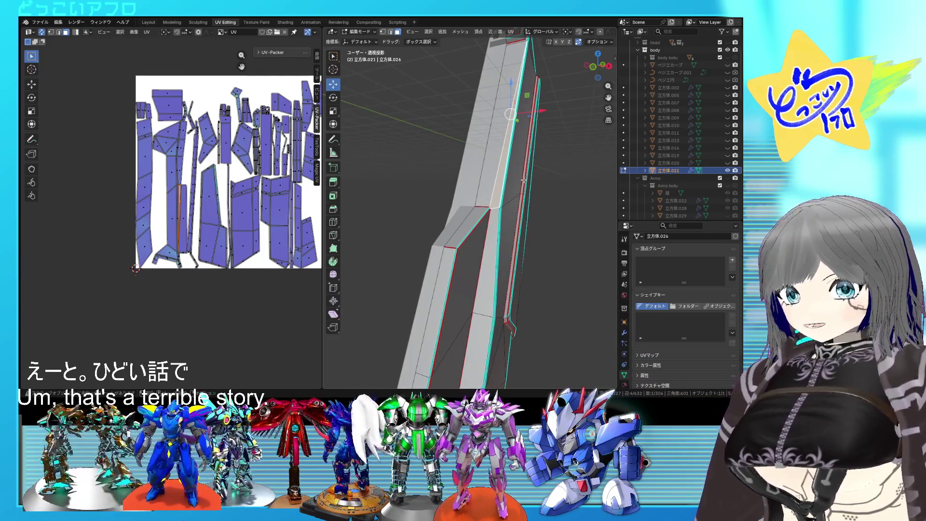
{"action": "middle_click_drag", "start_coordinate": [282, 168], "coordinate": [245, 164]}
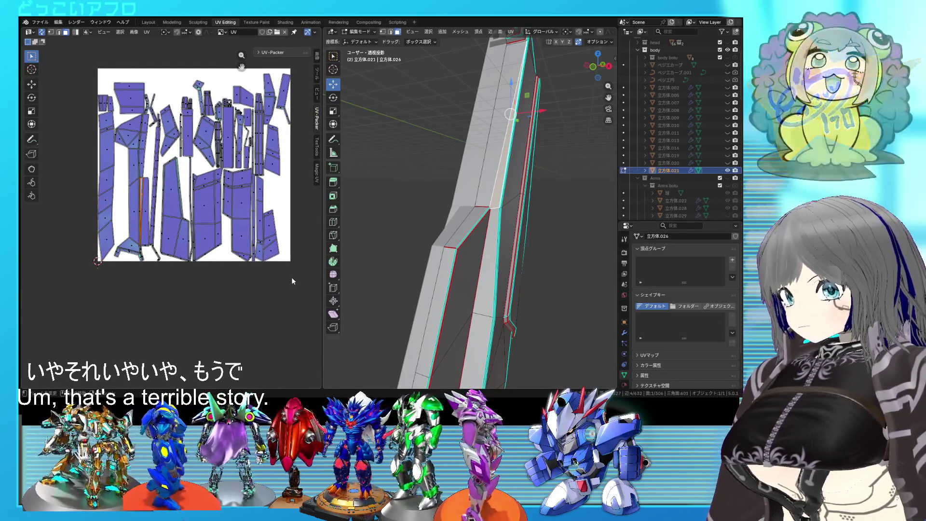
{"action": "key", "text": "a"}
{"action": "key", "text": "u"}
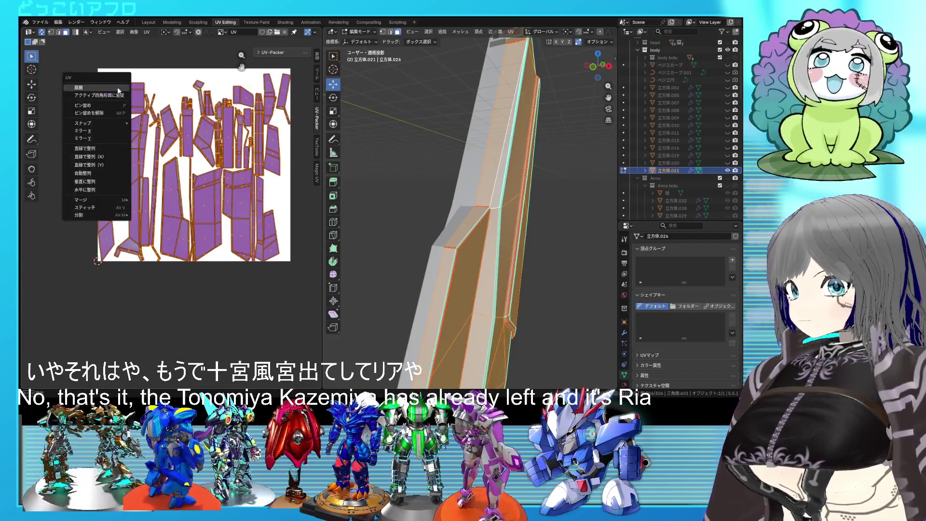
{"action": "left_click", "coordinate": [118, 87]}
{"action": "key", "text": "alt+a"}
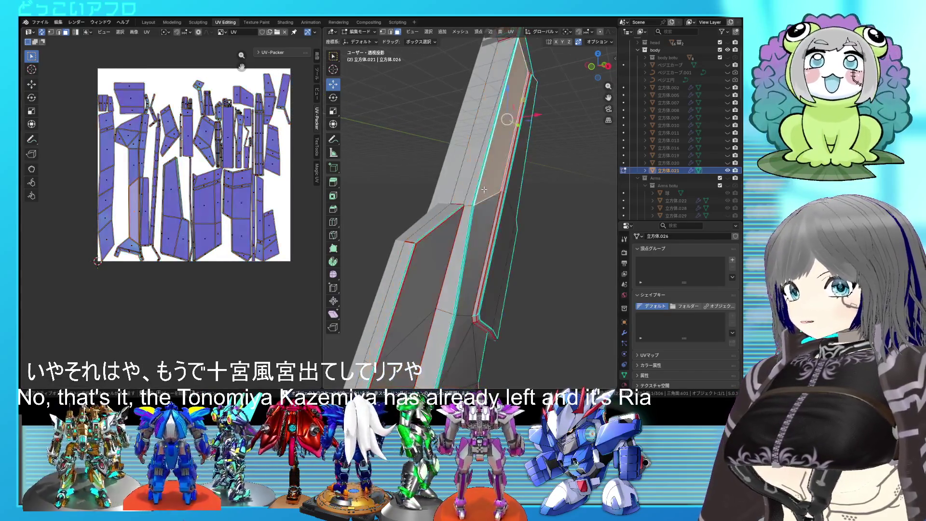
{"action": "scroll", "coordinate": [494, 128], "scroll_direction": "up", "scroll_amount": 5}
Mark the blade's long slanted left edge as a seam
{"action": "middle_click_drag", "start_coordinate": [489, 202], "coordinate": [492, 217]}
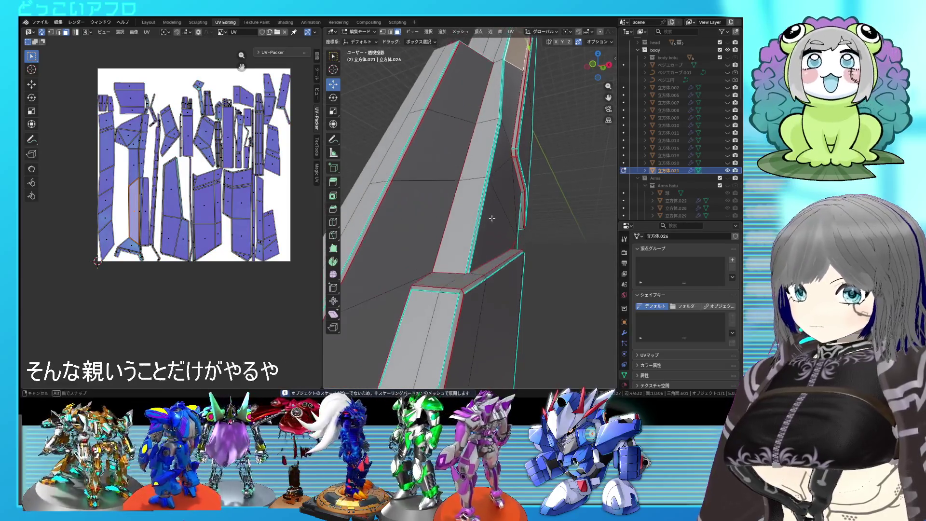
{"action": "mouse_move", "coordinate": [489, 172]}
{"action": "middle_mouse_down"}
{"action": "mouse_move", "coordinate": [445, 234]}
{"action": "mouse_move", "coordinate": [470, 218]}
{"action": "middle_mouse_up"}
{"action": "scroll", "coordinate": [445, 234], "scroll_direction": "down", "scroll_amount": 4}
{"action": "mouse_move", "coordinate": [475, 184]}
{"action": "middle_mouse_down"}
{"action": "mouse_move", "coordinate": [435, 212]}
{"action": "mouse_move", "coordinate": [538, 201]}
{"action": "mouse_move", "coordinate": [498, 163]}
{"action": "mouse_move", "coordinate": [516, 203]}
{"action": "middle_mouse_up"}
{"action": "scroll", "coordinate": [507, 180], "scroll_direction": "up", "scroll_amount": 3}
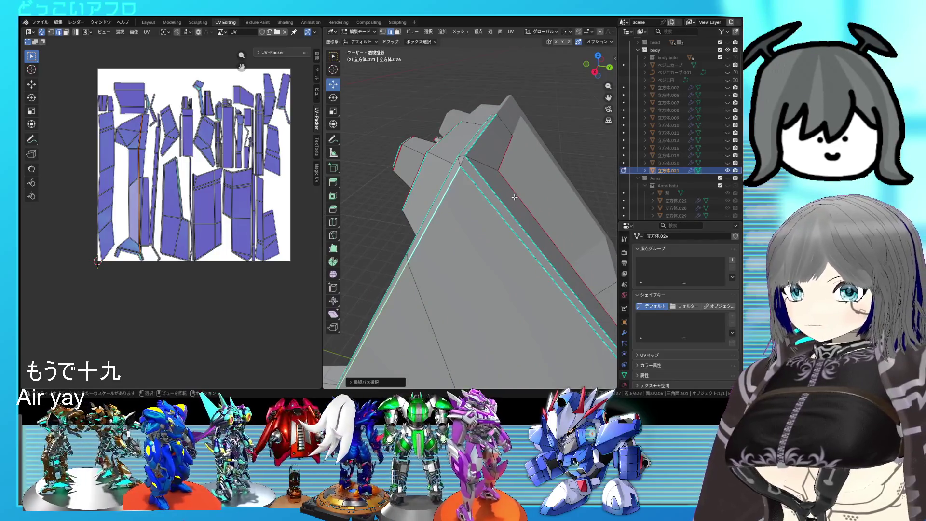
{"action": "right_click", "coordinate": [495, 170]}
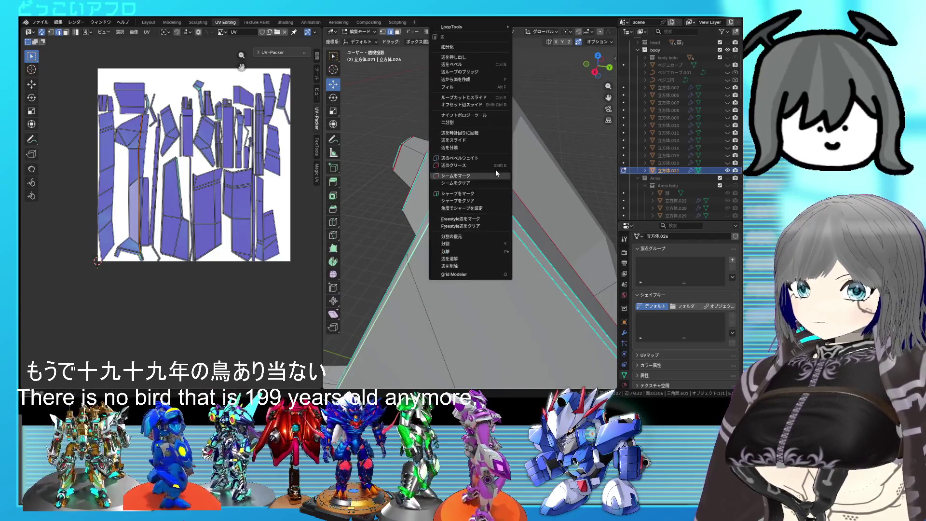
{"action": "left_click", "coordinate": [494, 175]}
{"action": "key", "text": "alt+a"}
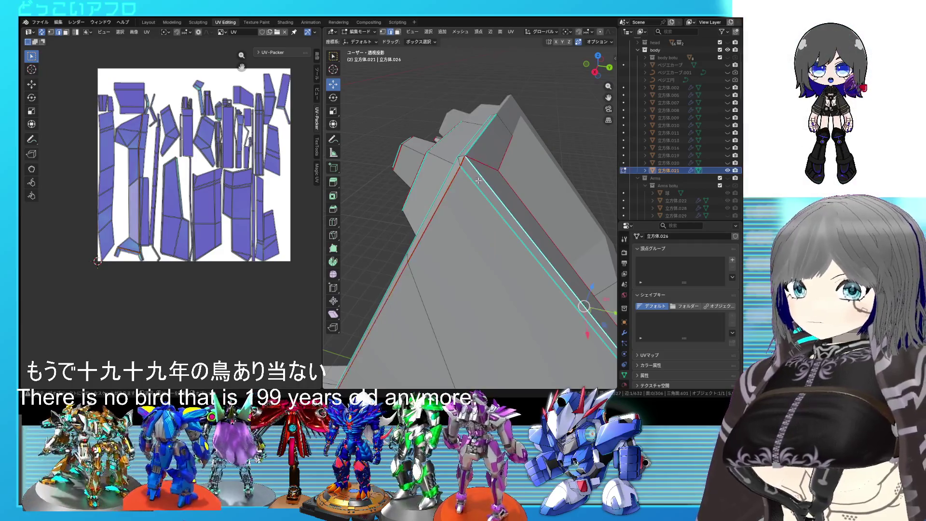
Re-unwrap the whole mesh into a fresh UV layout
{"action": "middle_click_drag", "start_coordinate": [479, 187], "coordinate": [540, 194]}
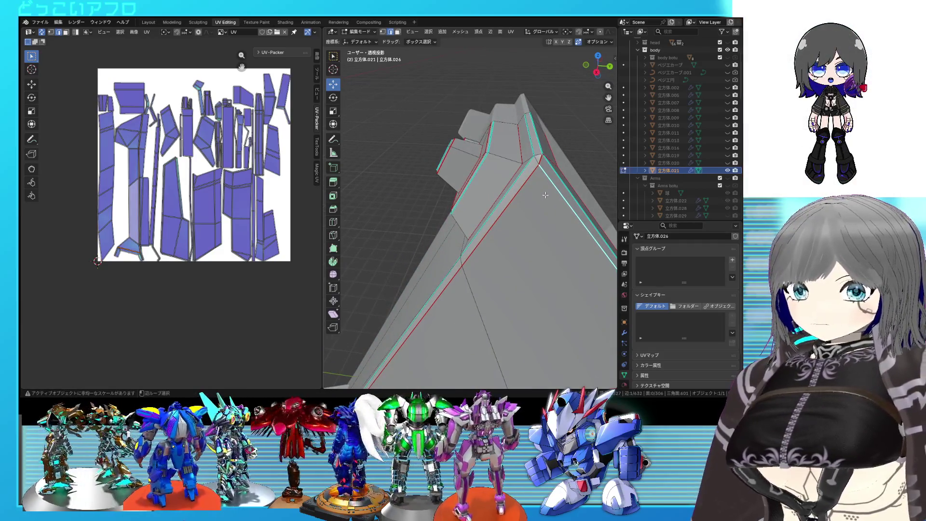
{"action": "mouse_move", "coordinate": [528, 146]}
{"action": "middle_mouse_down"}
{"action": "mouse_move", "coordinate": [542, 227]}
{"action": "mouse_move", "coordinate": [507, 246]}
{"action": "mouse_move", "coordinate": [514, 244]}
{"action": "mouse_move", "coordinate": [471, 217]}
{"action": "middle_mouse_up"}
{"action": "right_click", "coordinate": [499, 216]}
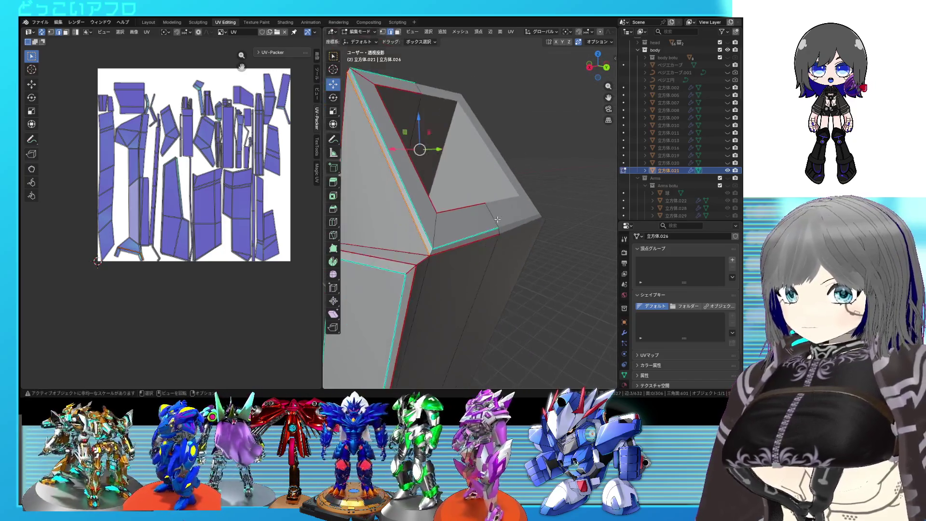
{"action": "key", "text": "a"}
{"action": "right_click", "coordinate": [214, 170]}
{"action": "left_click", "coordinate": [214, 170]}
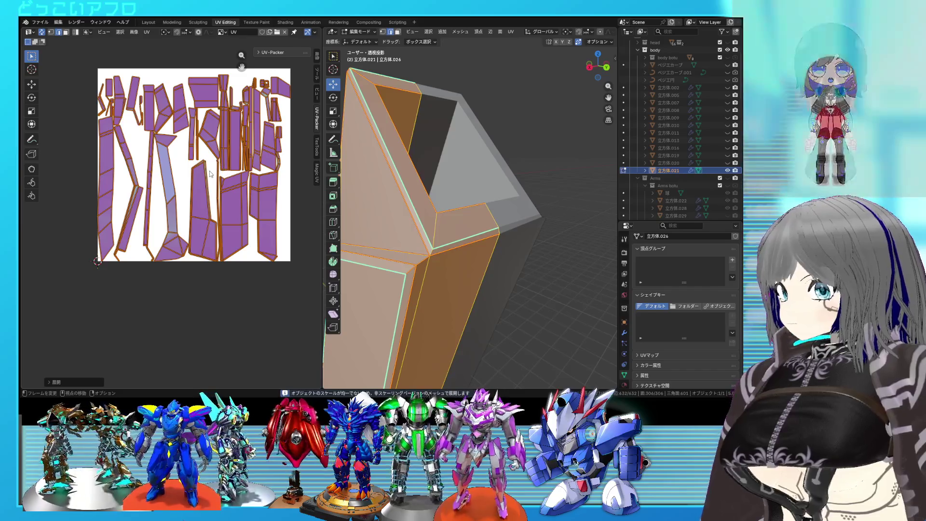
Mark a seam on the strip's edge, re-unwrap the mesh and save the file
{"action": "key", "text": "alt+a"}
{"action": "middle_click_drag", "start_coordinate": [470, 217], "coordinate": [480, 208]}
{"action": "key", "text": "l"}
{"action": "scroll", "coordinate": [480, 209], "scroll_direction": "down", "scroll_amount": 2}
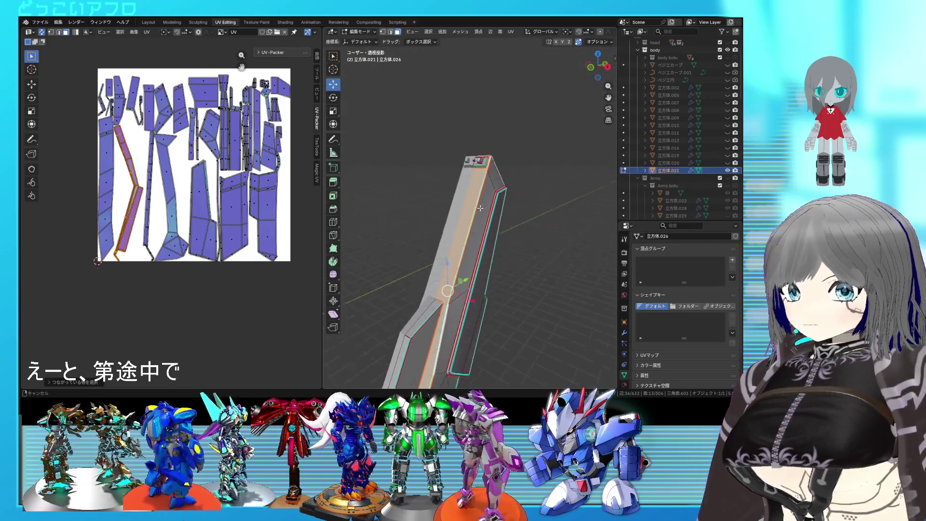
{"action": "scroll", "coordinate": [480, 209], "scroll_direction": "up", "scroll_amount": 2}
{"action": "scroll", "coordinate": [472, 211], "scroll_direction": "up", "scroll_amount": 1}
{"action": "scroll", "coordinate": [503, 177], "scroll_direction": "up", "scroll_amount": 3}
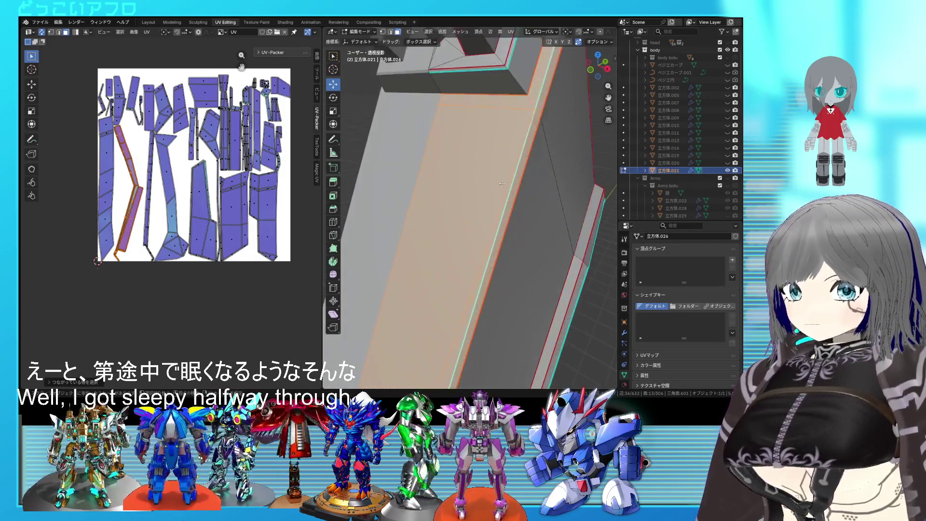
{"action": "scroll", "coordinate": [521, 120], "scroll_direction": "up", "scroll_amount": 1}
{"action": "left_click", "coordinate": [527, 128]}
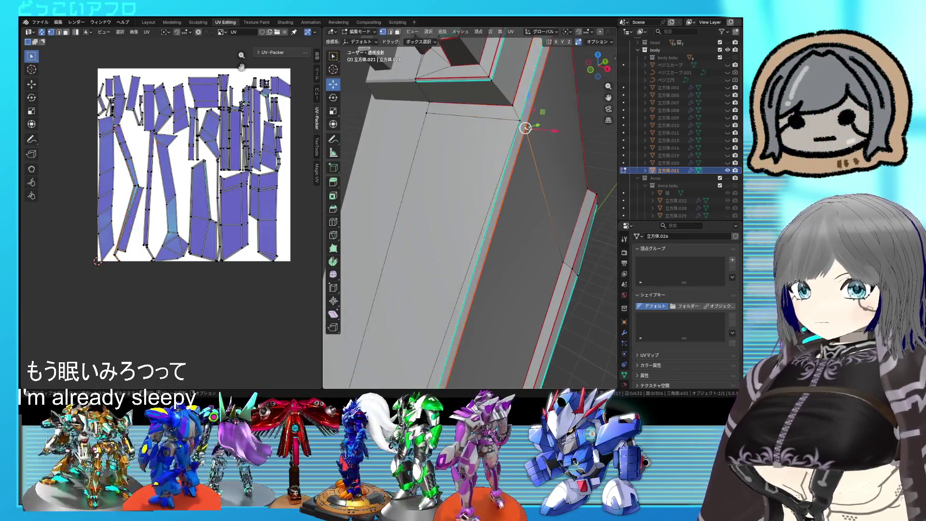
{"action": "key", "text": "ctrl+z"}
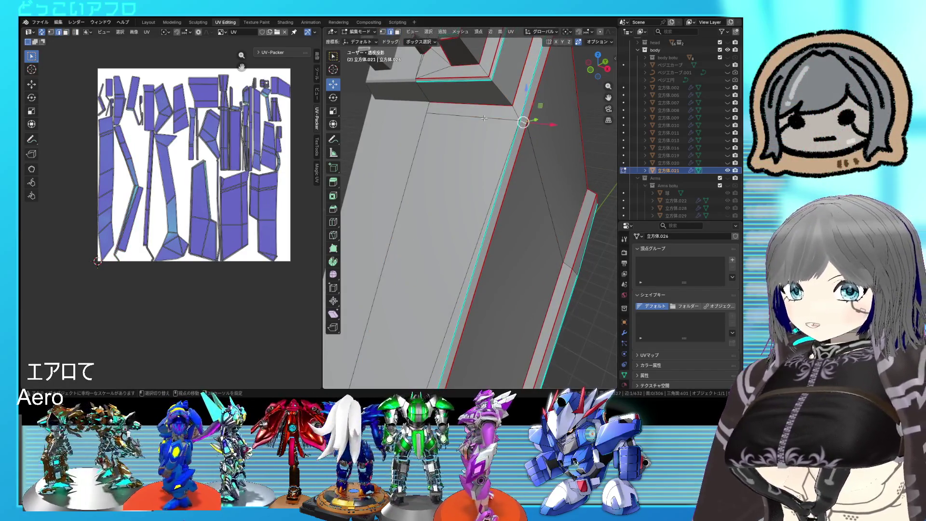
{"action": "key", "text": "ctrl+e"}
{"action": "left_click", "coordinate": [443, 177]}
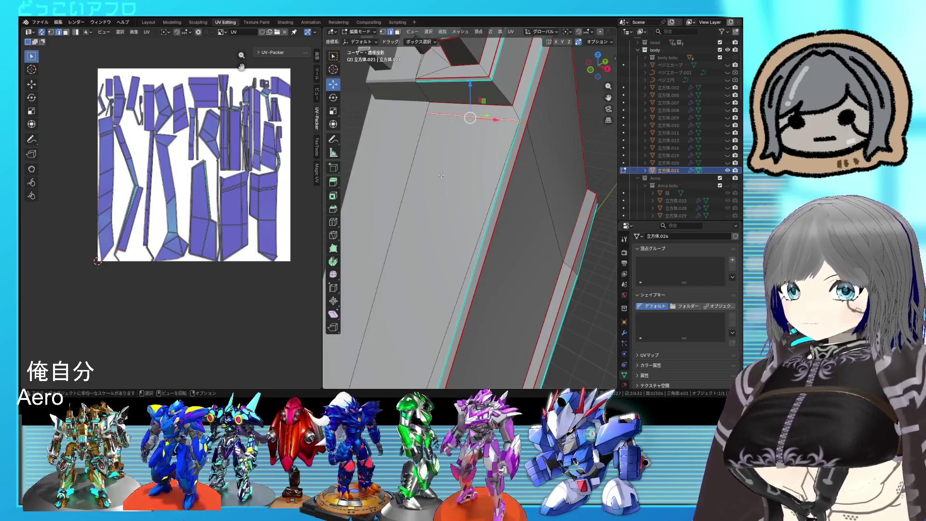
{"action": "key", "text": "a"}
{"action": "key", "text": "u"}
{"action": "left_click", "coordinate": [211, 176]}
{"action": "key", "text": "ctrl+s"}
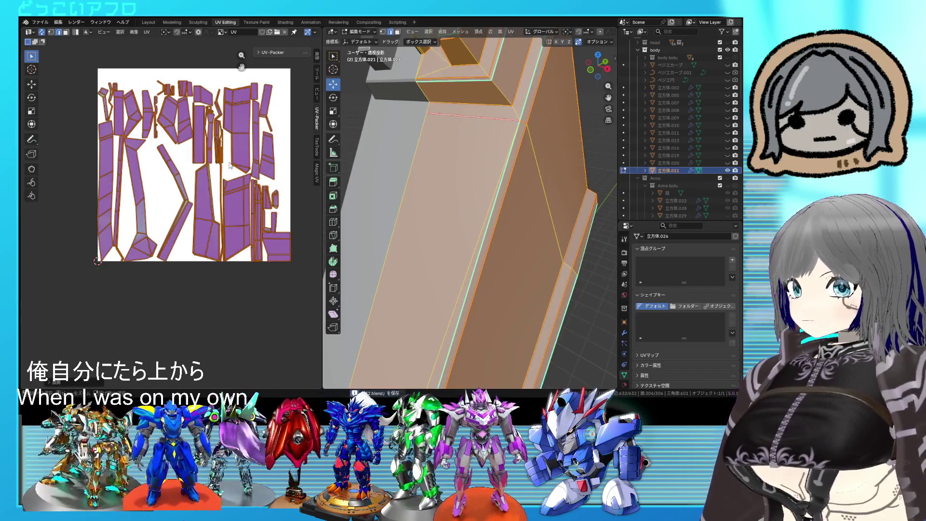
{"action": "key", "text": "alt+a"}
{"action": "scroll", "coordinate": [470, 217], "scroll_direction": "down", "scroll_amount": 5}
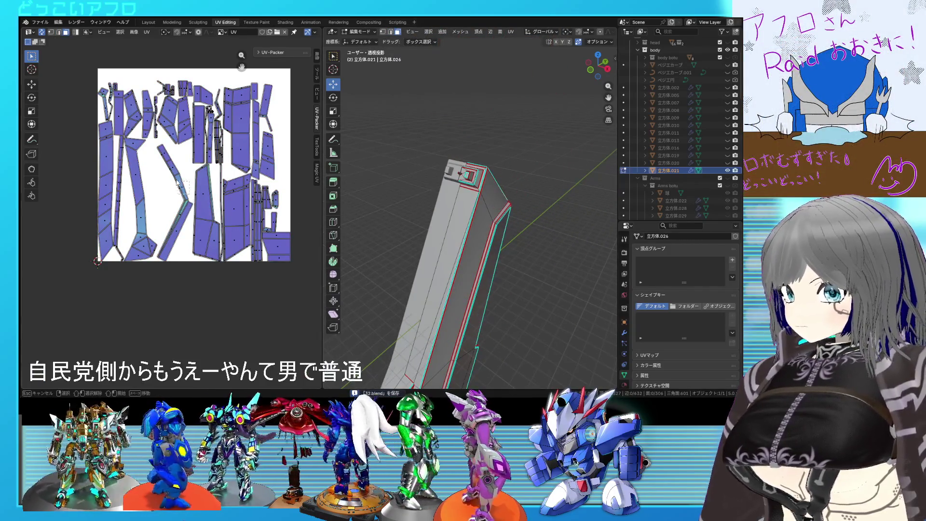
Seam the edge at the strip corner, re-unwrap so the islands repack, and save again
{"action": "middle_click_drag", "start_coordinate": [471, 218], "coordinate": [501, 247]}
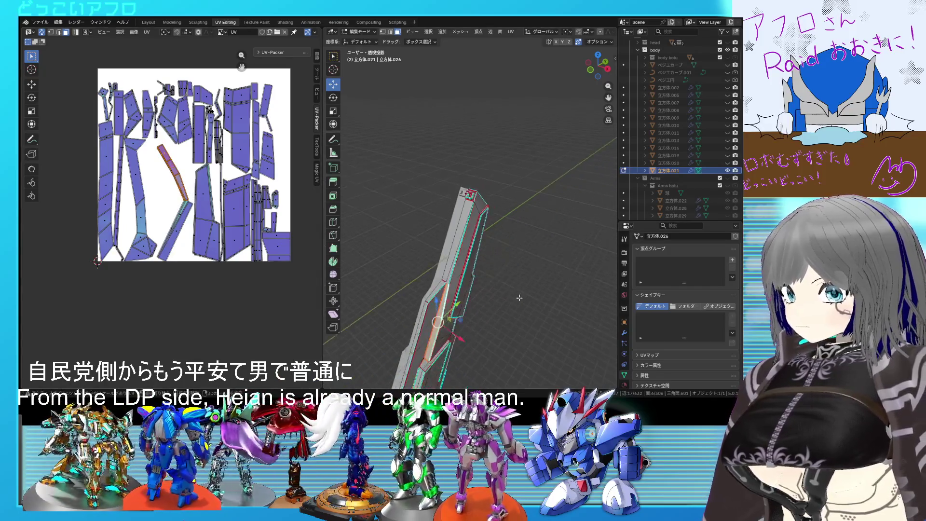
{"action": "scroll", "coordinate": [500, 247], "scroll_direction": "up", "scroll_amount": 4}
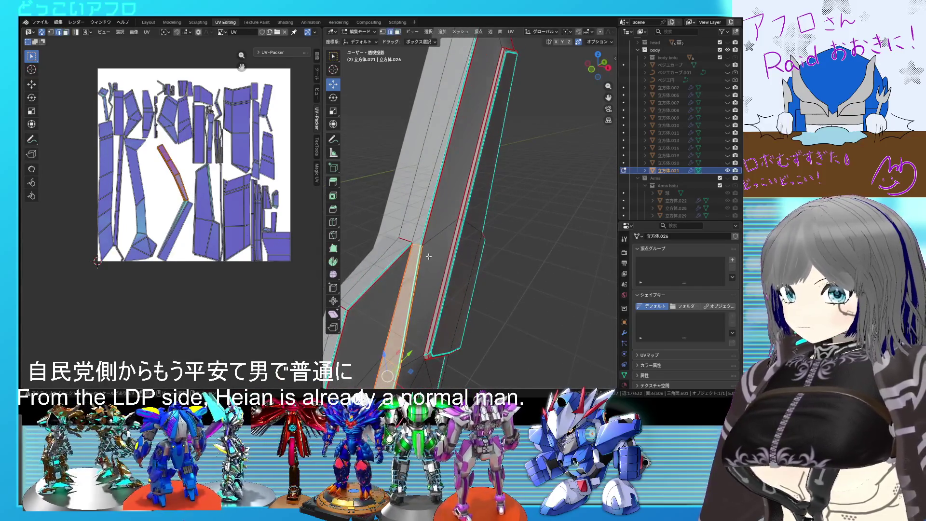
{"action": "scroll", "coordinate": [428, 256], "scroll_direction": "up", "scroll_amount": 2}
{"action": "scroll", "coordinate": [483, 250], "scroll_direction": "up", "scroll_amount": 2}
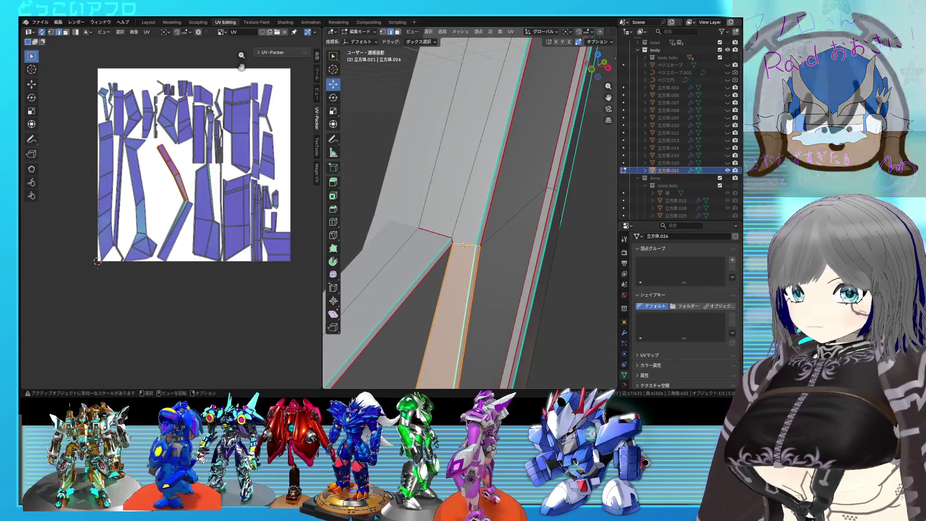
{"action": "left_click", "coordinate": [464, 244]}
{"action": "left_click", "coordinate": [452, 238]}
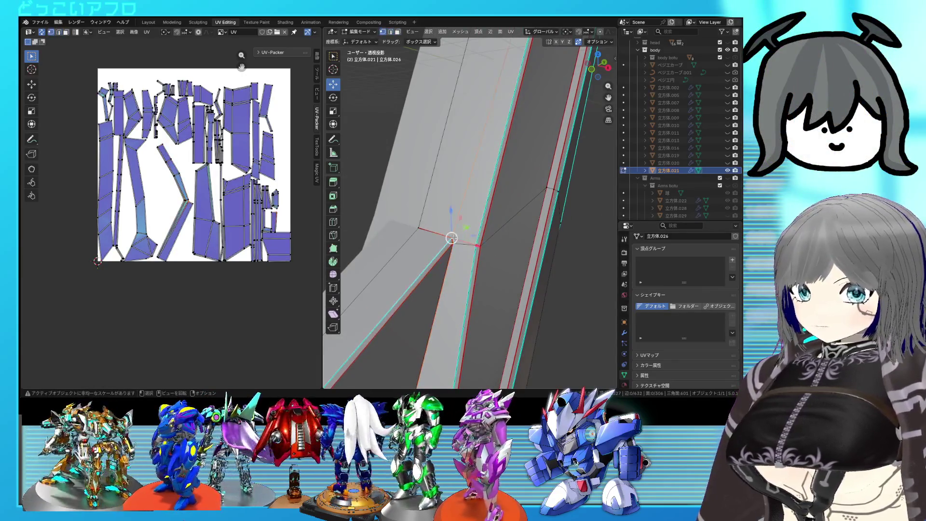
{"action": "left_click", "coordinate": [471, 243], "text": "shift"}
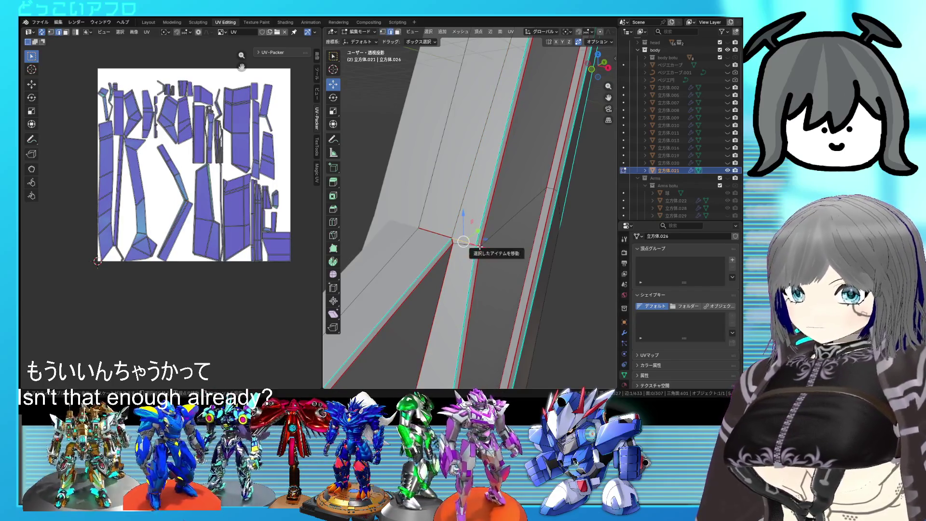
{"action": "key", "text": "u"}
{"action": "key", "text": "a"}
{"action": "key", "text": "u"}
{"action": "left_click", "coordinate": [236, 189]}
{"action": "key", "text": "alt+a"}
{"action": "key", "text": "ctrl+s"}
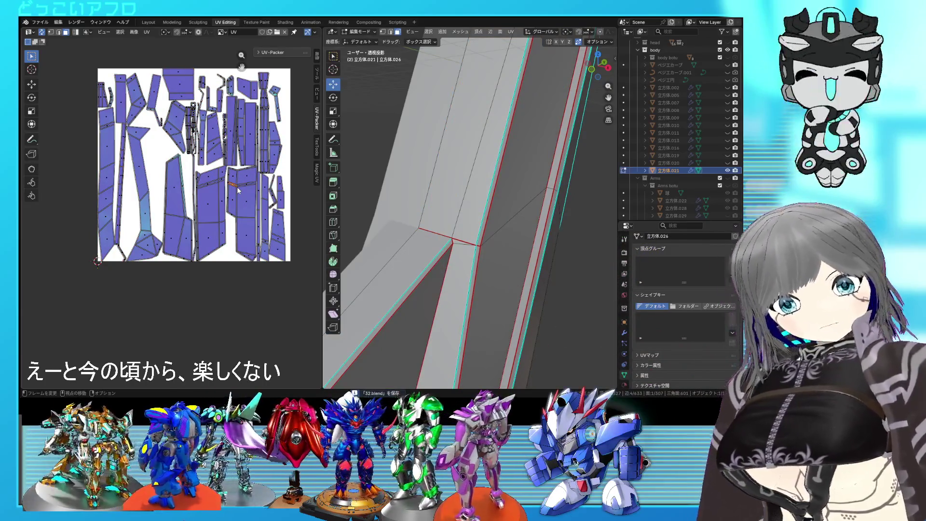
{"action": "scroll", "coordinate": [277, 216], "scroll_direction": "down", "scroll_amount": 2}
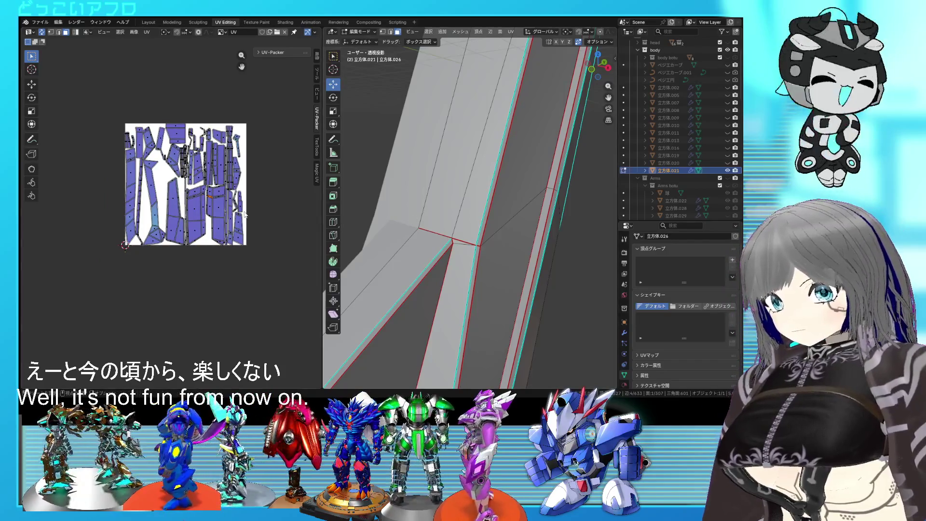
{"action": "scroll", "coordinate": [242, 205], "scroll_direction": "up", "scroll_amount": 5}
{"action": "scroll", "coordinate": [241, 200], "scroll_direction": "down", "scroll_amount": 2}
{"action": "scroll", "coordinate": [224, 222], "scroll_direction": "down", "scroll_amount": 1}
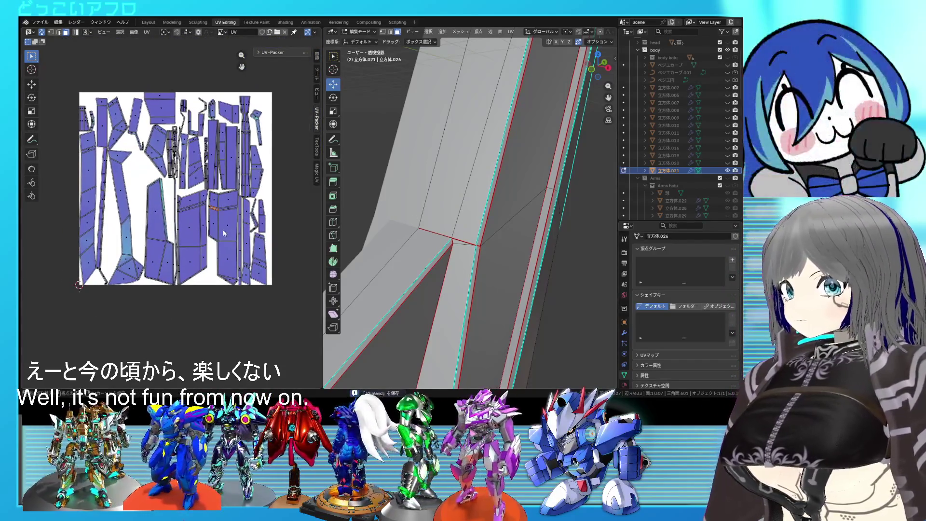
{"action": "scroll", "coordinate": [234, 209], "scroll_direction": "up", "scroll_amount": 1}
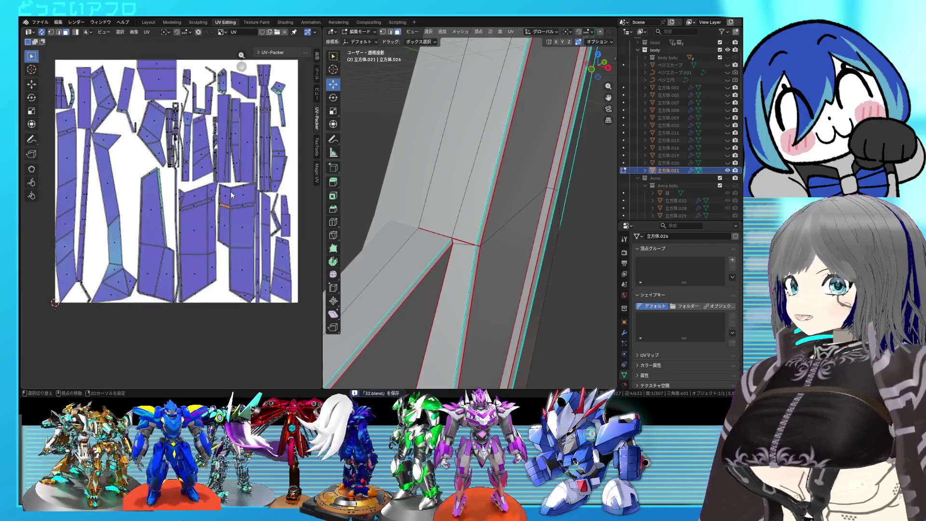
{"action": "scroll", "coordinate": [231, 181], "scroll_direction": "up", "scroll_amount": 1}
{"action": "scroll", "coordinate": [231, 206], "scroll_direction": "up", "scroll_amount": 1}
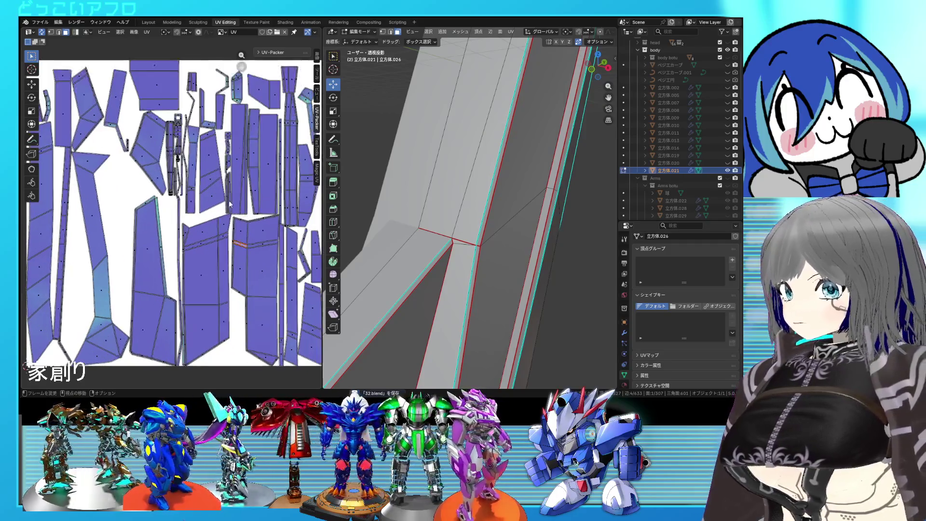
{"action": "scroll", "coordinate": [241, 234], "scroll_direction": "down", "scroll_amount": 2}
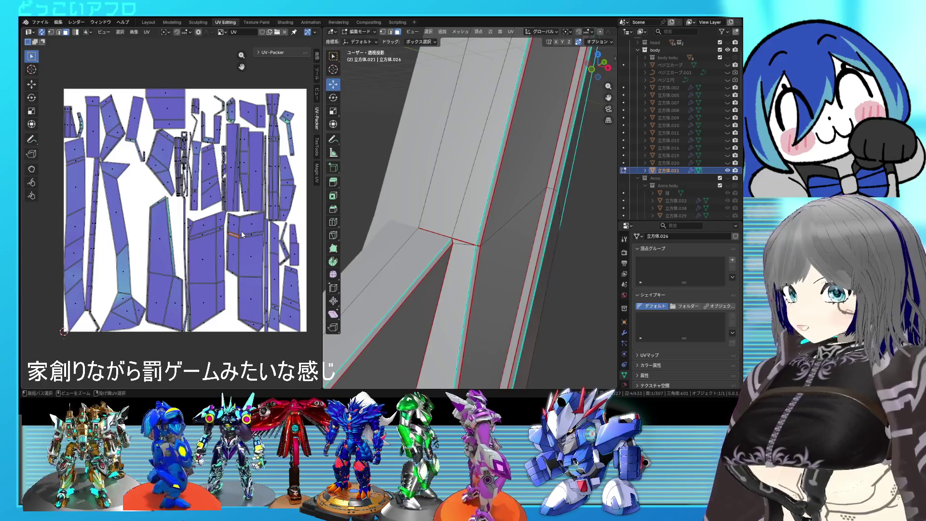
{"action": "key", "text": "ctrl+s"}
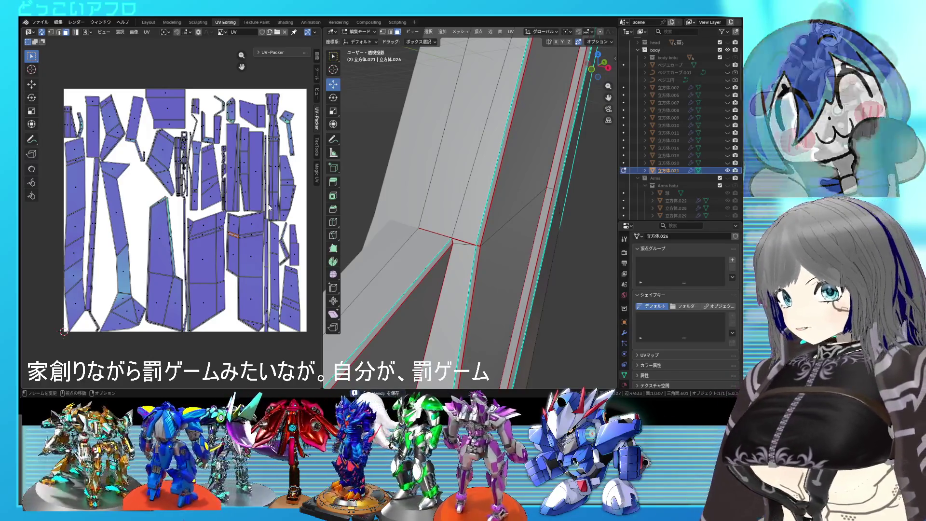
{"action": "scroll", "coordinate": [270, 207], "scroll_direction": "up", "scroll_amount": 1}
{"action": "scroll", "coordinate": [252, 221], "scroll_direction": "down", "scroll_amount": 1}
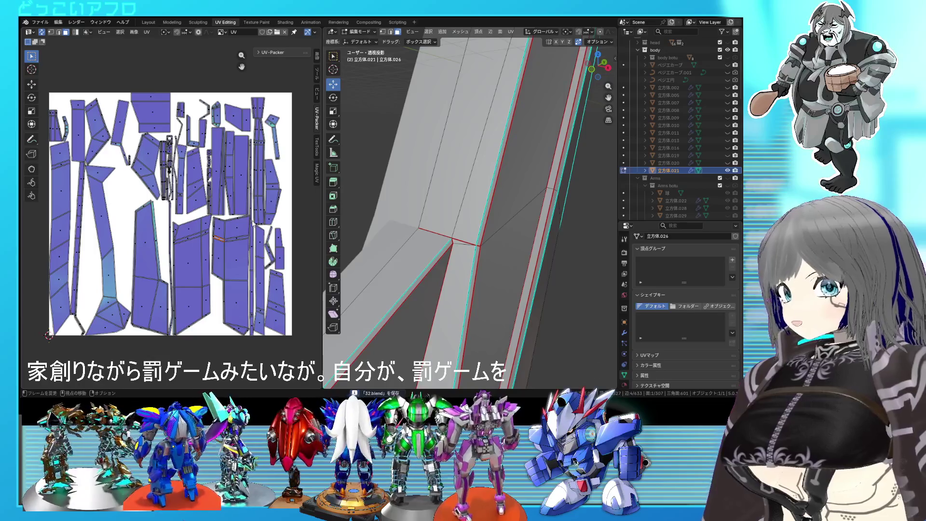
{"action": "scroll", "coordinate": [265, 244], "scroll_direction": "down", "scroll_amount": 1}
{"action": "scroll", "coordinate": [265, 244], "scroll_direction": "down", "scroll_amount": 1}
{"action": "scroll", "coordinate": [264, 244], "scroll_direction": "up", "scroll_amount": 2}
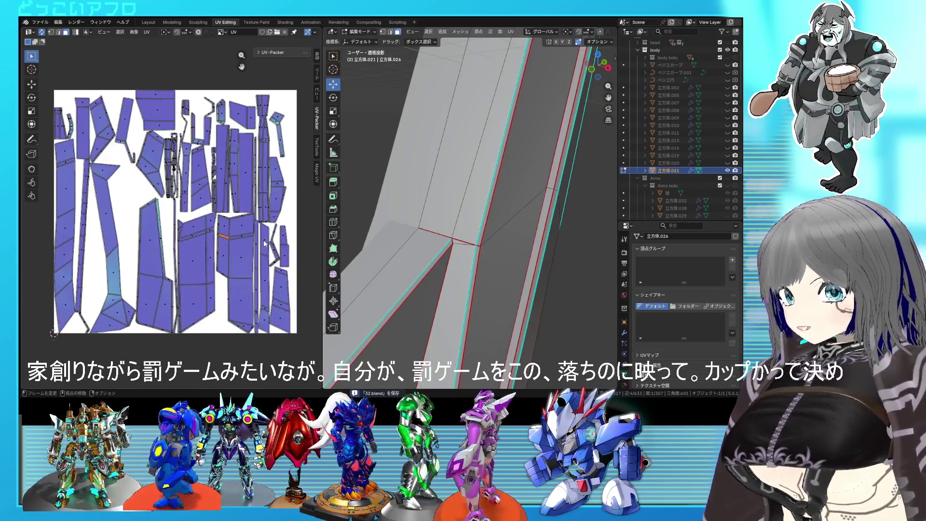
{"action": "scroll", "coordinate": [265, 244], "scroll_direction": "up", "scroll_amount": 1}
{"action": "scroll", "coordinate": [265, 250], "scroll_direction": "down", "scroll_amount": 1}
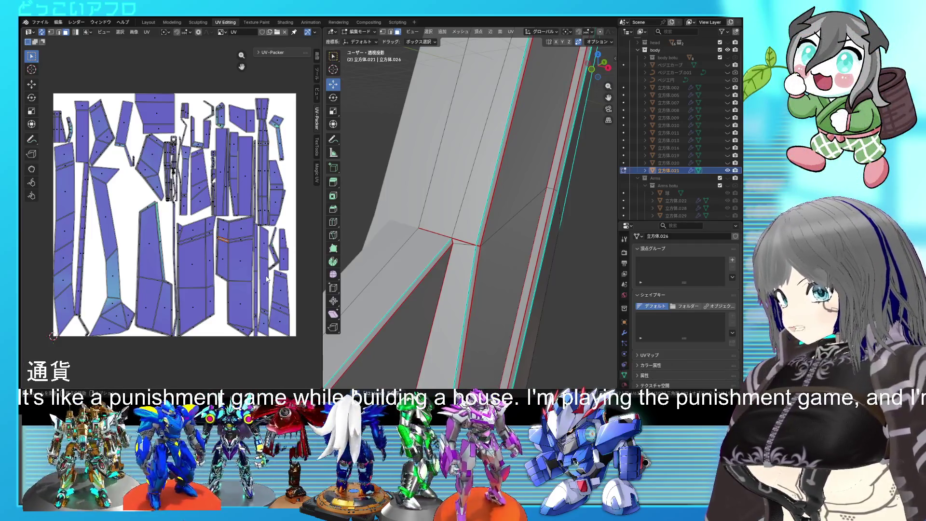
{"action": "scroll", "coordinate": [154, 166], "scroll_direction": "up", "scroll_amount": 3}
{"action": "scroll", "coordinate": [175, 195], "scroll_direction": "up", "scroll_amount": 1}
{"action": "scroll", "coordinate": [192, 221], "scroll_direction": "up", "scroll_amount": 2}
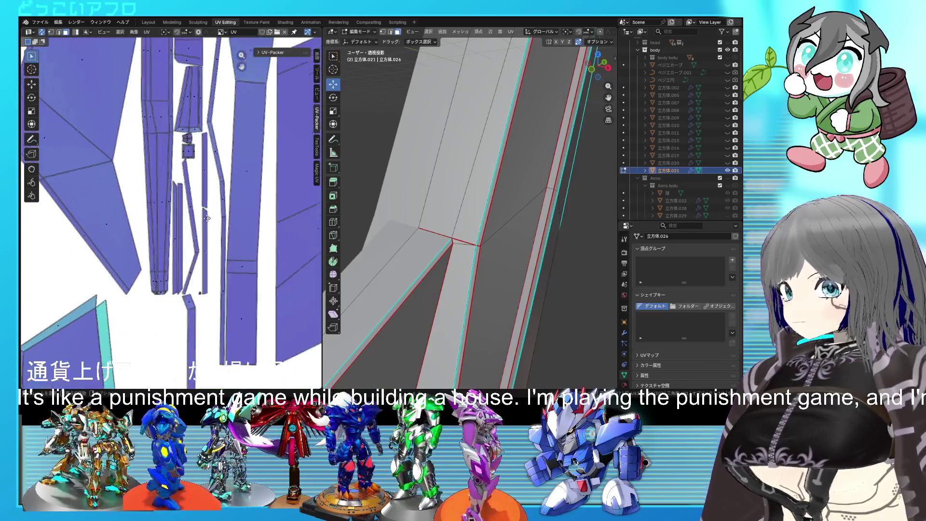
{"action": "scroll", "coordinate": [204, 239], "scroll_direction": "up", "scroll_amount": 1}
{"action": "scroll", "coordinate": [204, 239], "scroll_direction": "down", "scroll_amount": 1}
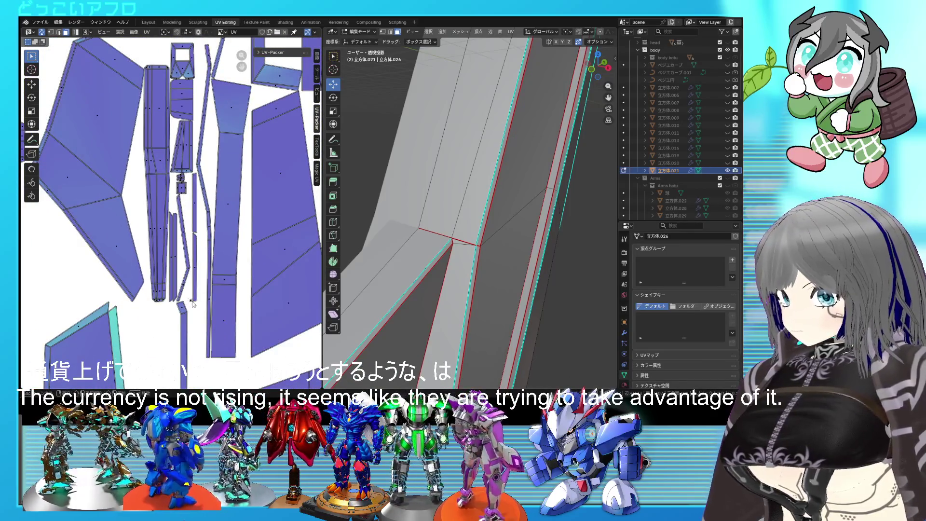
{"action": "scroll", "coordinate": [356, 282], "scroll_direction": "down", "scroll_amount": 5}
{"action": "middle_click_drag", "start_coordinate": [357, 283], "coordinate": [477, 262]}
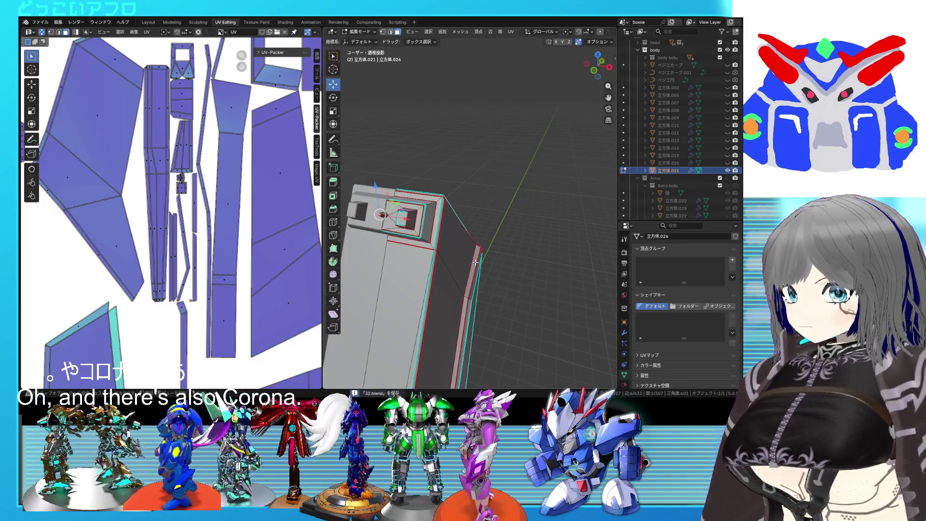
{"action": "scroll", "coordinate": [476, 263], "scroll_direction": "down", "scroll_amount": 3}
{"action": "middle_click_drag", "start_coordinate": [476, 262], "coordinate": [511, 225]}
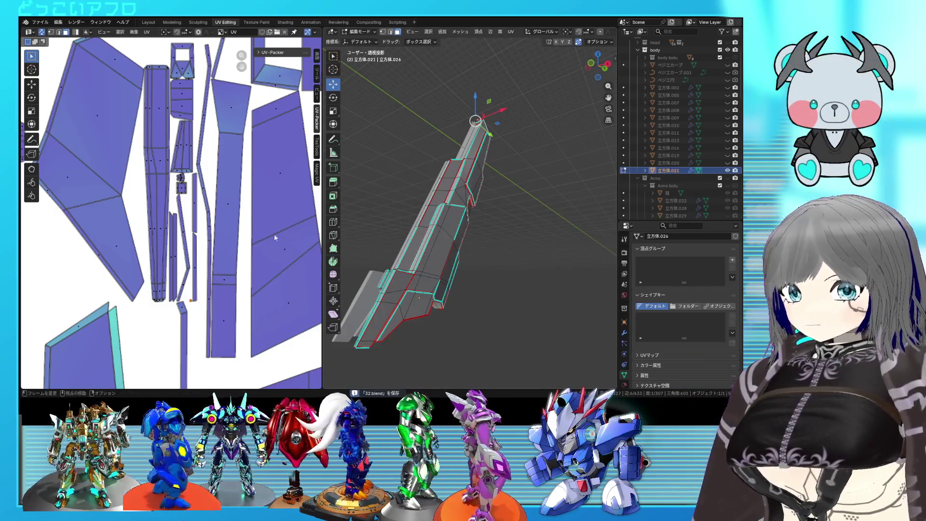
{"action": "scroll", "coordinate": [275, 238], "scroll_direction": "down", "scroll_amount": 2}
{"action": "scroll", "coordinate": [253, 221], "scroll_direction": "down", "scroll_amount": 2}
{"action": "scroll", "coordinate": [228, 205], "scroll_direction": "down", "scroll_amount": 4}
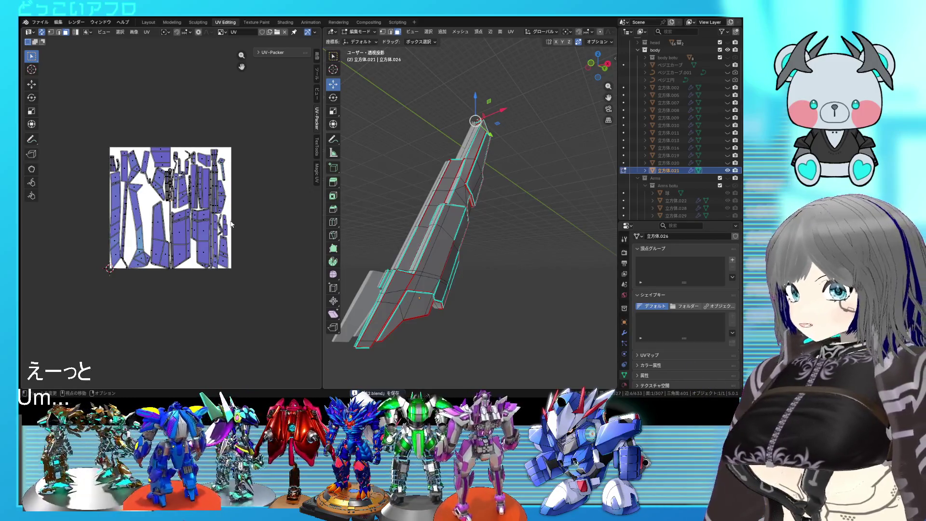
Select all the blade's UVs and mesh, then leave mesh editing
{"action": "left_click_drag", "start_coordinate": [210, 256], "coordinate": [105, 148]}
{"action": "key", "text": "a"}
{"action": "scroll", "coordinate": [467, 264], "scroll_direction": "up", "scroll_amount": 4}
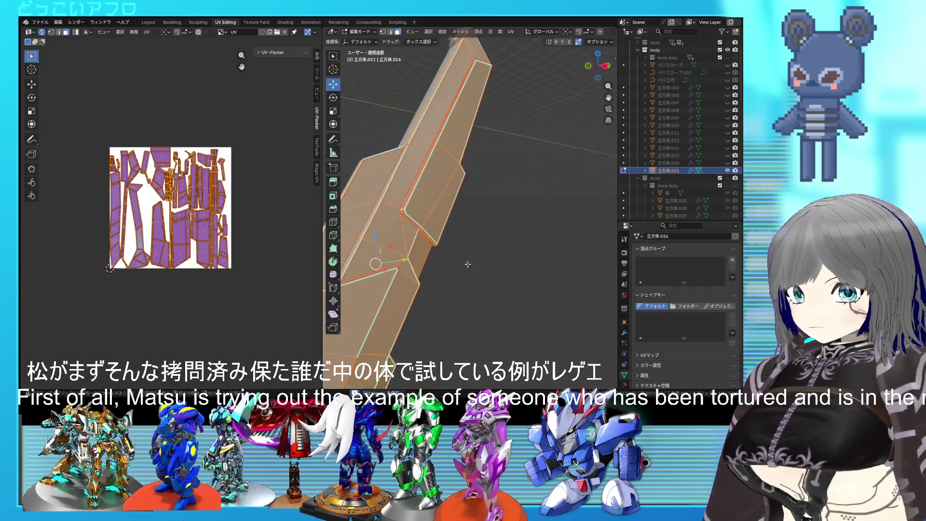
{"action": "scroll", "coordinate": [467, 264], "scroll_direction": "down", "scroll_amount": 3}
{"action": "mouse_move", "coordinate": [468, 264]}
{"action": "middle_mouse_down"}
{"action": "mouse_move", "coordinate": [486, 215]}
{"action": "mouse_move", "coordinate": [361, 220]}
{"action": "middle_mouse_up"}
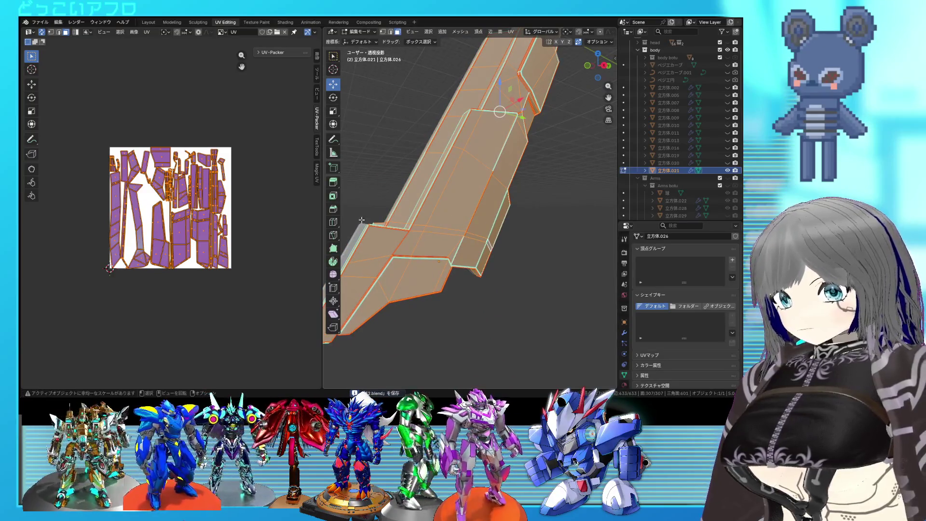
{"action": "scroll", "coordinate": [171, 210], "scroll_direction": "up", "scroll_amount": 3}
{"action": "key", "text": "Tab"}
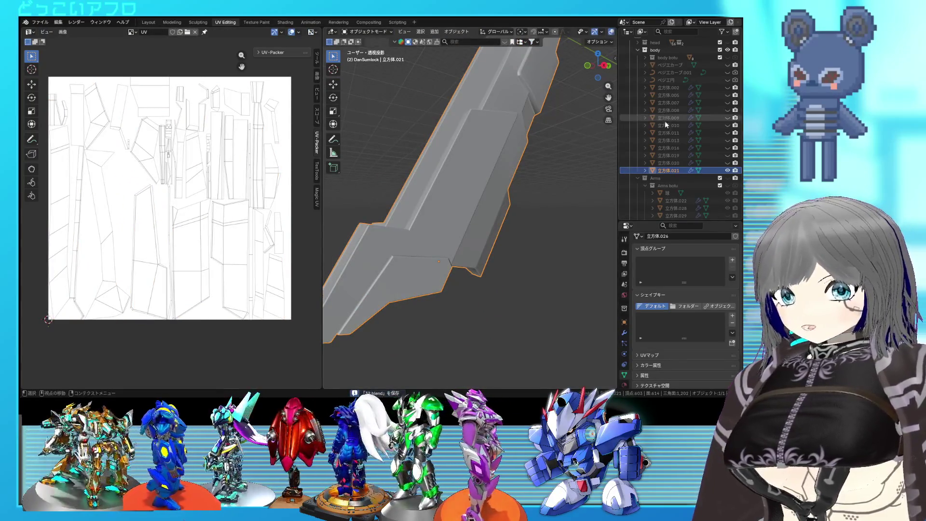
Unhide all armor parts in the Outliner and edit them together so their UVs overlap in one tile
{"action": "left_click_drag", "start_coordinate": [727, 163], "coordinate": [728, 65]}
{"action": "scroll", "coordinate": [499, 219], "scroll_direction": "down", "scroll_amount": 5}
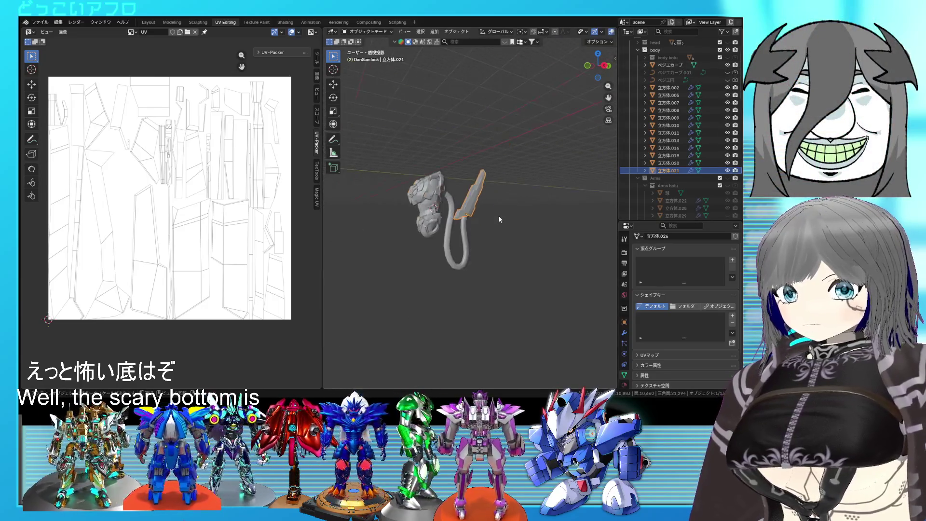
{"action": "key", "text": "a"}
{"action": "middle_click_drag", "start_coordinate": [499, 215], "coordinate": [515, 244]}
{"action": "key", "text": "Tab"}
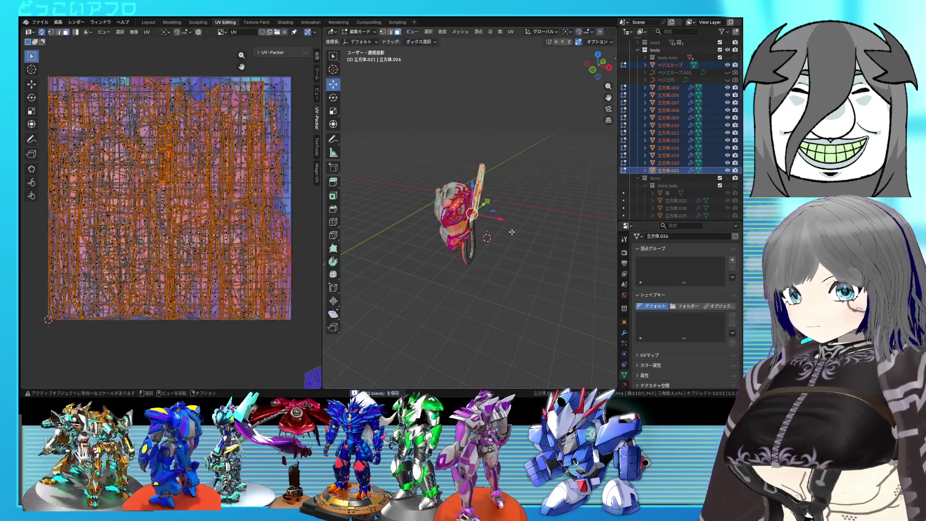
Unwrap all selected armor parts and spread the islands across the whole tile
{"action": "key", "text": "u"}
{"action": "left_click", "coordinate": [205, 164]}
{"action": "scroll", "coordinate": [209, 168], "scroll_direction": "down", "scroll_amount": 3}
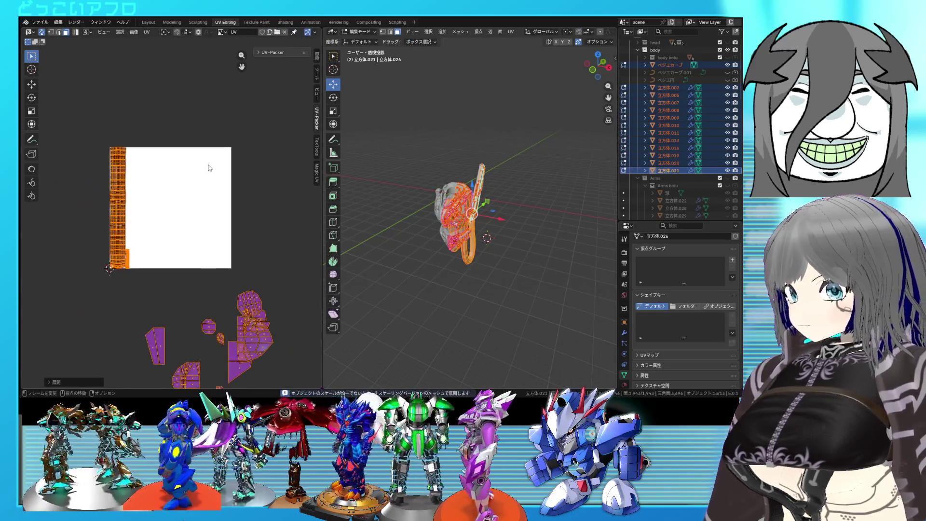
{"action": "scroll", "coordinate": [222, 184], "scroll_direction": "up", "scroll_amount": 2}
{"action": "key", "text": "ctrl+p"}
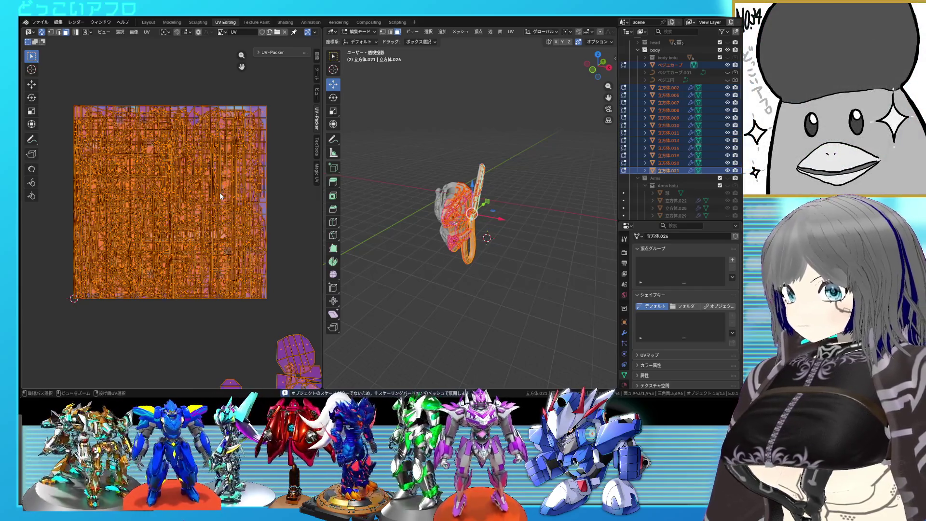
{"action": "key", "text": "u"}
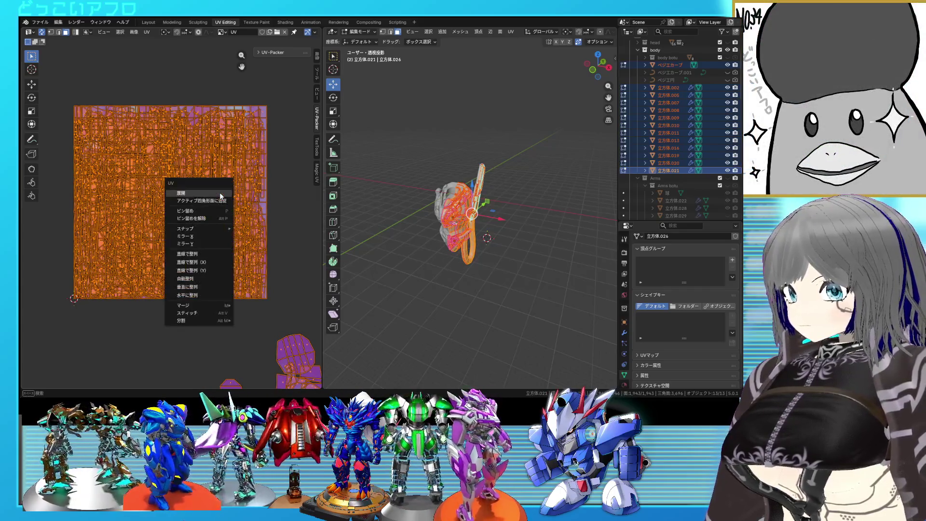
{"action": "left_click", "coordinate": [220, 196]}
Select the whole cable strip with Select Linked and move it left of the tile
{"action": "middle_click_drag", "start_coordinate": [108, 249], "coordinate": [141, 215]}
{"action": "left_click", "coordinate": [121, 211]}
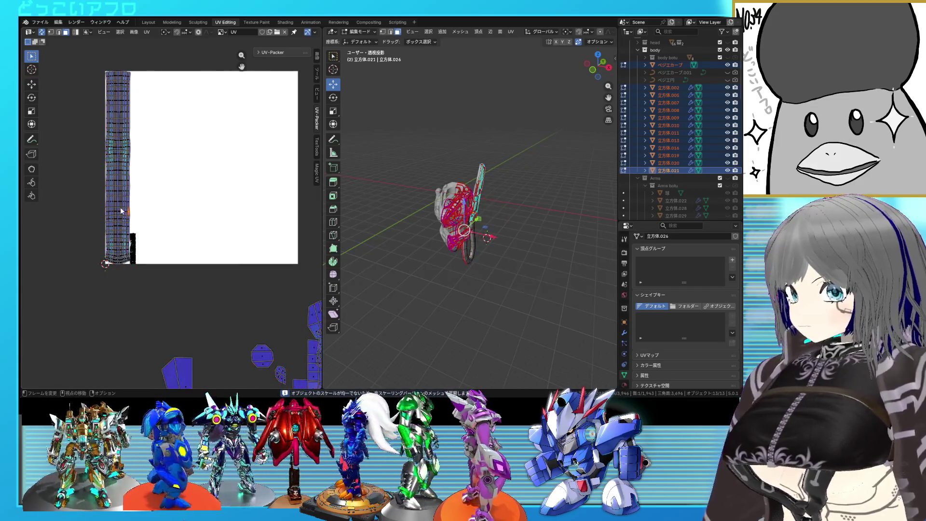
{"action": "key", "text": "l"}
{"action": "scroll", "coordinate": [189, 270], "scroll_direction": "up", "scroll_amount": 3}
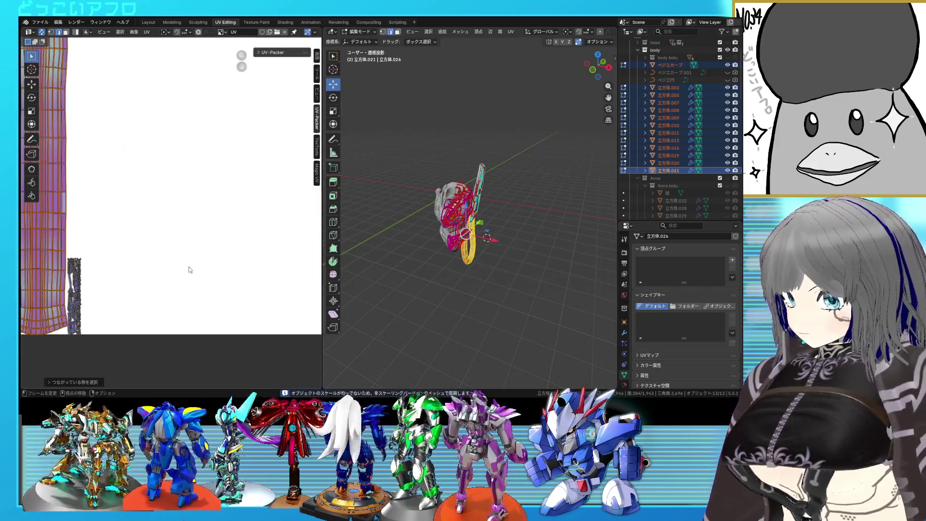
{"action": "scroll", "coordinate": [189, 265], "scroll_direction": "down", "scroll_amount": 2}
{"action": "scroll", "coordinate": [192, 255], "scroll_direction": "down", "scroll_amount": 3}
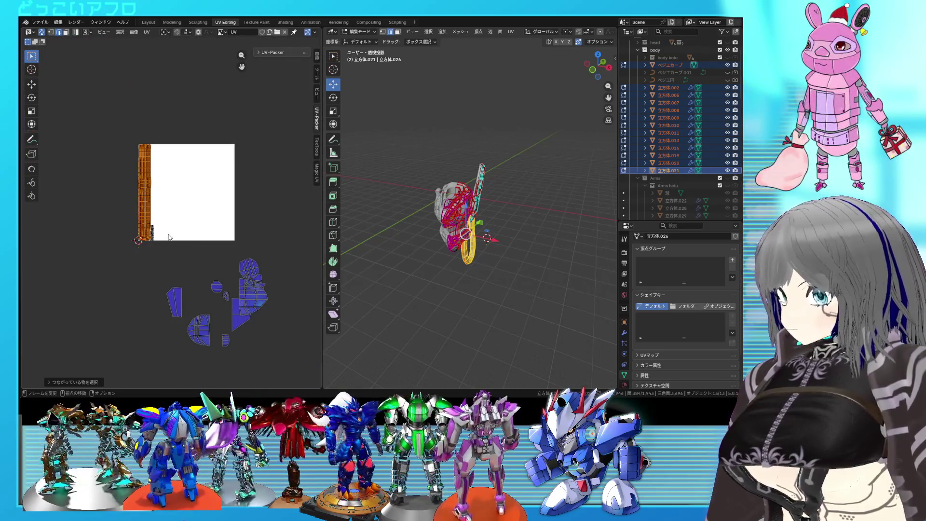
{"action": "key", "text": "g"}
{"action": "left_click", "coordinate": [136, 230]}
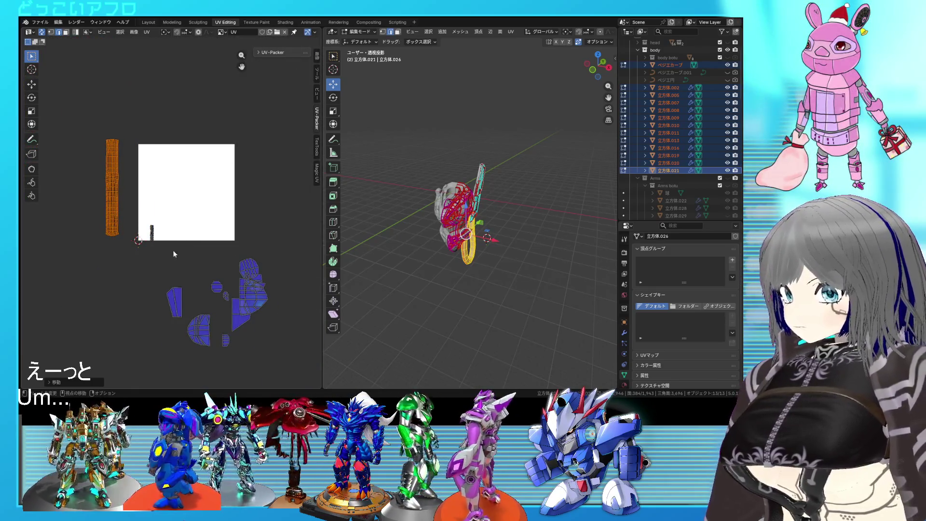
Unwrap the remaining parts into the tile and move those body islands above the tile
{"action": "left_click_drag", "start_coordinate": [140, 217], "coordinate": [140, 218]}
{"action": "key", "text": "u"}
{"action": "left_click", "coordinate": [208, 202]}
{"action": "scroll", "coordinate": [208, 202], "scroll_direction": "up", "scroll_amount": 3}
{"action": "scroll", "coordinate": [207, 202], "scroll_direction": "up", "scroll_amount": 2}
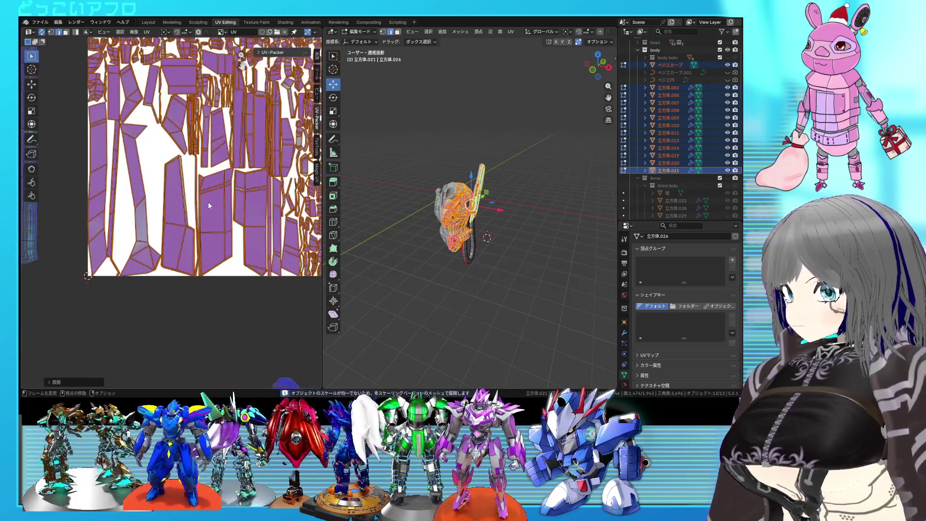
{"action": "scroll", "coordinate": [208, 202], "scroll_direction": "down", "scroll_amount": 3}
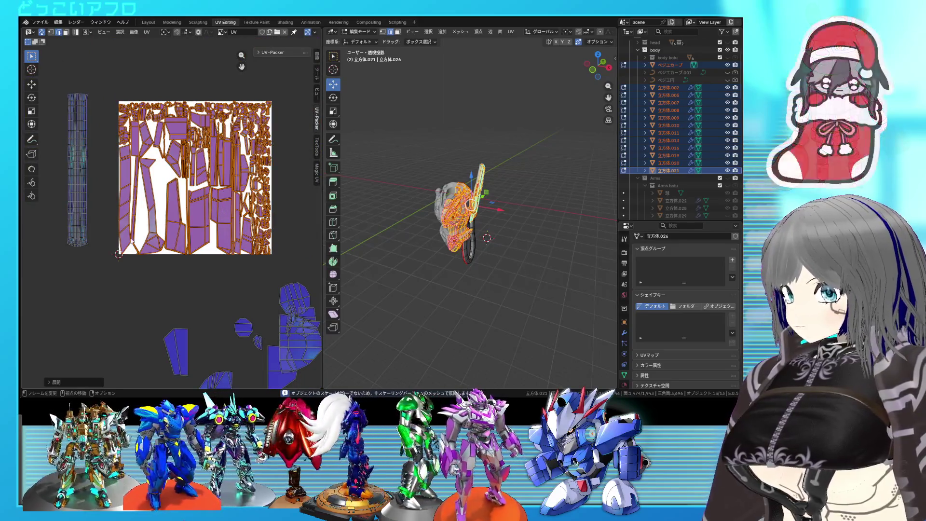
{"action": "key", "text": "a"}
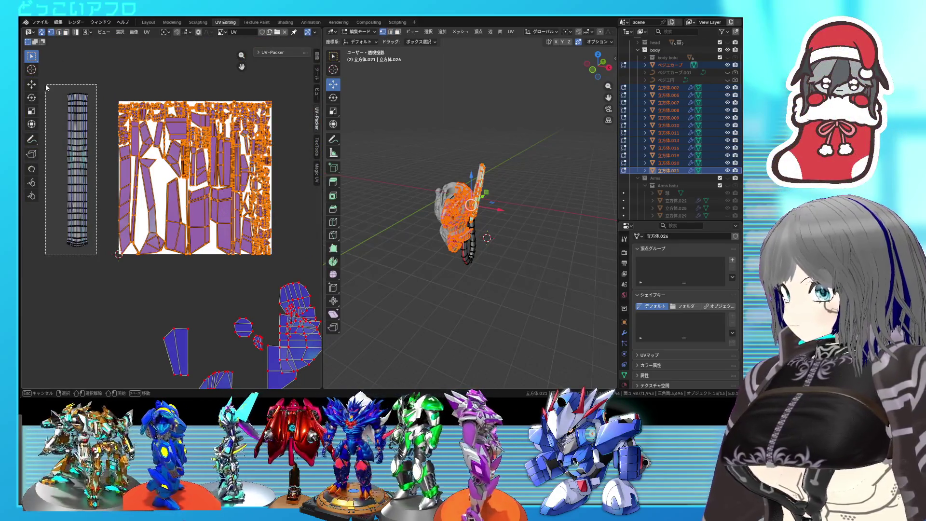
{"action": "left_click_drag", "start_coordinate": [96, 254], "coordinate": [47, 85]}
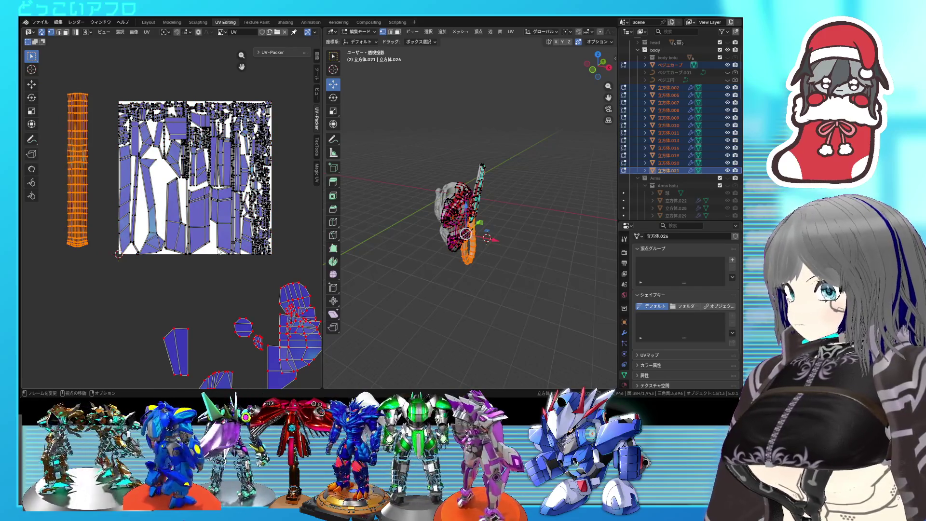
{"action": "left_click_drag", "start_coordinate": [277, 268], "coordinate": [99, 97]}
{"action": "scroll", "coordinate": [190, 205], "scroll_direction": "down", "scroll_amount": 3}
{"action": "key", "text": "g"}
{"action": "left_click", "coordinate": [203, 127]}
Unpin and unwrap the lower islands, shrink them and place the group below the tile
{"action": "left_click_drag", "start_coordinate": [259, 335], "coordinate": [146, 231]}
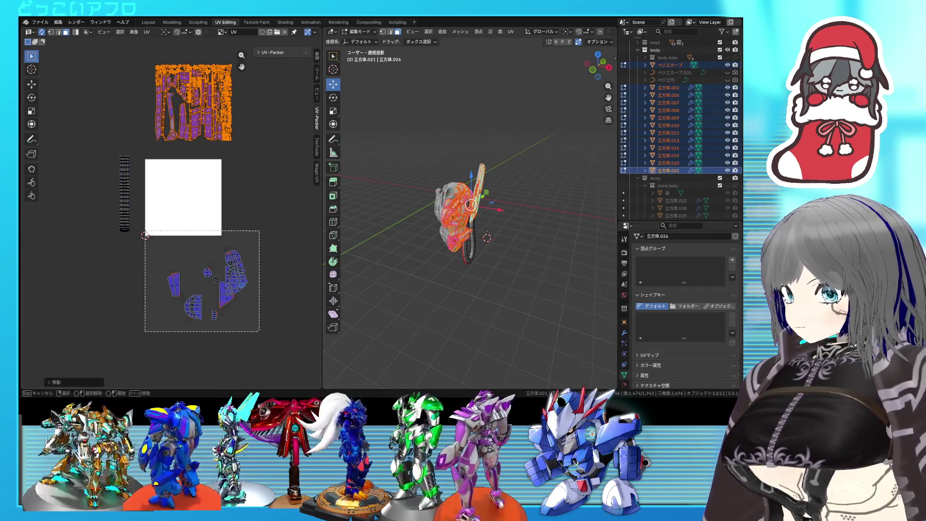
{"action": "key", "text": "u"}
{"action": "left_click", "coordinate": [208, 254]}
{"action": "key", "text": "u"}
{"action": "left_click", "coordinate": [181, 210]}
{"action": "key", "text": "s"}
{"action": "left_click", "coordinate": [222, 233]}
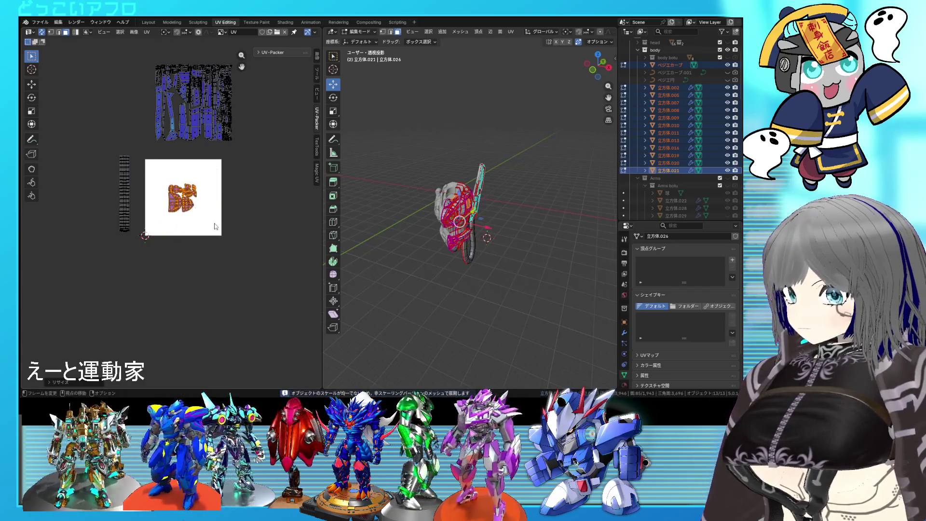
{"action": "key", "text": "g"}
{"action": "left_click", "coordinate": [208, 271]}
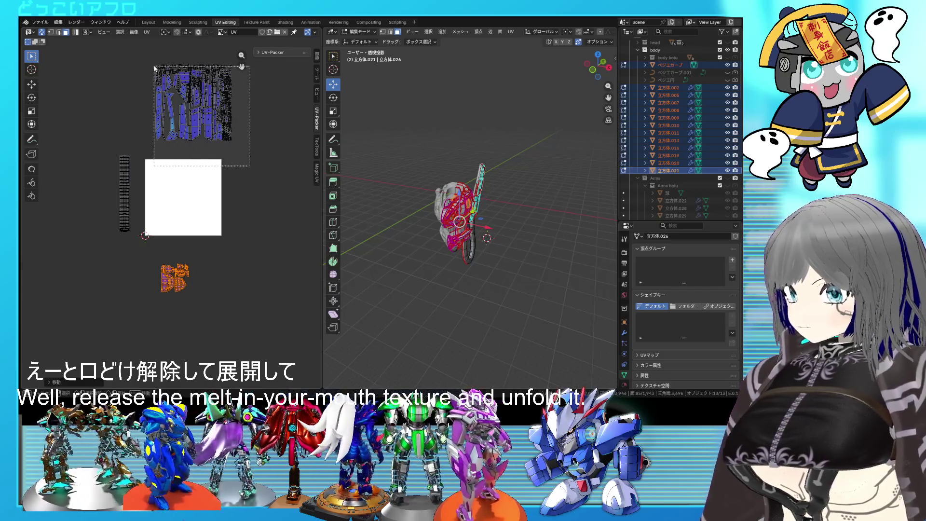
{"action": "left_click_drag", "start_coordinate": [248, 166], "coordinate": [148, 58]}
{"action": "left_click_drag", "start_coordinate": [141, 239], "coordinate": [100, 137]}
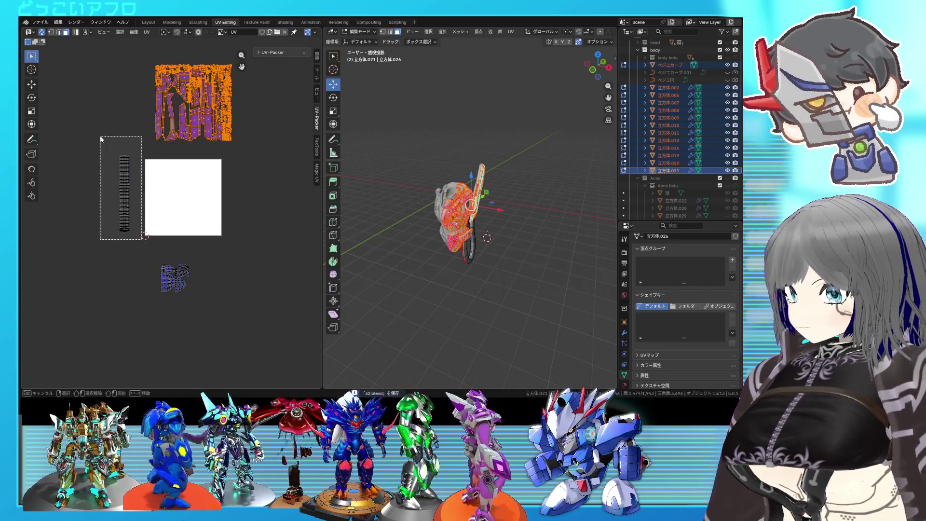
{"action": "scroll", "coordinate": [99, 136], "scroll_direction": "up", "scroll_amount": 2}
Scale the cable strip slightly, set it along the tile's right edge and unpin it
{"action": "key", "text": "s"}
{"action": "left_click", "coordinate": [132, 234]}
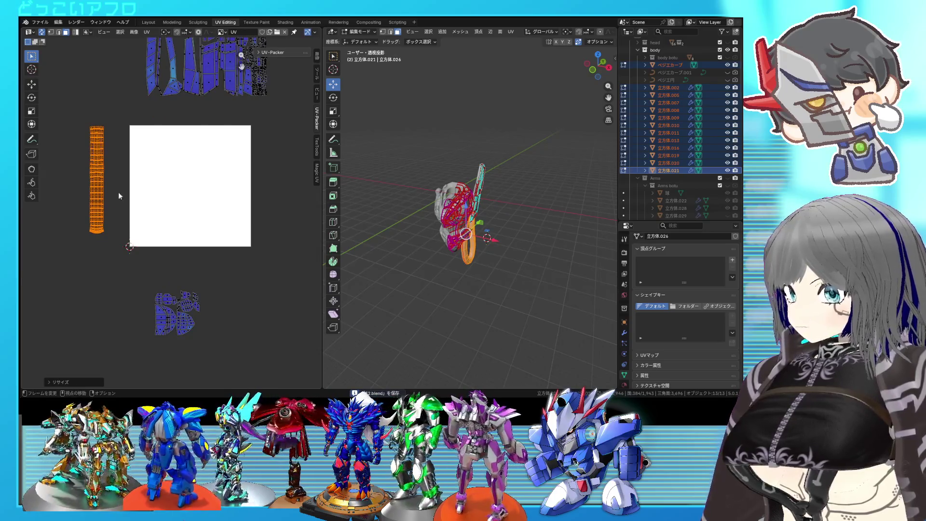
{"action": "key", "text": "shift+space"}
{"action": "key", "text": "g"}
{"action": "left_click_drag", "start_coordinate": [114, 176], "coordinate": [266, 227]}
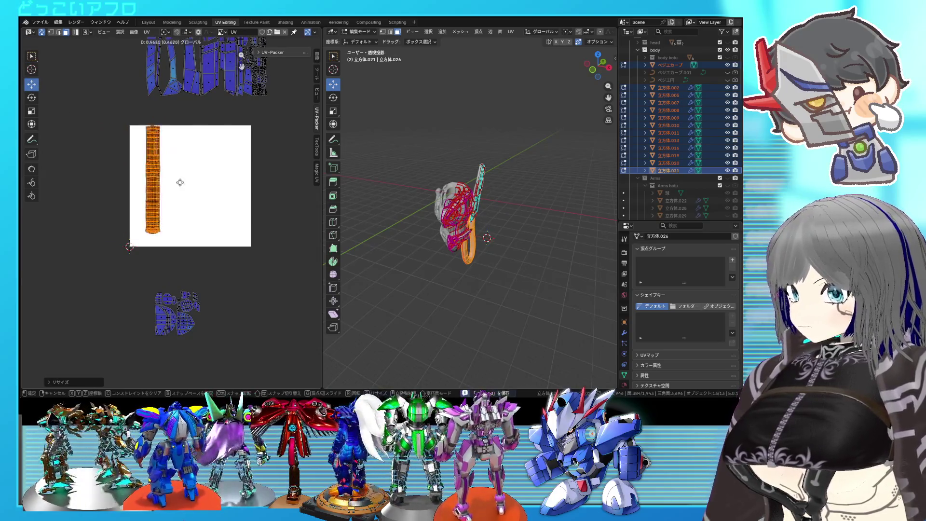
{"action": "left_click", "coordinate": [266, 220]}
{"action": "key", "text": "g"}
{"action": "left_click", "coordinate": [272, 211]}
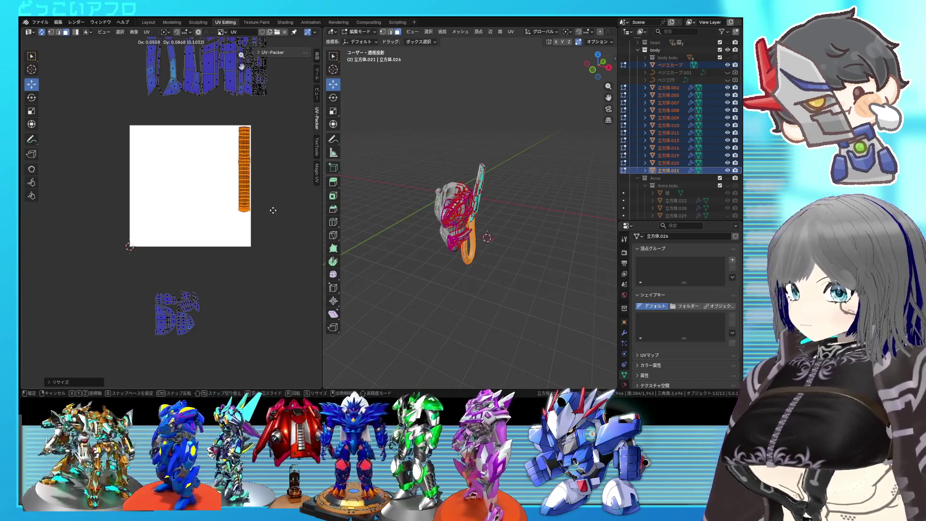
{"action": "right_click", "coordinate": [273, 210]}
{"action": "left_click", "coordinate": [254, 238]}
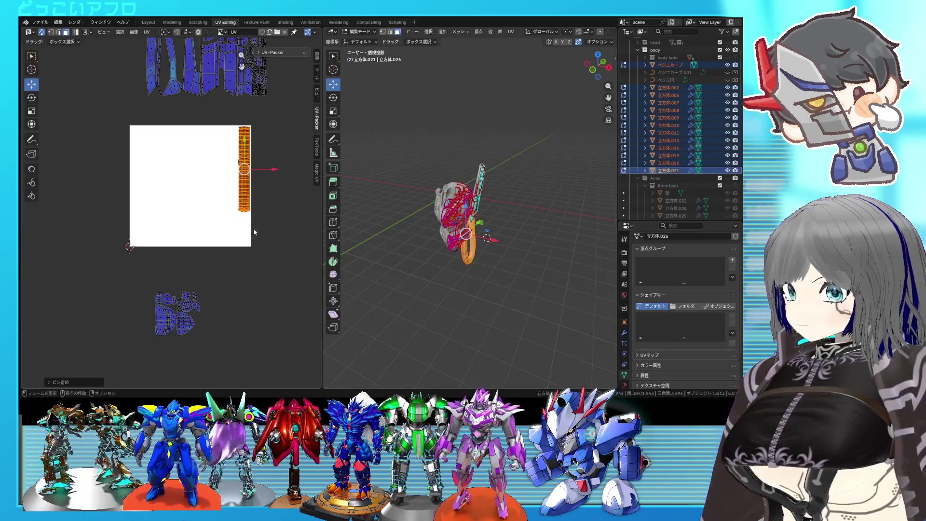
Shrink the small island group and place it at the tile's bottom-right corner
{"action": "left_click_drag", "start_coordinate": [234, 351], "coordinate": [144, 289]}
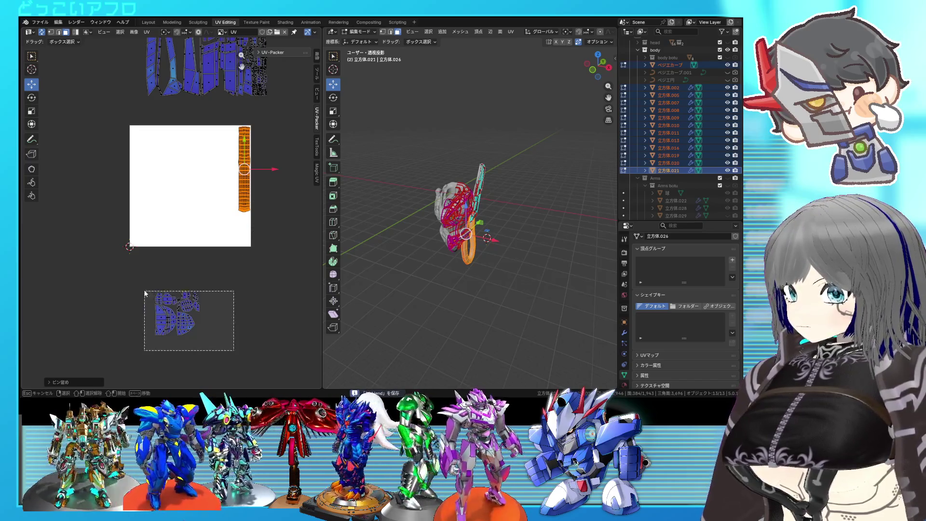
{"action": "key", "text": "s"}
{"action": "left_click", "coordinate": [209, 339]}
{"action": "key", "text": "g"}
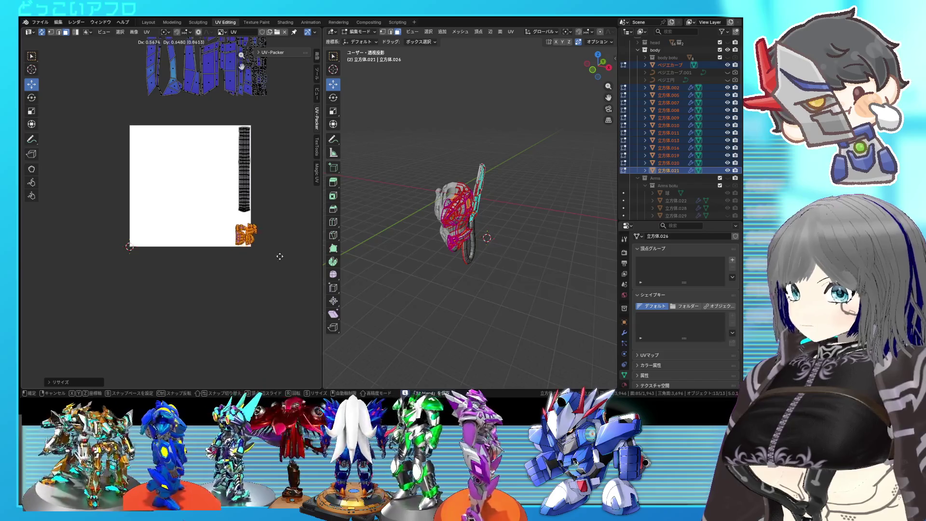
{"action": "left_click", "coordinate": [250, 239]}
{"action": "scroll", "coordinate": [285, 278], "scroll_direction": "up", "scroll_amount": 3}
Fine-tune the corner group's size and rotation so it fits inside the tile
{"action": "middle_click_drag", "start_coordinate": [285, 279], "coordinate": [261, 282]}
{"action": "scroll", "coordinate": [261, 283], "scroll_direction": "up", "scroll_amount": 1}
{"action": "key", "text": "s"}
{"action": "left_click", "coordinate": [268, 280]}
{"action": "key", "text": "r"}
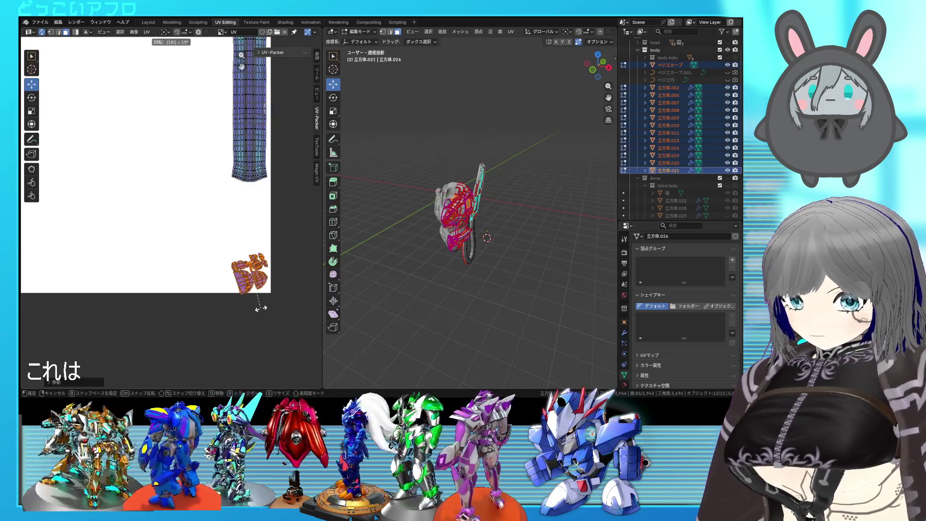
{"action": "key", "text": "g"}
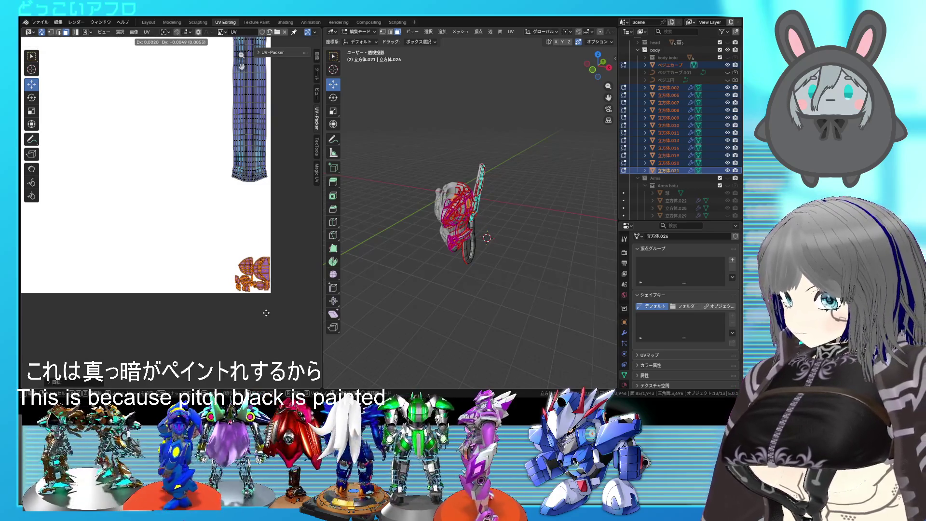
{"action": "key", "text": "s"}
{"action": "key", "text": "Escape"}
{"action": "right_click", "coordinate": [294, 327]}
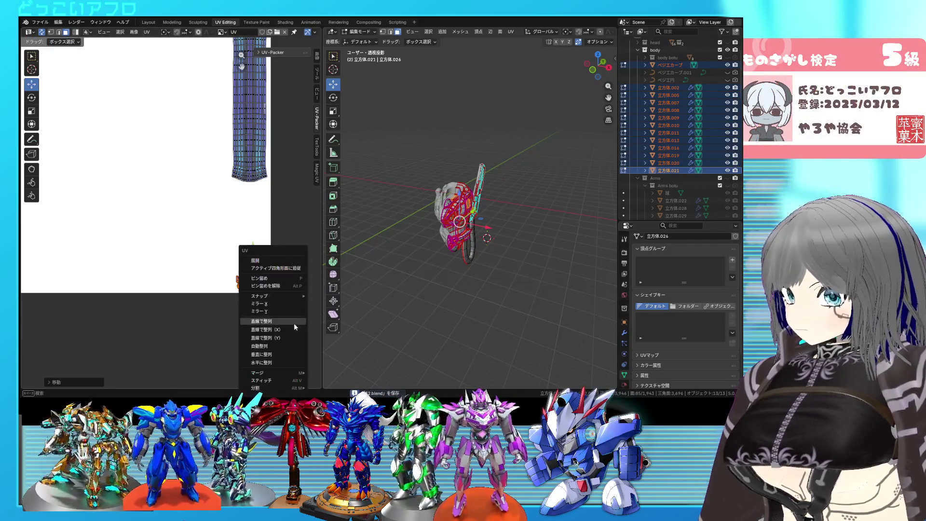
Pin the placed strip and corner islands, then unwrap all UVs around the pinned ones
{"action": "left_click", "coordinate": [277, 291]}
{"action": "scroll", "coordinate": [275, 282], "scroll_direction": "down", "scroll_amount": 3}
{"action": "scroll", "coordinate": [221, 152], "scroll_direction": "down", "scroll_amount": 1}
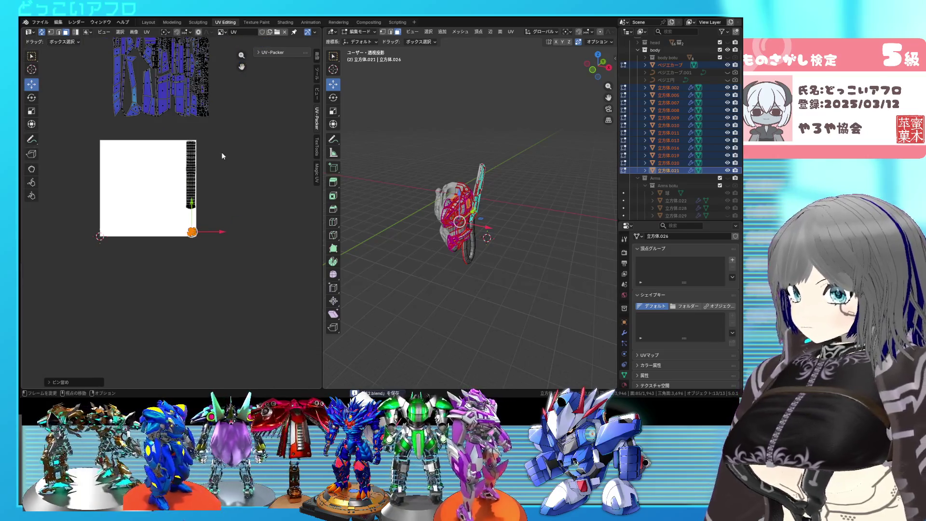
{"action": "scroll", "coordinate": [221, 148], "scroll_direction": "down", "scroll_amount": 2}
{"action": "key", "text": "a"}
{"action": "right_click", "coordinate": [123, 89]}
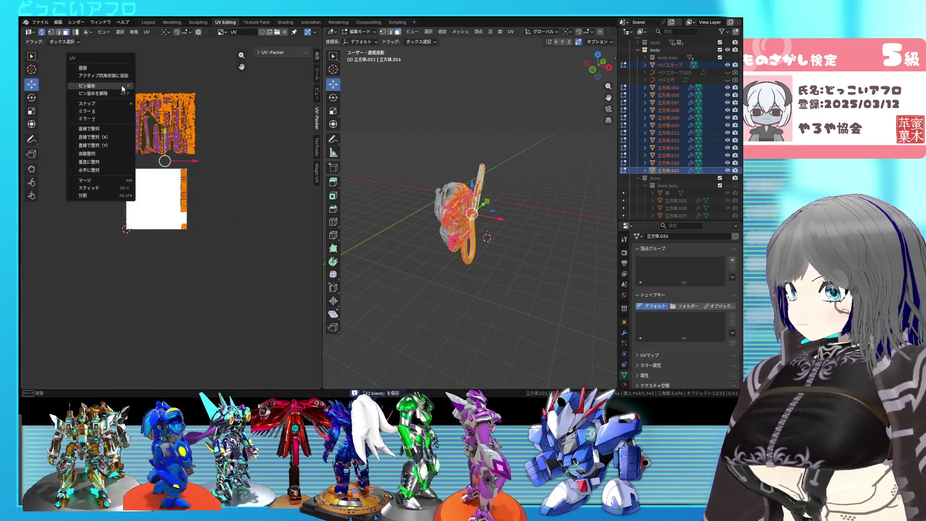
{"action": "left_click", "coordinate": [112, 70]}
{"action": "scroll", "coordinate": [182, 146], "scroll_direction": "up", "scroll_amount": 2}
{"action": "scroll", "coordinate": [247, 216], "scroll_direction": "up", "scroll_amount": 2}
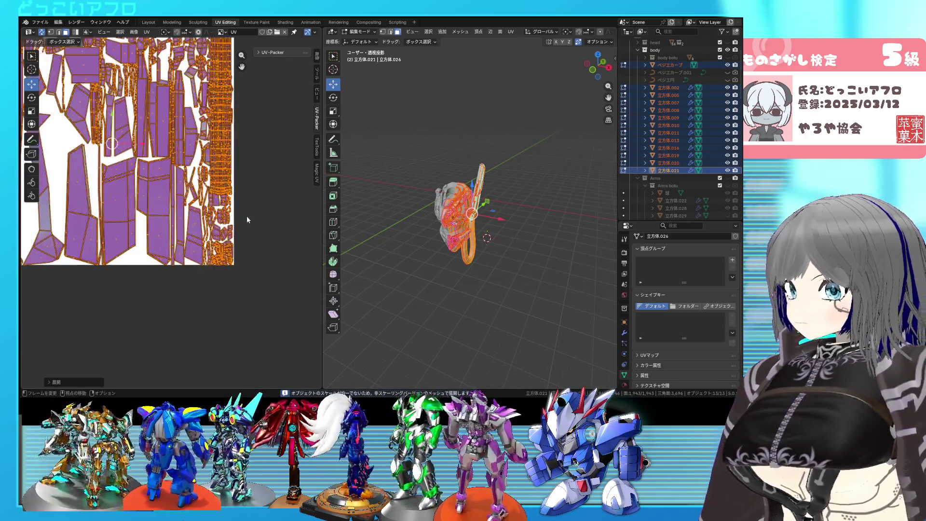
{"action": "scroll", "coordinate": [247, 215], "scroll_direction": "up", "scroll_amount": 2}
{"action": "scroll", "coordinate": [249, 223], "scroll_direction": "down", "scroll_amount": 3}
{"action": "scroll", "coordinate": [249, 220], "scroll_direction": "down", "scroll_amount": 2}
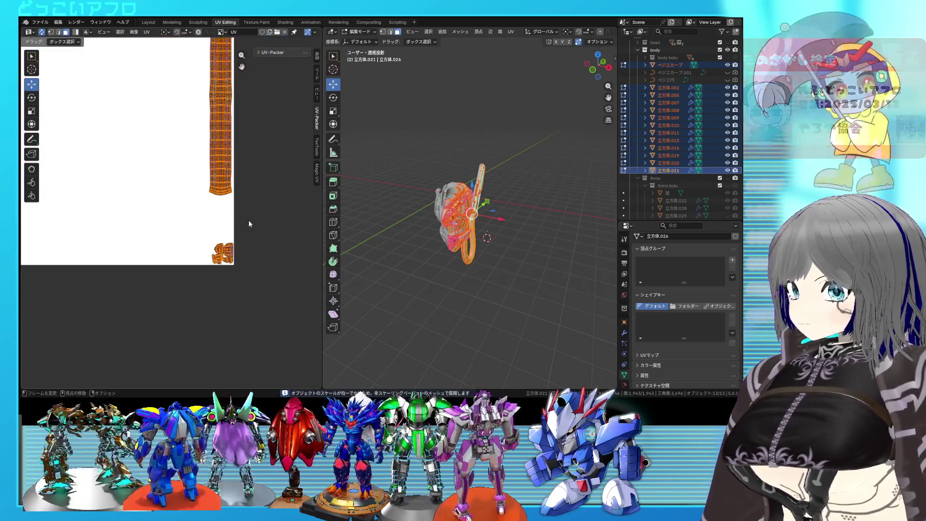
{"action": "scroll", "coordinate": [249, 220], "scroll_direction": "down", "scroll_amount": 2}
{"action": "left_click", "coordinate": [271, 52]}
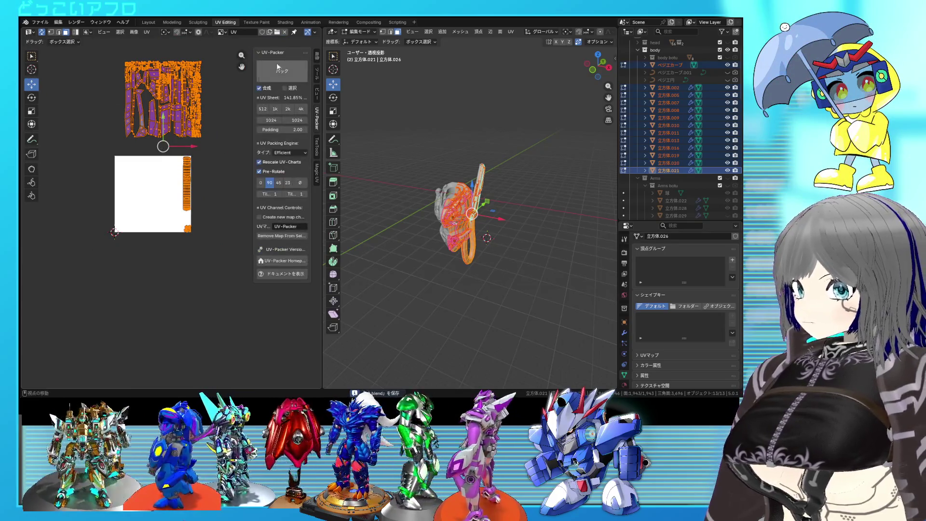
Run UV-Packer's Pack to fill the tile, then check one island with Select Linked
{"action": "left_click", "coordinate": [277, 73]}
{"action": "scroll", "coordinate": [177, 225], "scroll_direction": "up", "scroll_amount": 3}
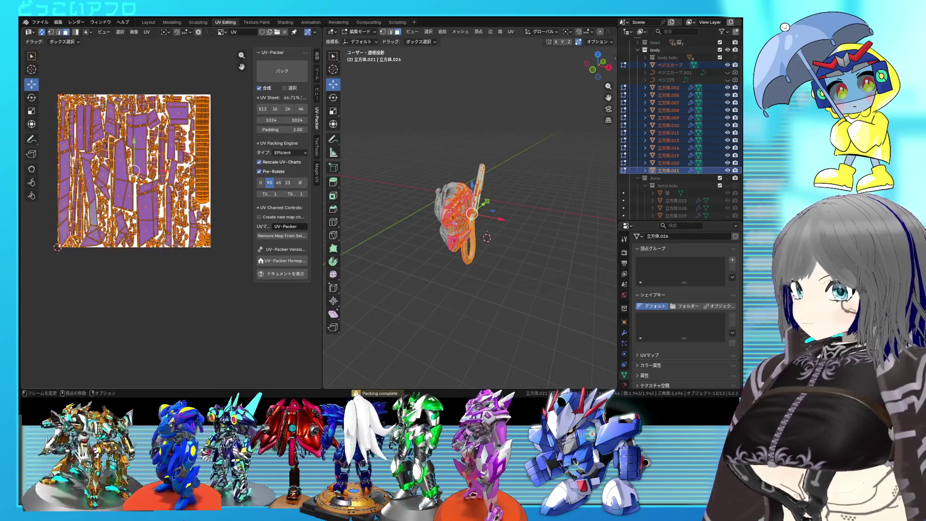
{"action": "scroll", "coordinate": [178, 224], "scroll_direction": "up", "scroll_amount": 1}
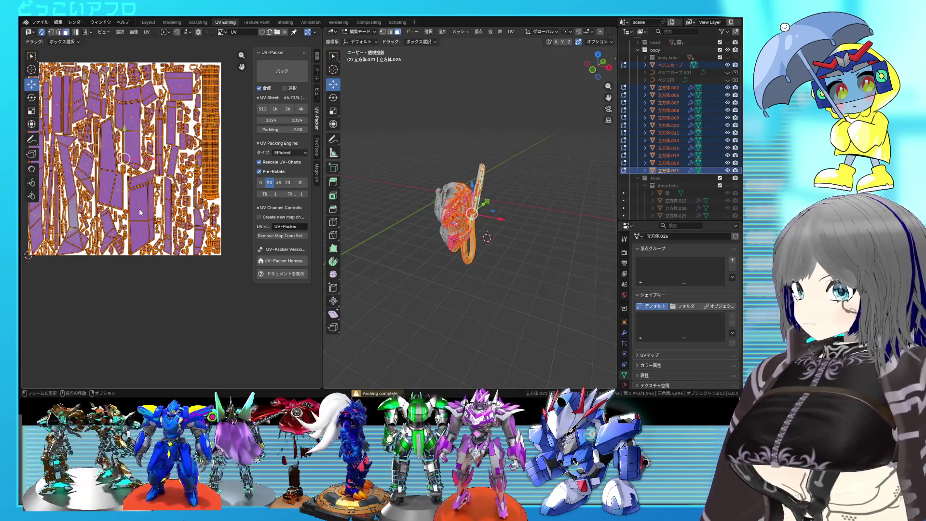
{"action": "left_click", "coordinate": [141, 212]}
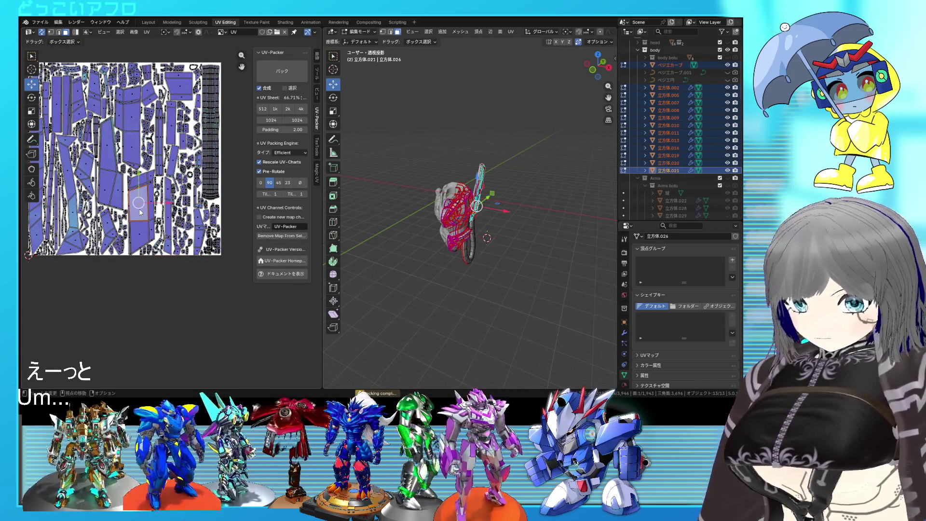
{"action": "key", "text": "l"}
{"action": "left_click", "coordinate": [128, 146]}
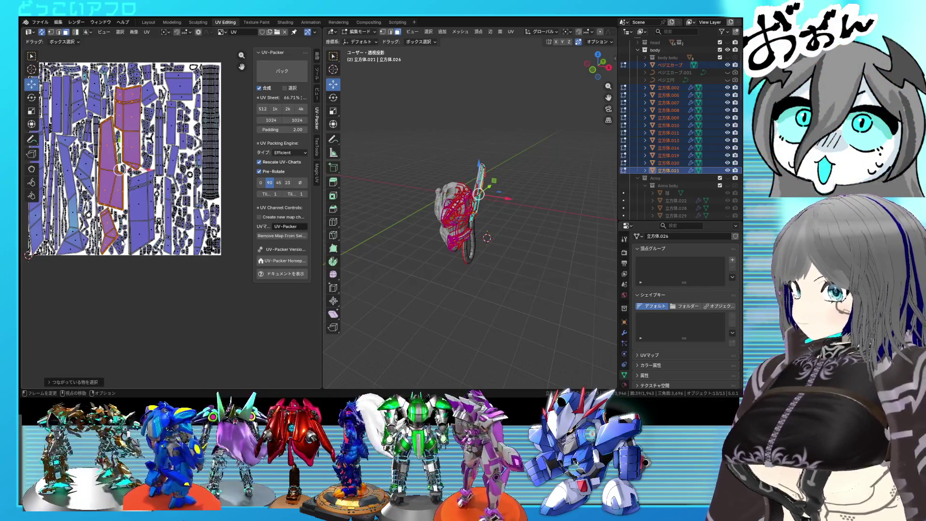
{"action": "scroll", "coordinate": [470, 217], "scroll_direction": "up", "scroll_amount": 5}
{"action": "middle_click_drag", "start_coordinate": [470, 217], "coordinate": [434, 203]}
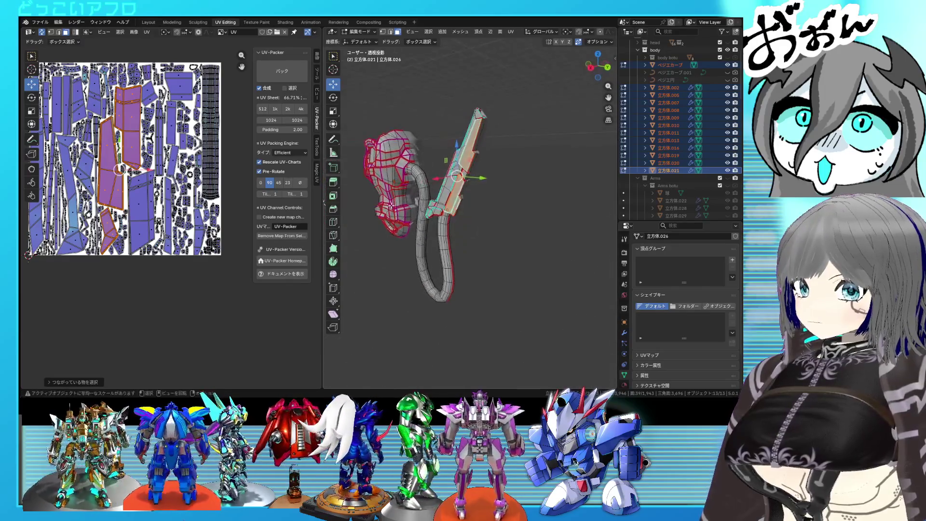
{"action": "scroll", "coordinate": [182, 210], "scroll_direction": "down", "scroll_amount": 3}
{"action": "scroll", "coordinate": [181, 210], "scroll_direction": "up", "scroll_amount": 2}
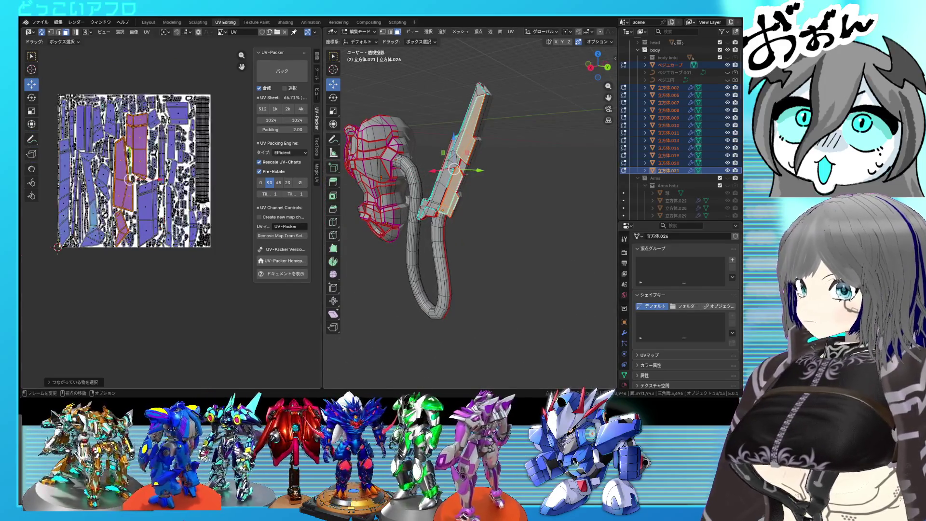
{"action": "scroll", "coordinate": [168, 216], "scroll_direction": "up", "scroll_amount": 1}
{"action": "scroll", "coordinate": [168, 215], "scroll_direction": "up", "scroll_amount": 1}
{"action": "scroll", "coordinate": [167, 215], "scroll_direction": "up", "scroll_amount": 1}
{"action": "scroll", "coordinate": [247, 219], "scroll_direction": "down", "scroll_amount": 1}
{"action": "scroll", "coordinate": [246, 219], "scroll_direction": "down", "scroll_amount": 1}
{"action": "scroll", "coordinate": [247, 219], "scroll_direction": "down", "scroll_amount": 1}
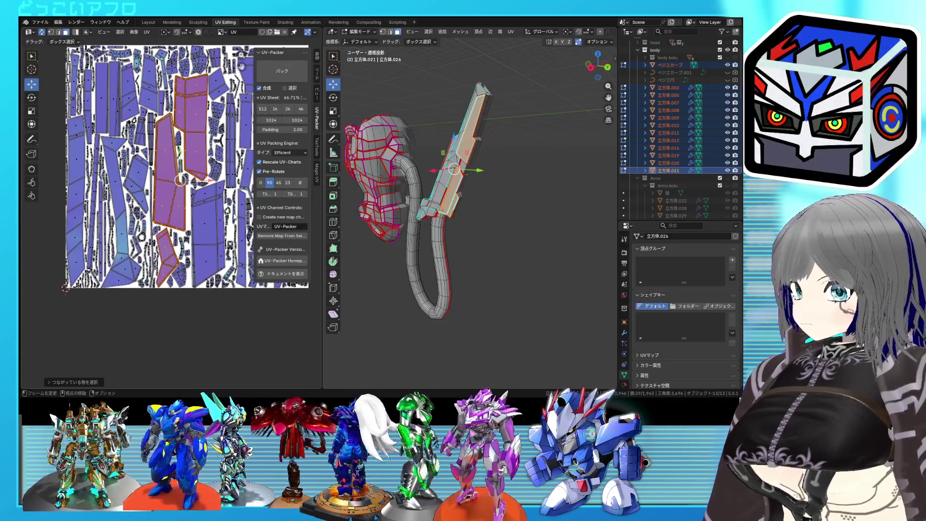
{"action": "scroll", "coordinate": [246, 219], "scroll_direction": "down", "scroll_amount": 1}
{"action": "scroll", "coordinate": [173, 217], "scroll_direction": "up", "scroll_amount": 2}
{"action": "scroll", "coordinate": [174, 219], "scroll_direction": "up", "scroll_amount": 1}
{"action": "scroll", "coordinate": [175, 219], "scroll_direction": "up", "scroll_amount": 1}
{"action": "scroll", "coordinate": [174, 219], "scroll_direction": "down", "scroll_amount": 2}
{"action": "scroll", "coordinate": [175, 219], "scroll_direction": "down", "scroll_amount": 1}
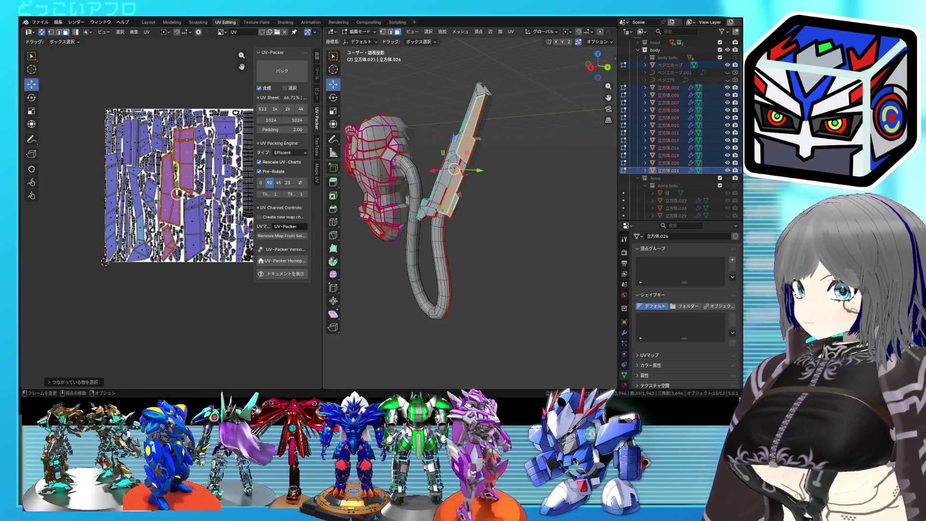
Shift all UV islands up out of the tile and save the file
{"action": "middle_click_drag", "start_coordinate": [194, 217], "coordinate": [171, 218]}
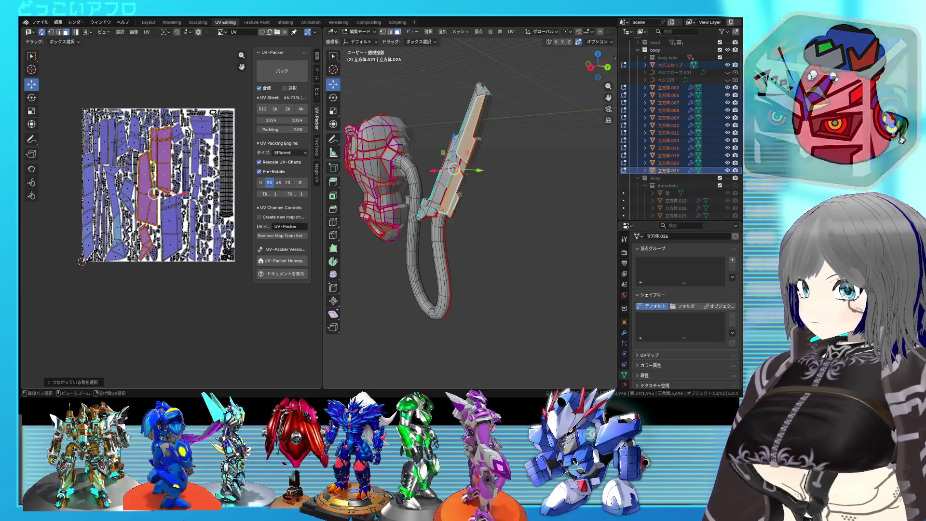
{"action": "left_click", "coordinate": [171, 226]}
{"action": "key", "text": "a"}
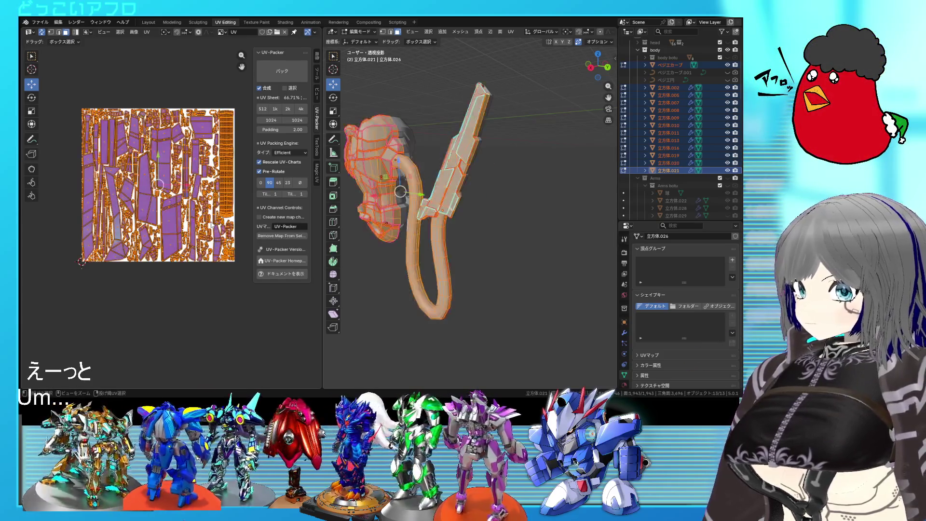
{"action": "key", "text": "g"}
{"action": "middle_click_drag", "start_coordinate": [212, 225], "coordinate": [173, 227]}
{"action": "key", "text": "ctrl+s"}
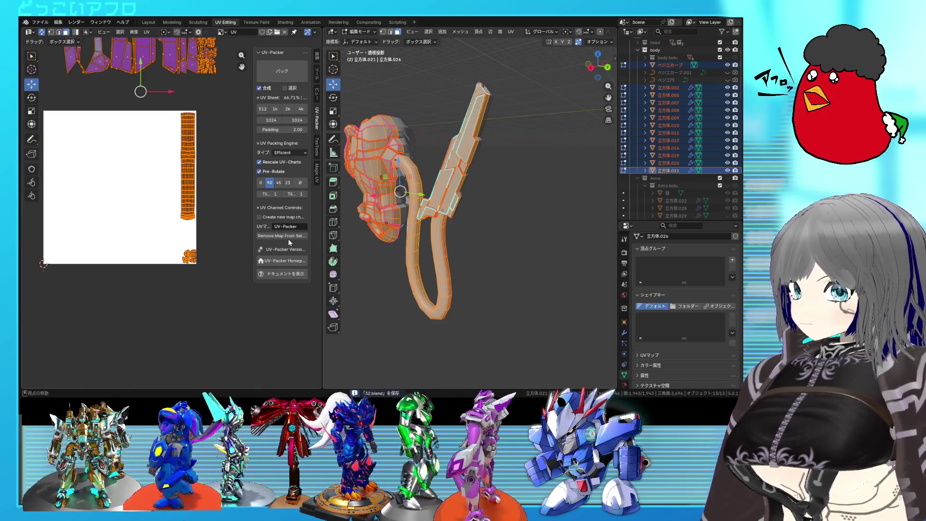
Scale the tall UV strip down and drop it in a new spot below
{"action": "middle_click_drag", "start_coordinate": [413, 256], "coordinate": [434, 258]}
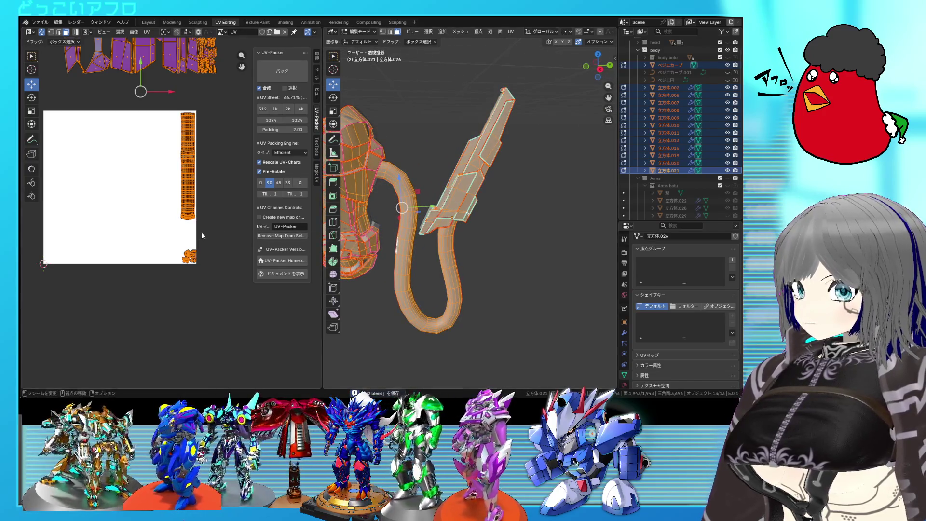
{"action": "left_click", "coordinate": [203, 231]}
{"action": "key", "text": "s"}
{"action": "left_click", "coordinate": [207, 208]}
{"action": "key", "text": "g"}
{"action": "left_click", "coordinate": [219, 293]}
{"action": "middle_click_drag", "start_coordinate": [221, 168], "coordinate": [215, 212]}
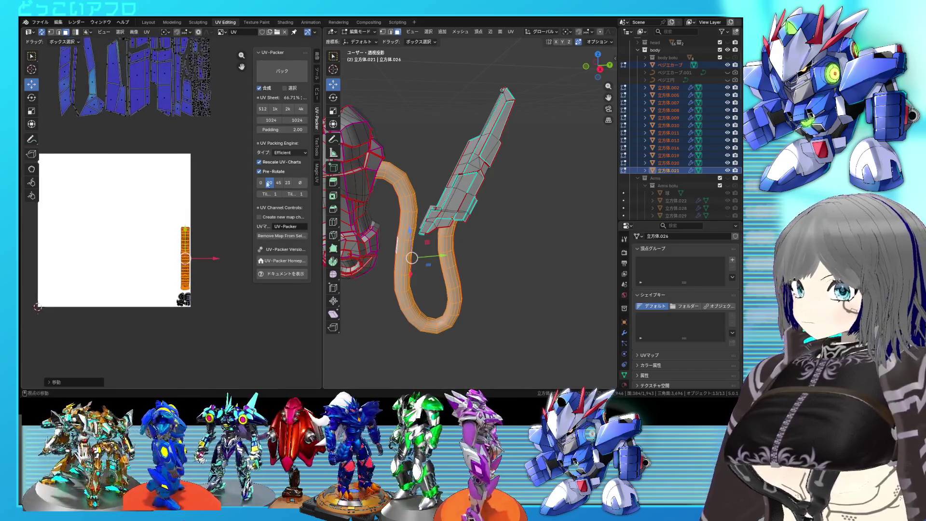
Edit only the blade object and unwrap all of its faces on their own
{"action": "middle_click_drag", "start_coordinate": [478, 201], "coordinate": [479, 199]}
{"action": "left_click", "coordinate": [478, 198]}
{"action": "key", "text": "Tab"}
{"action": "key", "text": "a"}
{"action": "right_click", "coordinate": [166, 154]}
{"action": "left_click", "coordinate": [166, 154]}
{"action": "scroll", "coordinate": [168, 158], "scroll_direction": "down", "scroll_amount": 3}
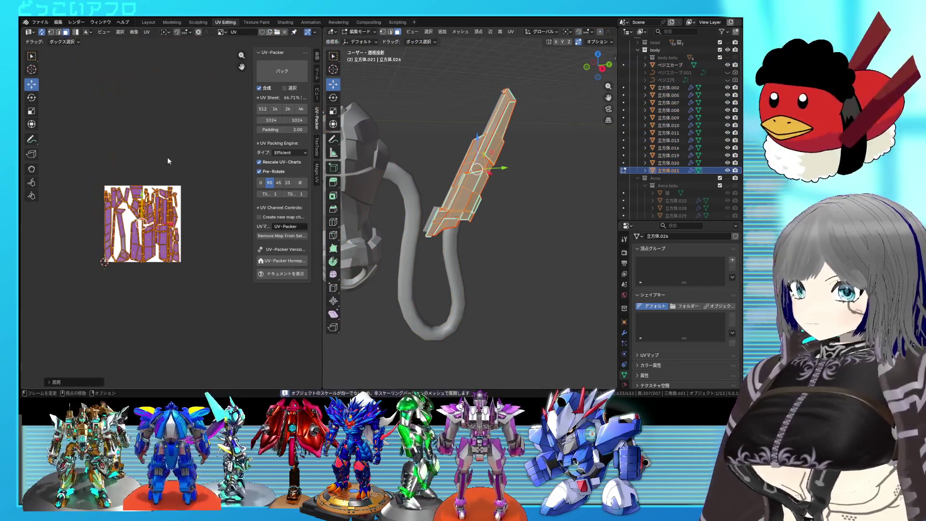
Shrink the blade's new islands, then bring all body objects into Edit Mode together
{"action": "key", "text": "s"}
{"action": "left_click", "coordinate": [216, 241]}
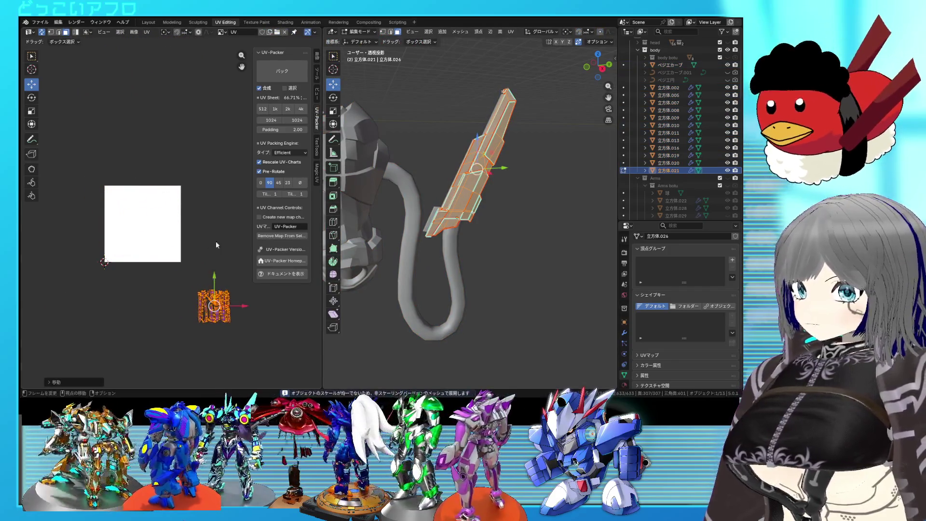
{"action": "key", "text": "Tab"}
{"action": "key", "text": "a"}
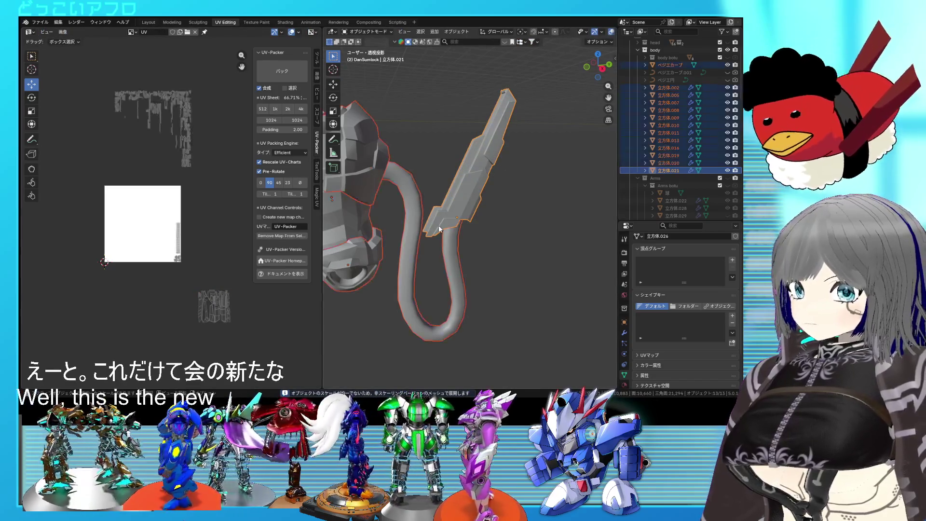
{"action": "key", "text": "Tab"}
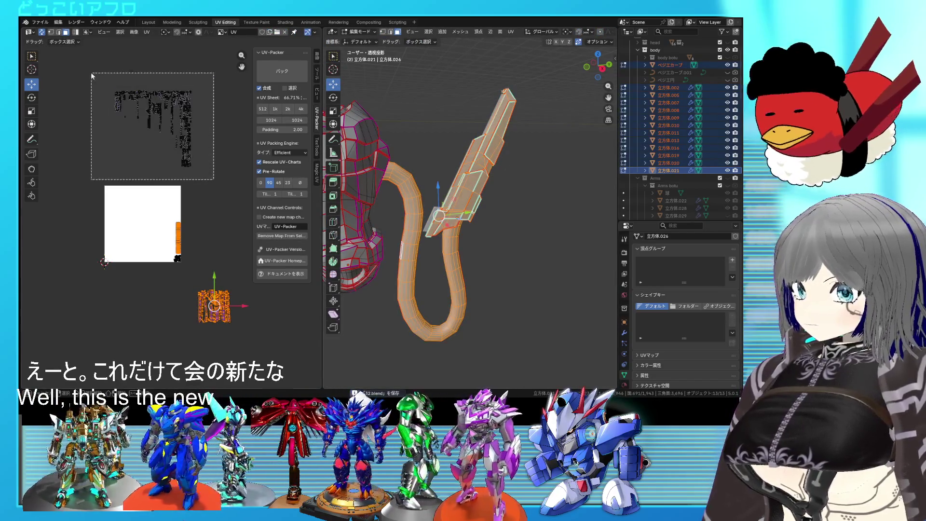
Unwrap all body faces and scale the islands down to sit inside the tile
{"action": "key", "text": "a"}
{"action": "key", "text": "u"}
{"action": "left_click", "coordinate": [140, 112]}
{"action": "scroll", "coordinate": [218, 261], "scroll_direction": "up", "scroll_amount": 2}
{"action": "key", "text": "s"}
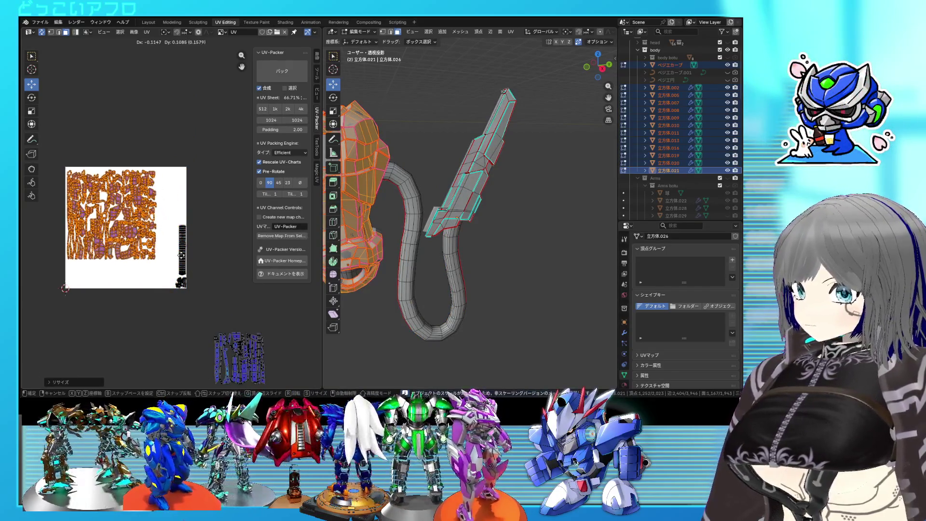
{"action": "left_click", "coordinate": [183, 255]}
{"action": "key", "text": "g"}
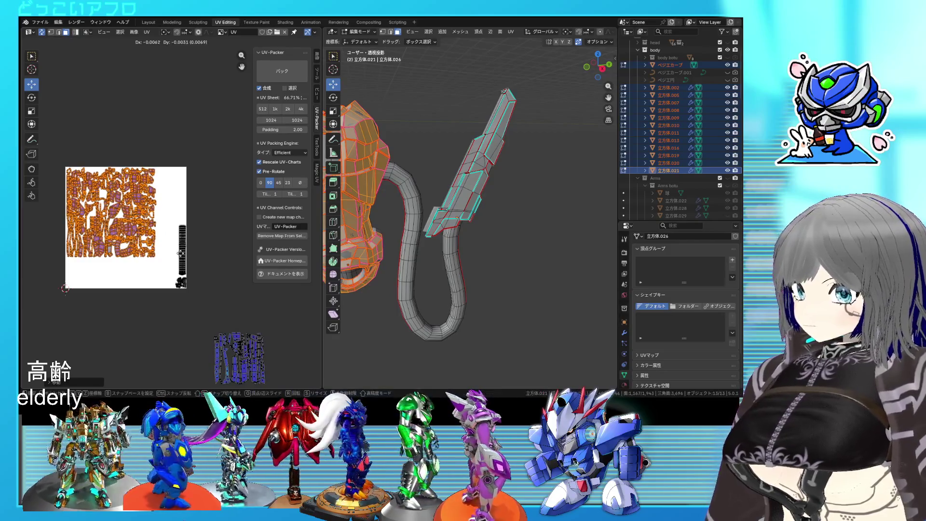
{"action": "middle_click_drag", "start_coordinate": [434, 246], "coordinate": [368, 258]}
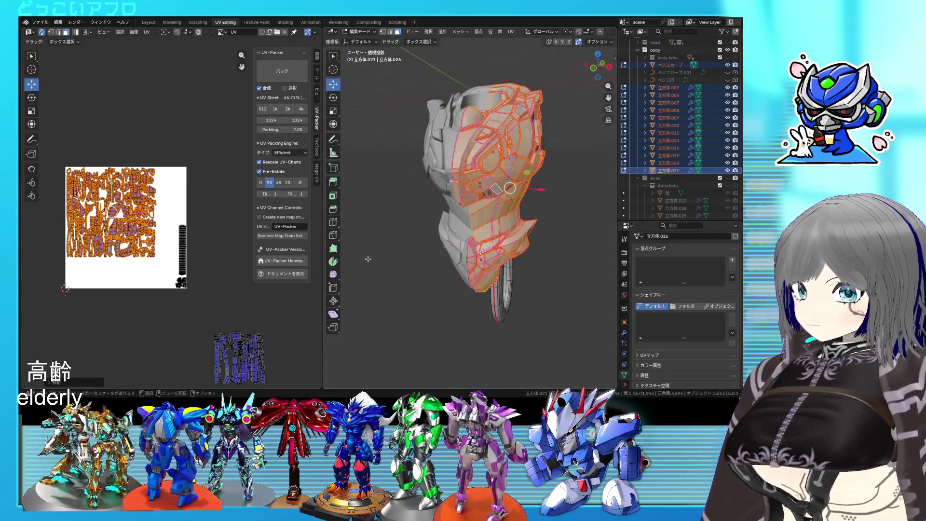
{"action": "scroll", "coordinate": [188, 270], "scroll_direction": "up", "scroll_amount": 2}
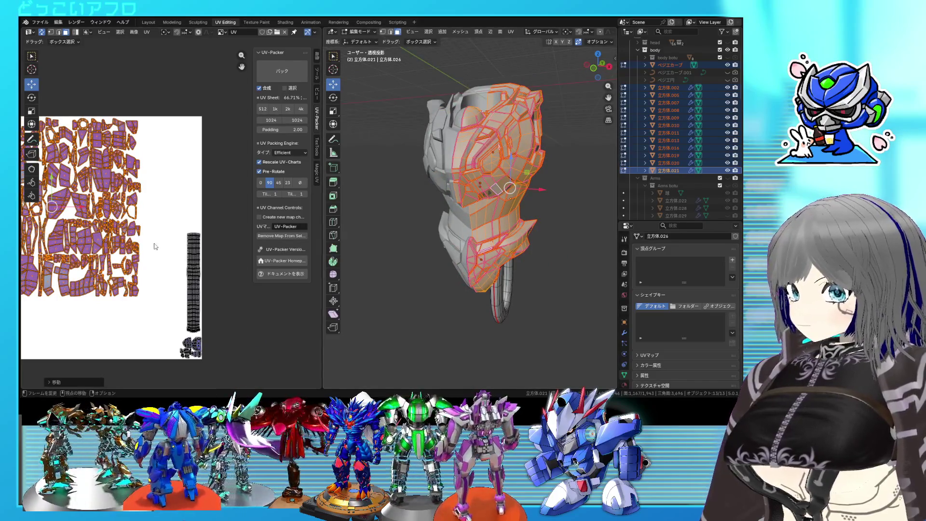
{"action": "scroll", "coordinate": [154, 247], "scroll_direction": "up", "scroll_amount": 1}
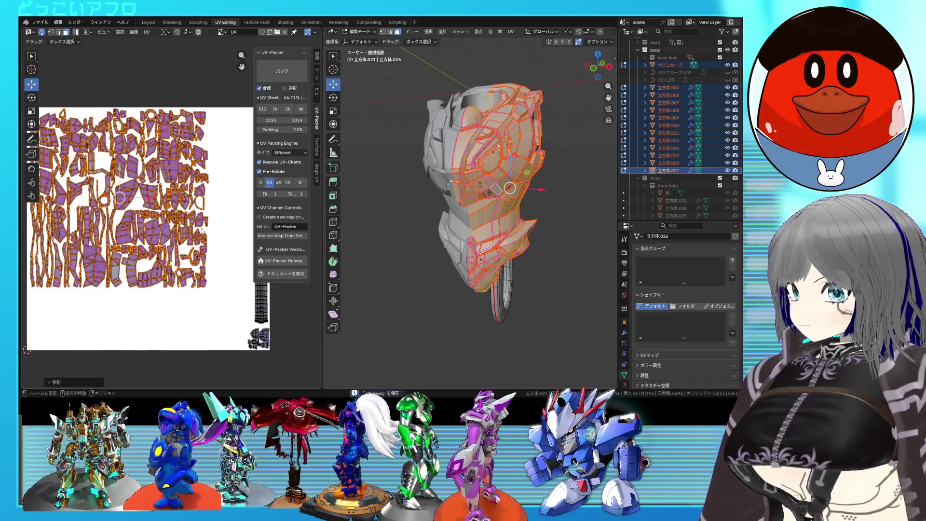
{"action": "scroll", "coordinate": [202, 229], "scroll_direction": "up", "scroll_amount": 2}
{"action": "scroll", "coordinate": [201, 217], "scroll_direction": "up", "scroll_amount": 2}
{"action": "scroll", "coordinate": [199, 203], "scroll_direction": "up", "scroll_amount": 1}
Select the ring-shaped island, switch the model to wireframe and frame its matching mesh part
{"action": "left_click", "coordinate": [200, 197]}
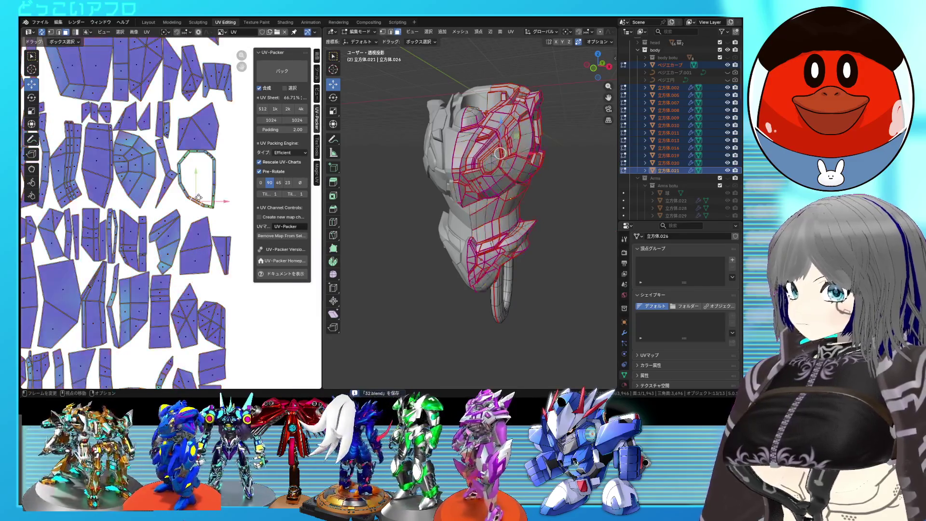
{"action": "key", "text": "ctrl+l"}
{"action": "key", "text": "shift+z"}
{"action": "key", "text": "KP_Decimal"}
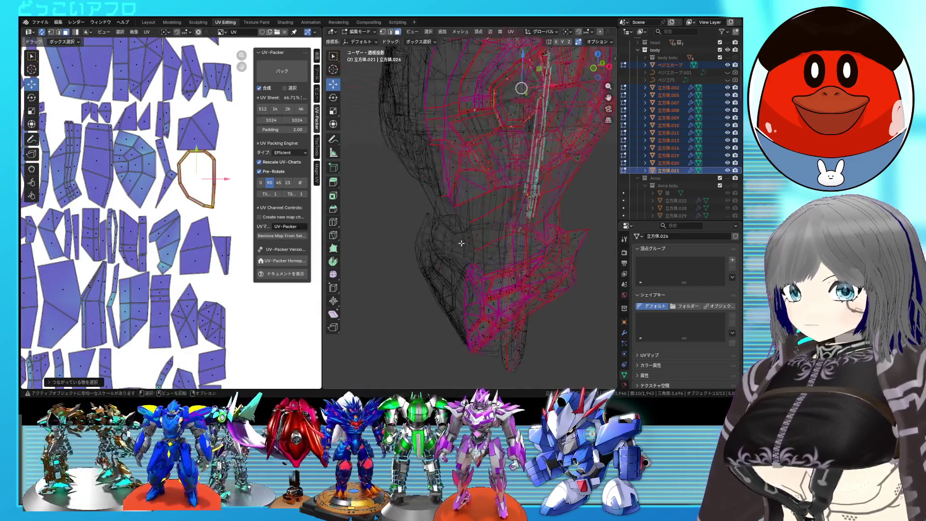
{"action": "scroll", "coordinate": [221, 178], "scroll_direction": "up", "scroll_amount": 2}
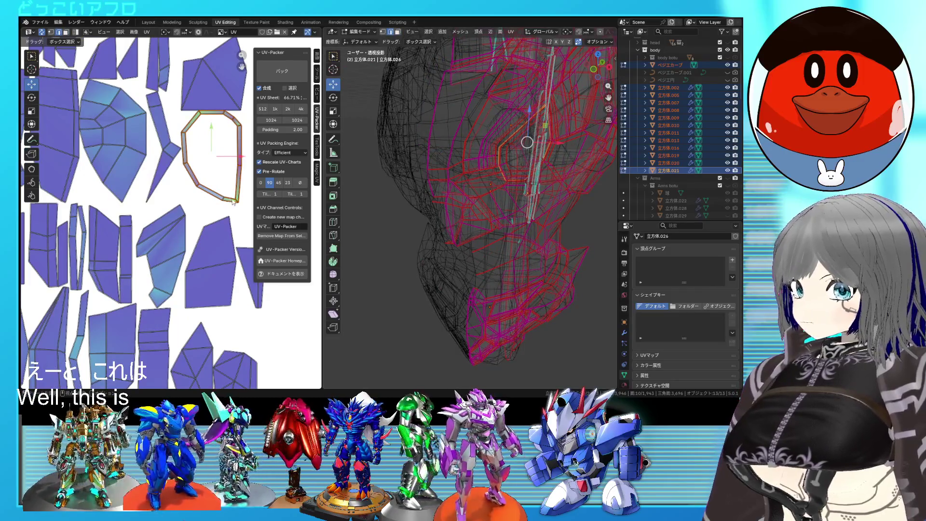